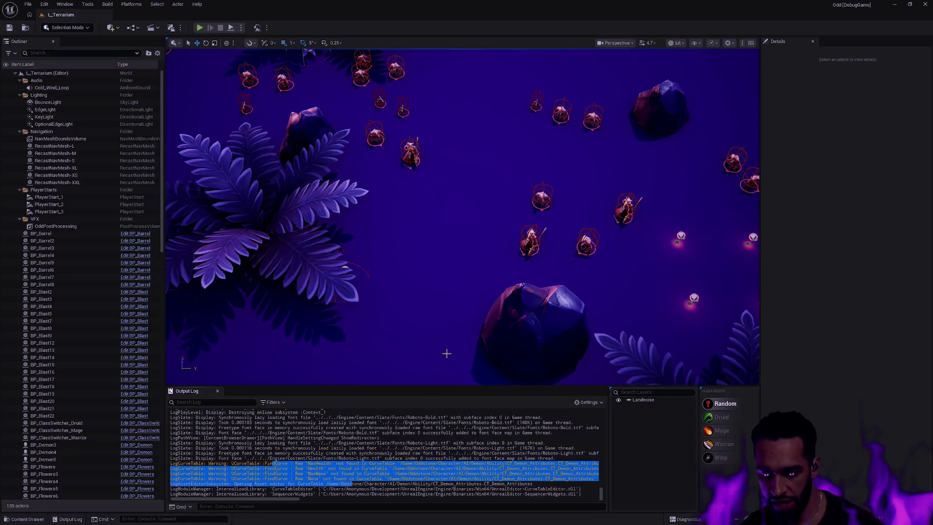
- Open GE_Demon_Attributes, GE_Guul_Attributes and GE_Troll_Attributes through the Open Asset search
{"action": "type", "text": "CT"}
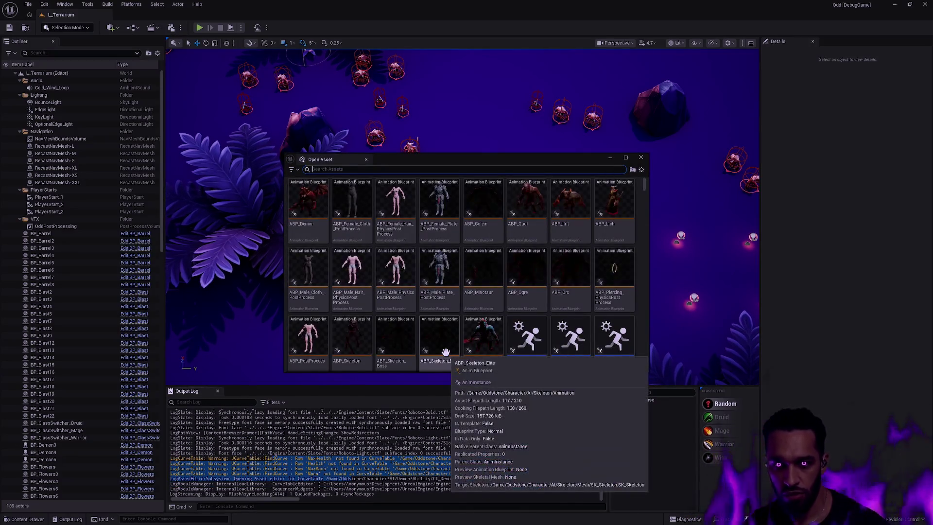
{"action": "key", "text": "BackSpace"}
{"action": "key", "text": "BackSpace"}
{"action": "type", "text": "GE"}
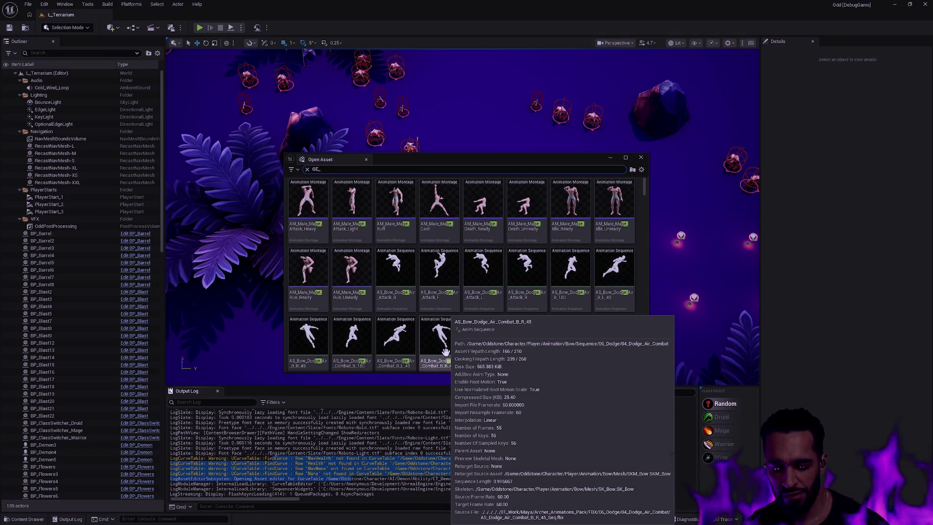
{"action": "type", "text": "_Demon"}
{"action": "key", "text": "Return"}
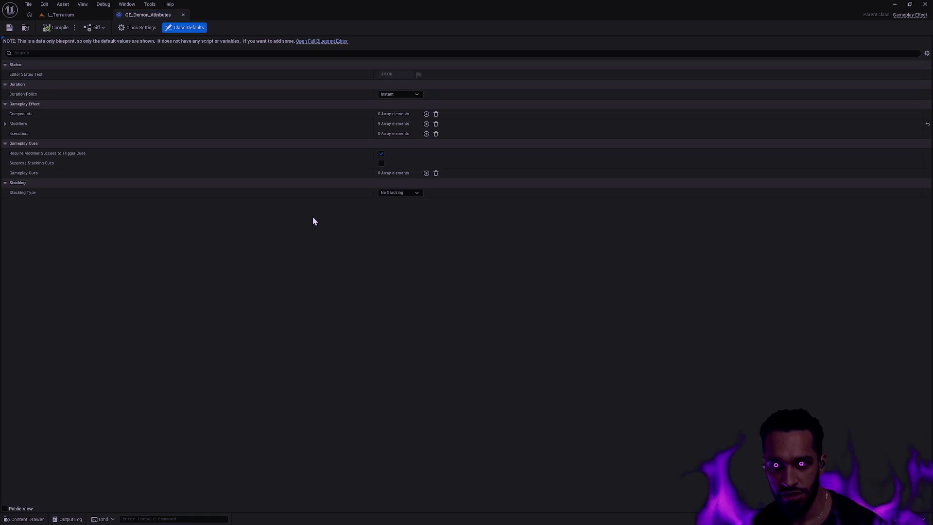
{"action": "key", "text": "ctrl+p"}
{"action": "type", "text": "GE_Guul_At"}
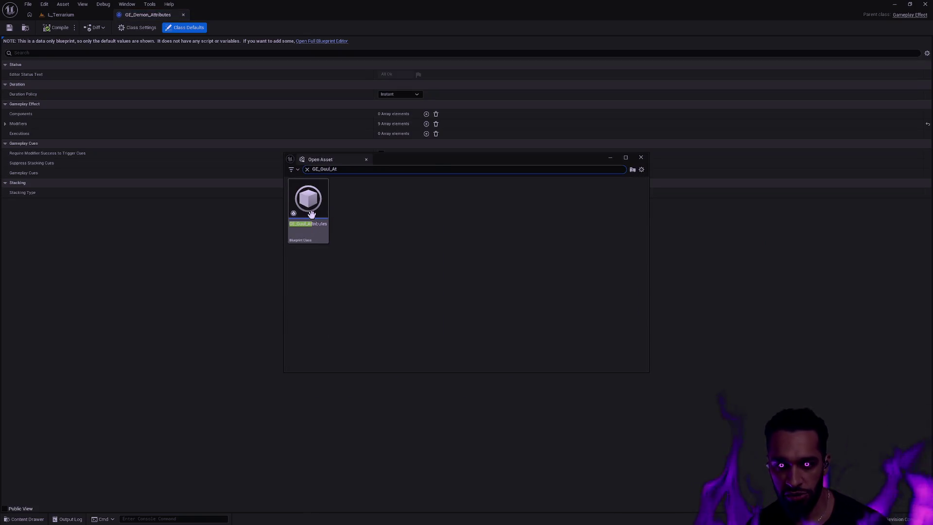
{"action": "key", "text": "Return"}
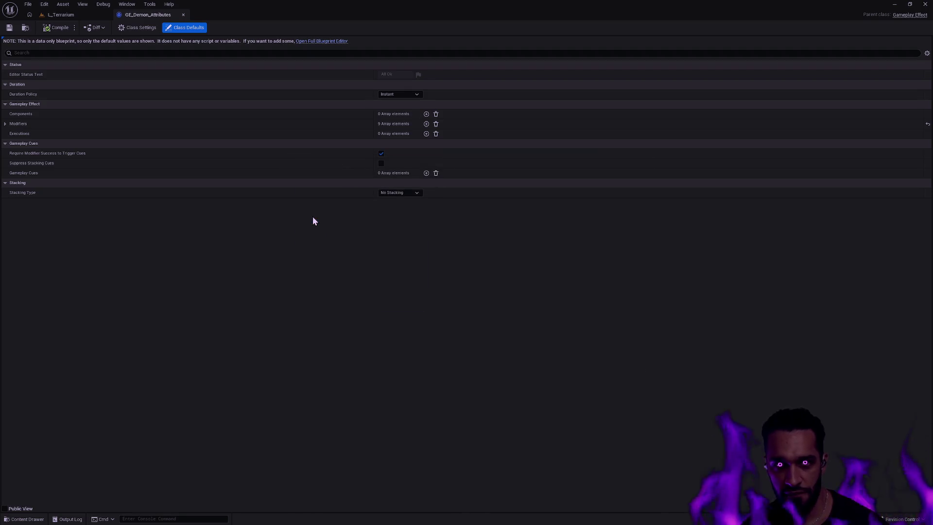
{"action": "key", "text": "ctrl+p"}
{"action": "type", "text": "GE_Troll_"}
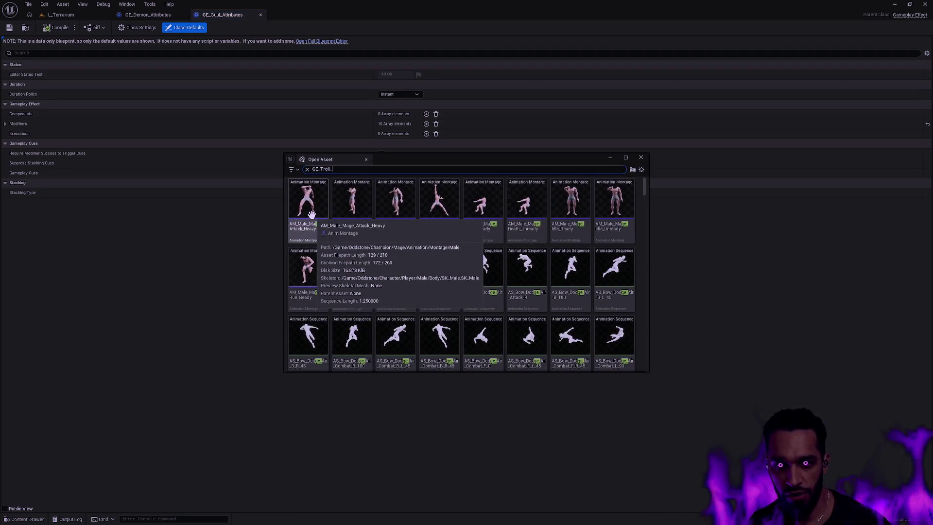
{"action": "key", "text": "Return"}
- Open GE_Skeleton_Attributes, GE_Ifrit_Attributes and GE_Lich_Attributes, each in its own tab
{"action": "key", "text": "ctrl+p"}
{"action": "type", "text": "GE_"}
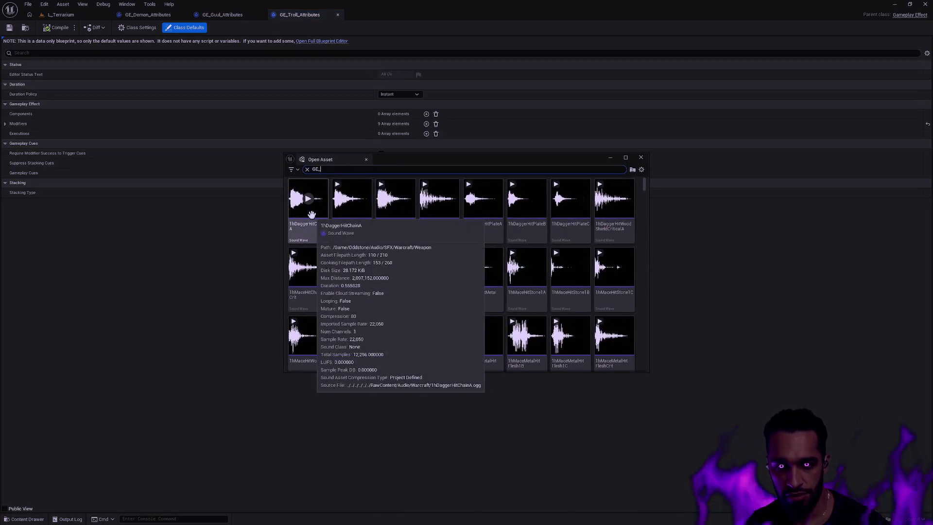
{"action": "type", "text": "SKeleton"}
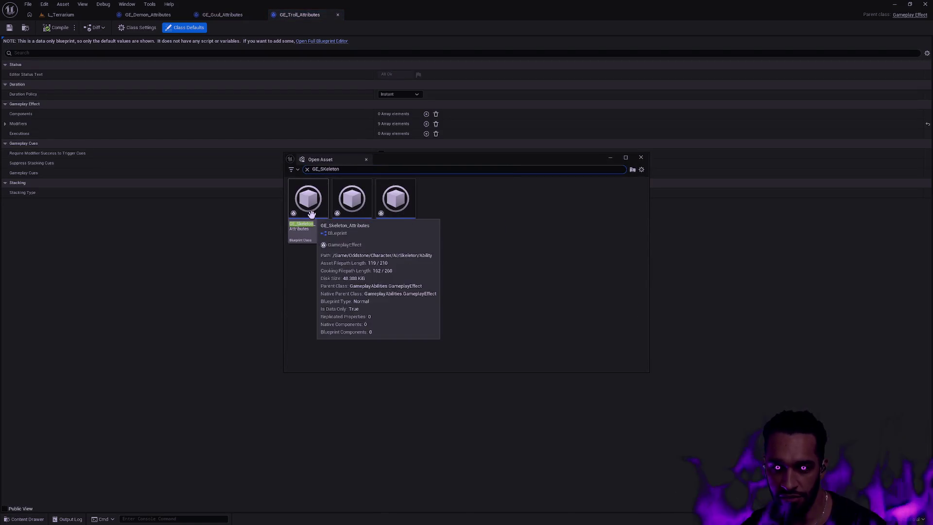
{"action": "key", "text": "Return"}
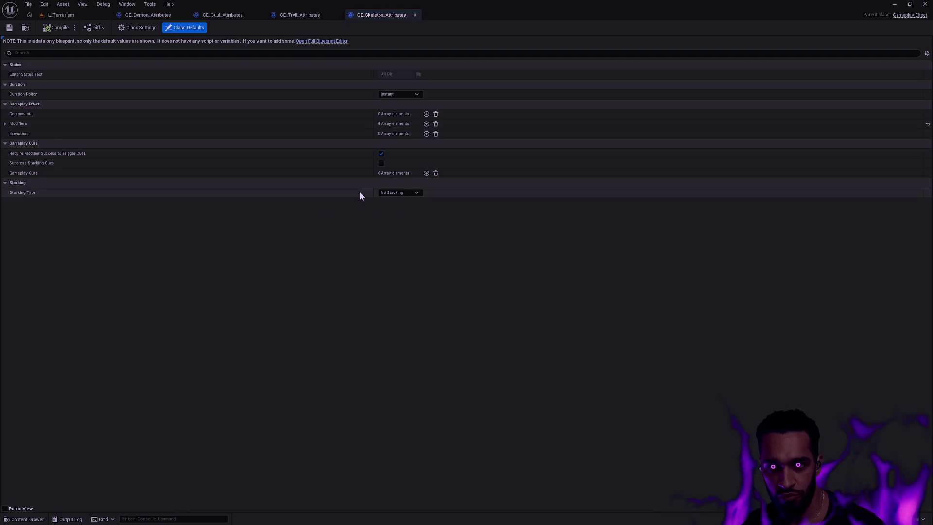
{"action": "key", "text": "ctrl+p"}
{"action": "type", "text": "GE_"}
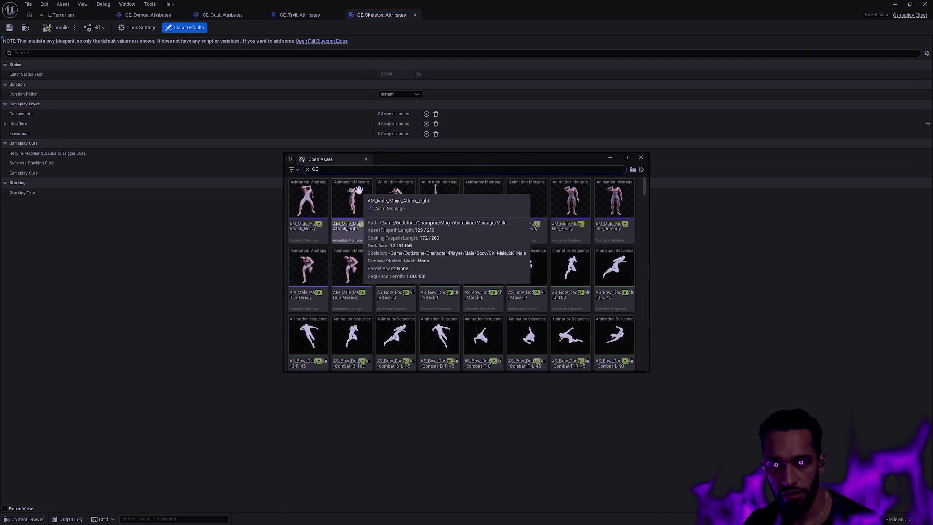
{"action": "key", "text": "Return"}
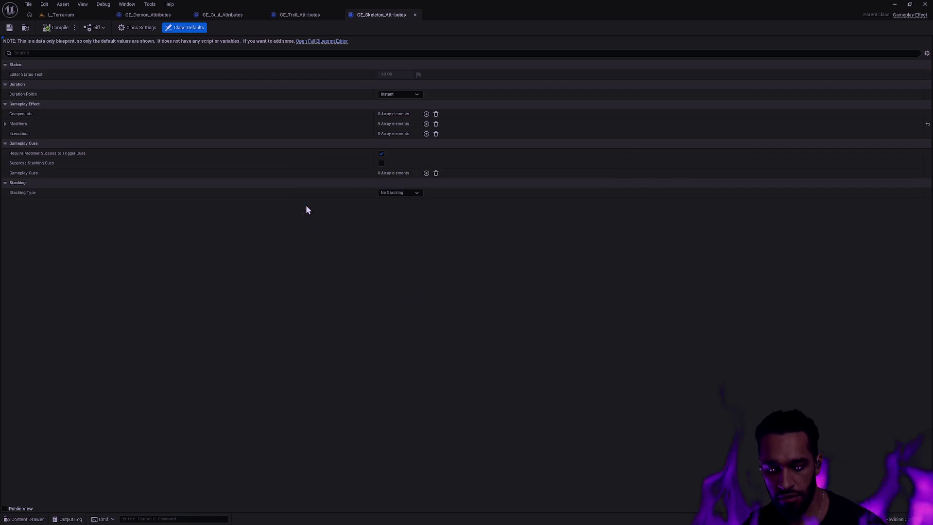
{"action": "key", "text": "ctrl+p"}
{"action": "type", "text": "GE_Lich"}
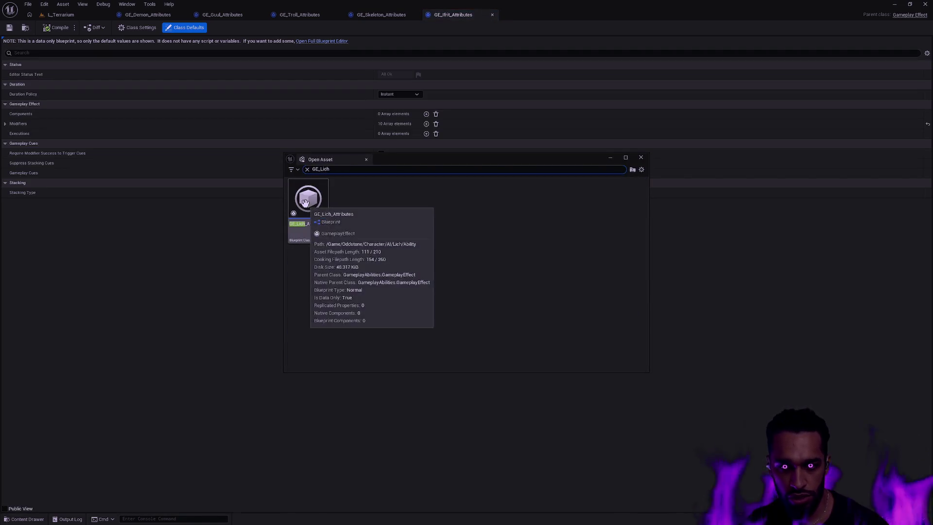
{"action": "key", "text": "Return"}
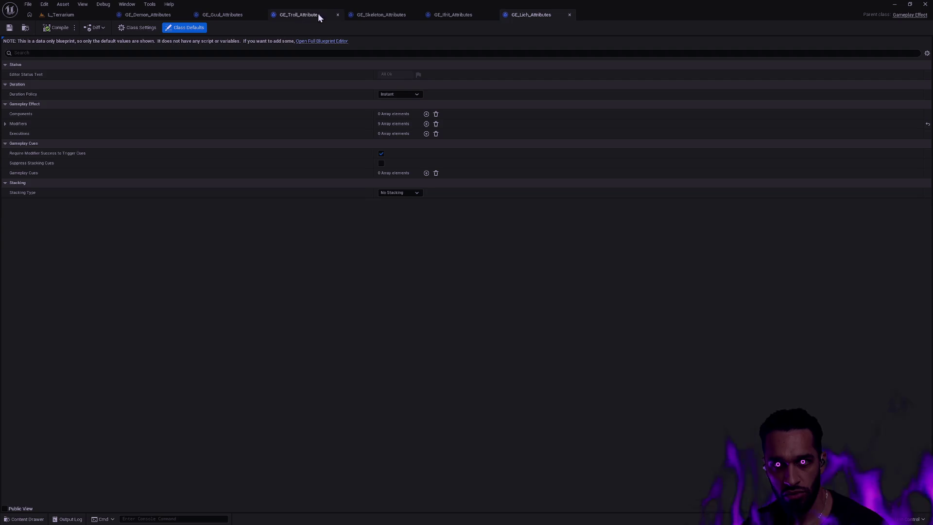
- Expand the Lich modifiers and delete the MaxHealth modifier at Index 0
{"action": "left_click", "coordinate": [5, 124]}
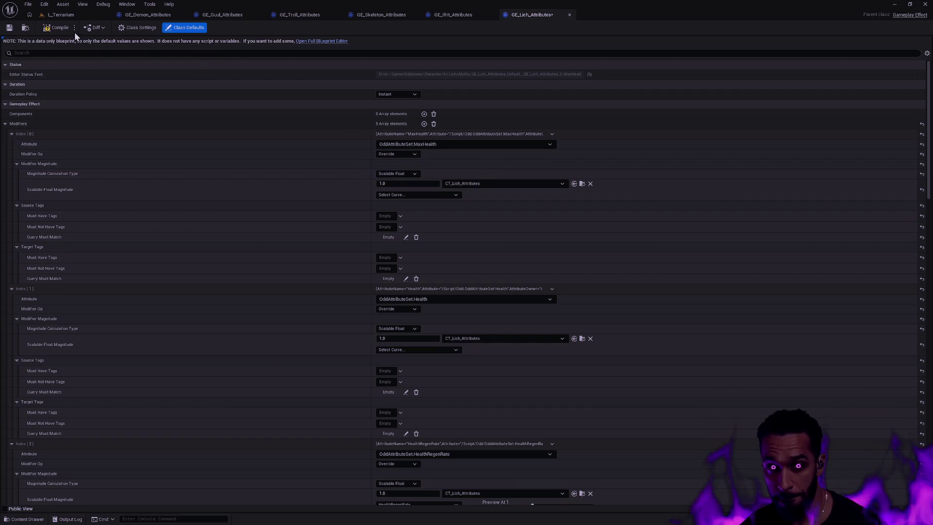
{"action": "left_click", "coordinate": [452, 145]}
{"action": "left_click", "coordinate": [448, 145]}
{"action": "left_click", "coordinate": [448, 144]}
{"action": "left_click", "coordinate": [441, 144]}
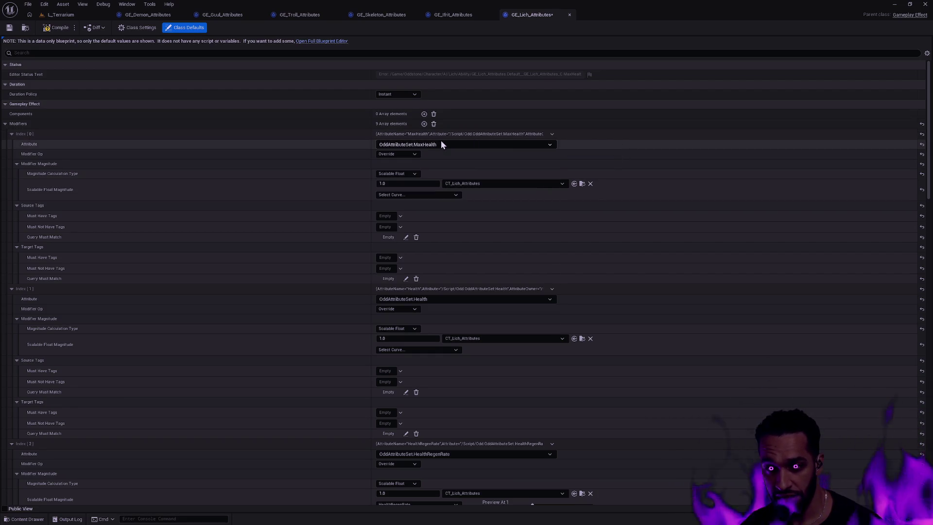
{"action": "left_click", "coordinate": [552, 135]}
{"action": "left_click", "coordinate": [564, 154]}
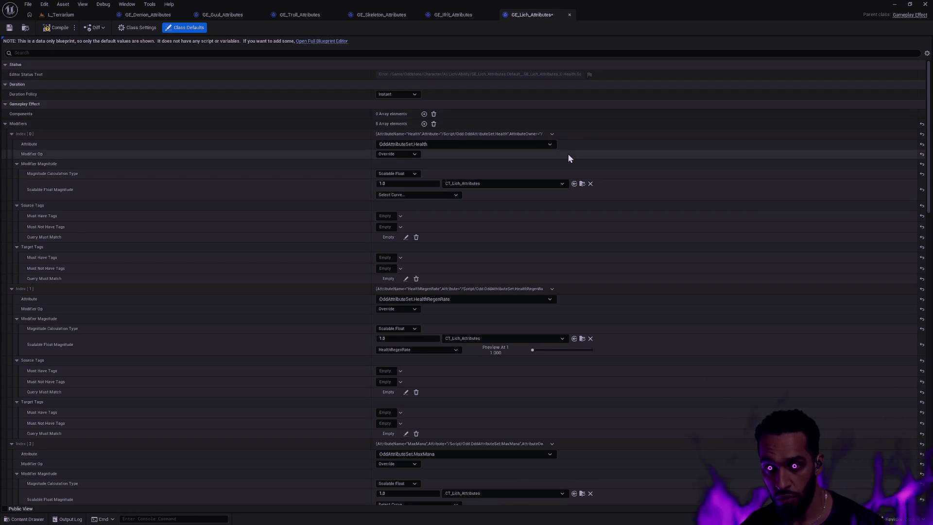
- Set the new first modifier to OddAttributeSet.Stamina using CT_Lich_Attributes' Stamina curve
{"action": "left_click", "coordinate": [437, 144]}
{"action": "type", "text": "sta"}
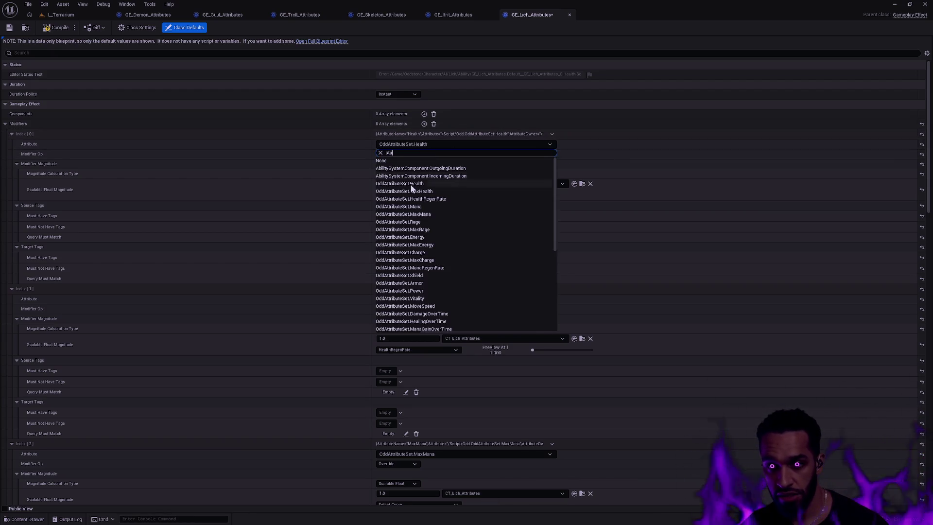
{"action": "left_click", "coordinate": [410, 185]}
{"action": "left_click", "coordinate": [477, 183]}
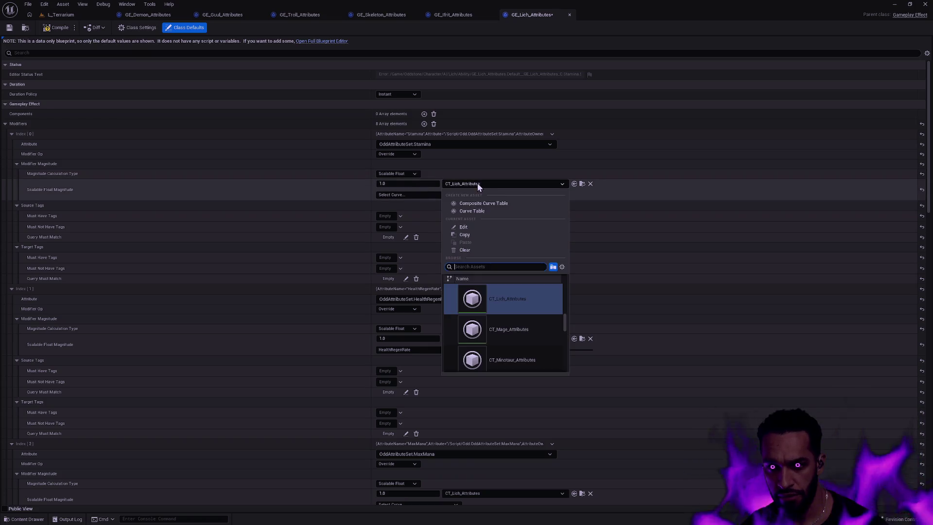
{"action": "left_click", "coordinate": [478, 183]}
{"action": "left_click", "coordinate": [427, 195]}
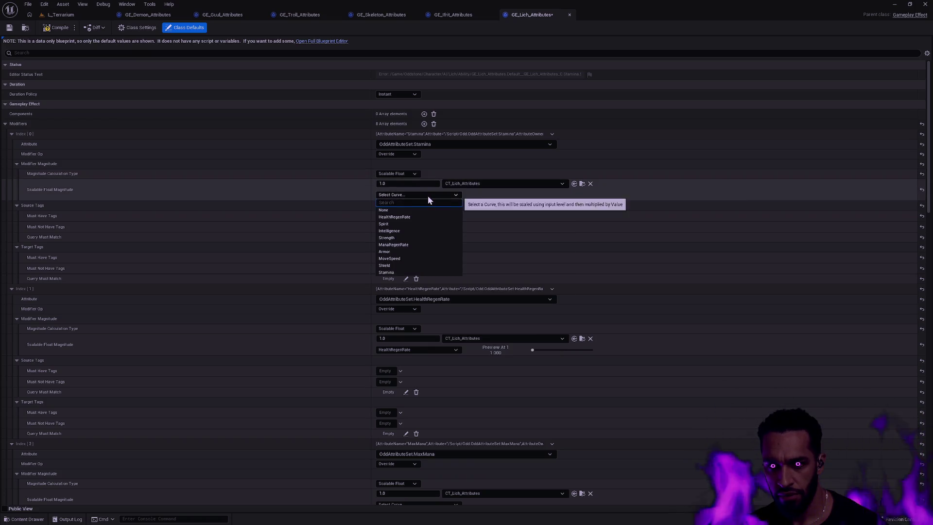
{"action": "left_click", "coordinate": [399, 271]}
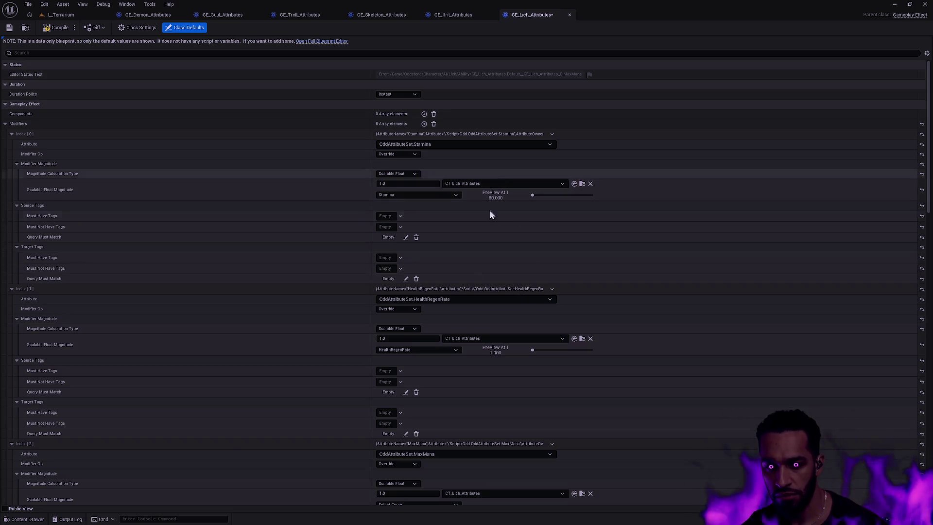
{"action": "scroll", "coordinate": [495, 299], "scroll_direction": "down", "scroll_amount": 3}
- Switch the Index 2 modifier from MaxMana to OddAttributeSet.Spirit with the Spirit curve
{"action": "scroll", "coordinate": [487, 248], "scroll_direction": "down", "scroll_amount": 2}
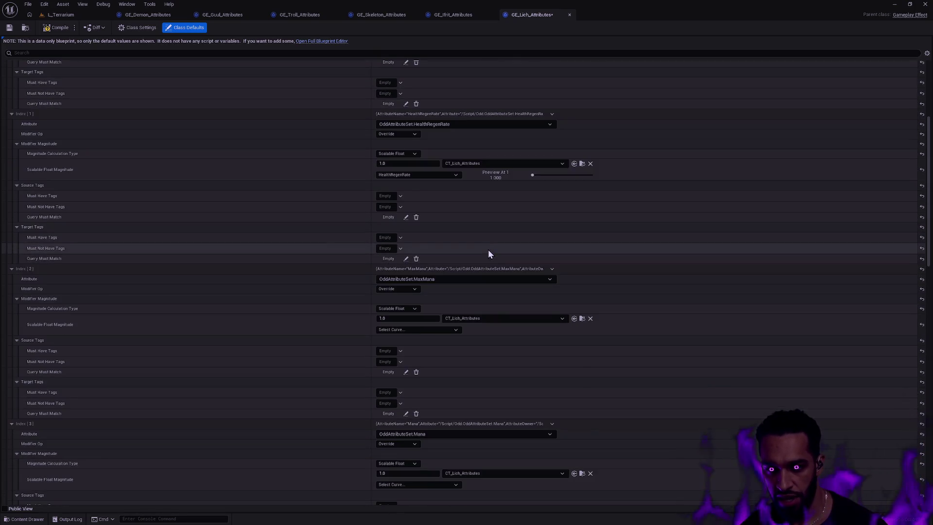
{"action": "left_click", "coordinate": [445, 280]}
{"action": "type", "text": "spirit"}
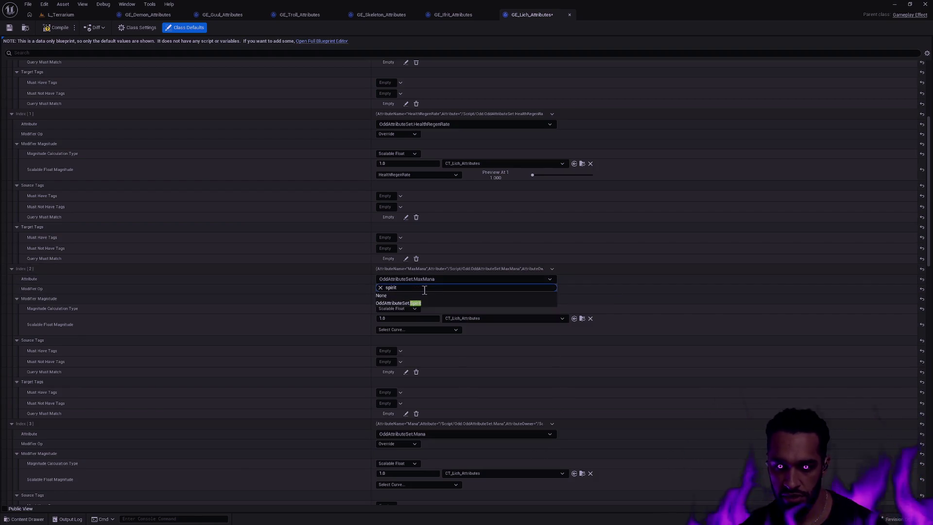
{"action": "left_click", "coordinate": [417, 303]}
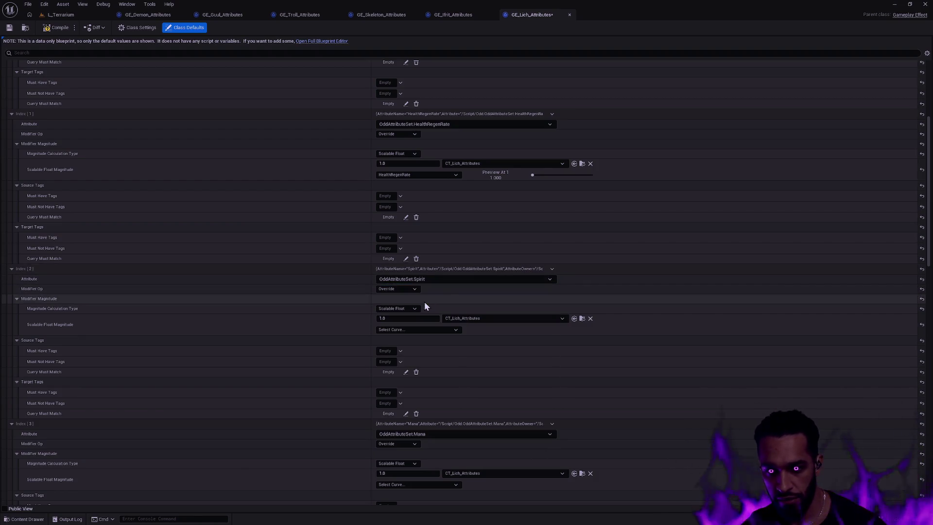
{"action": "left_click", "coordinate": [436, 330]}
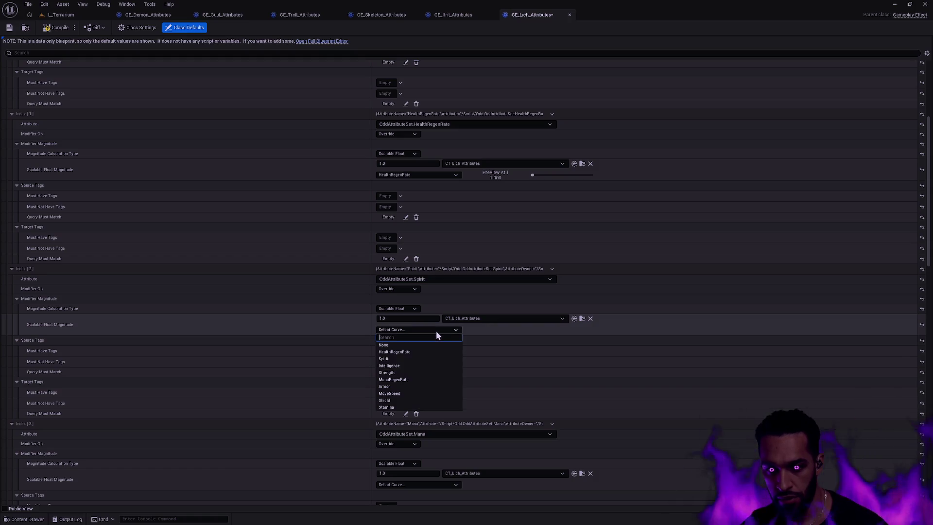
{"action": "left_click", "coordinate": [401, 358]}
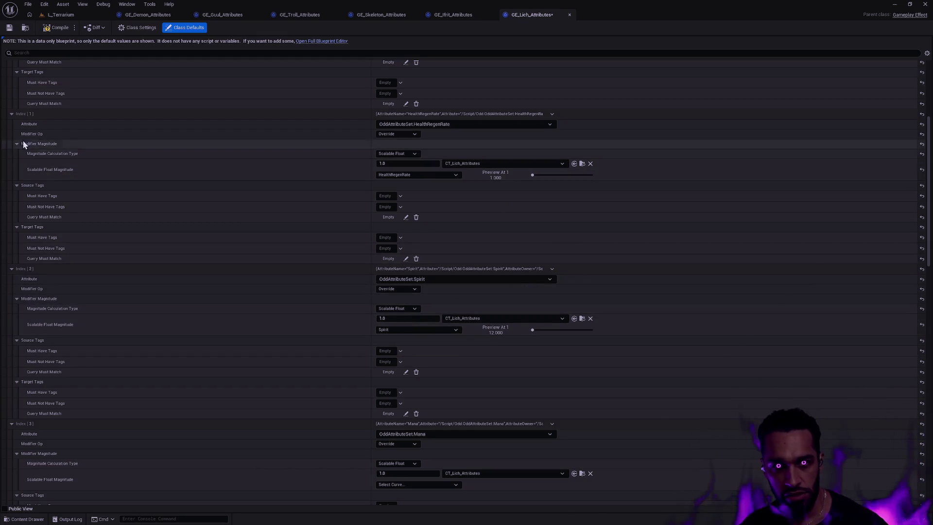
{"action": "scroll", "coordinate": [496, 389], "scroll_direction": "down", "scroll_amount": 3}
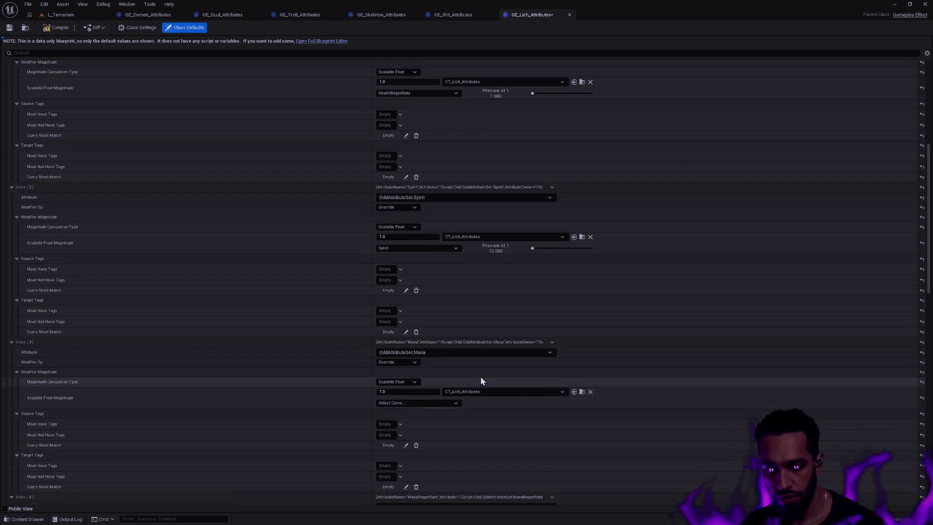
{"action": "left_click", "coordinate": [430, 351]}
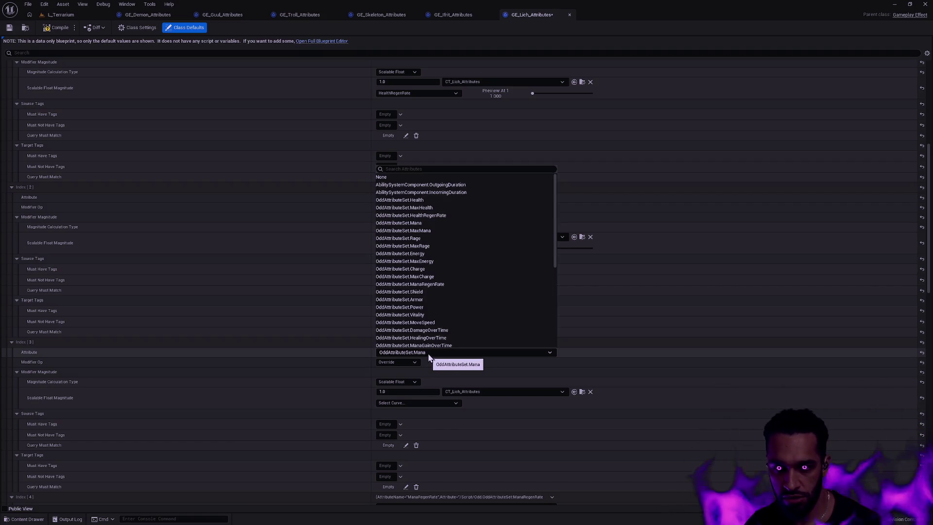
{"action": "type", "text": "stre"}
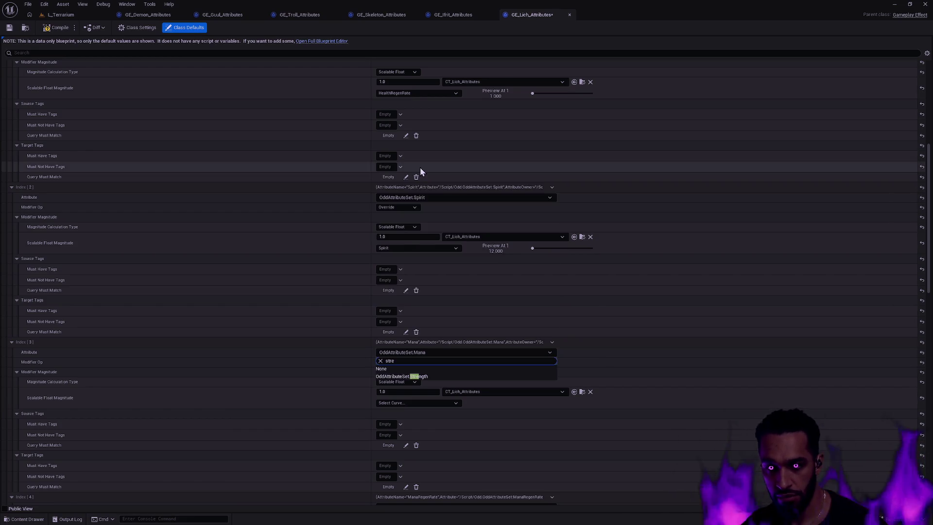
{"action": "left_click", "coordinate": [401, 376]}
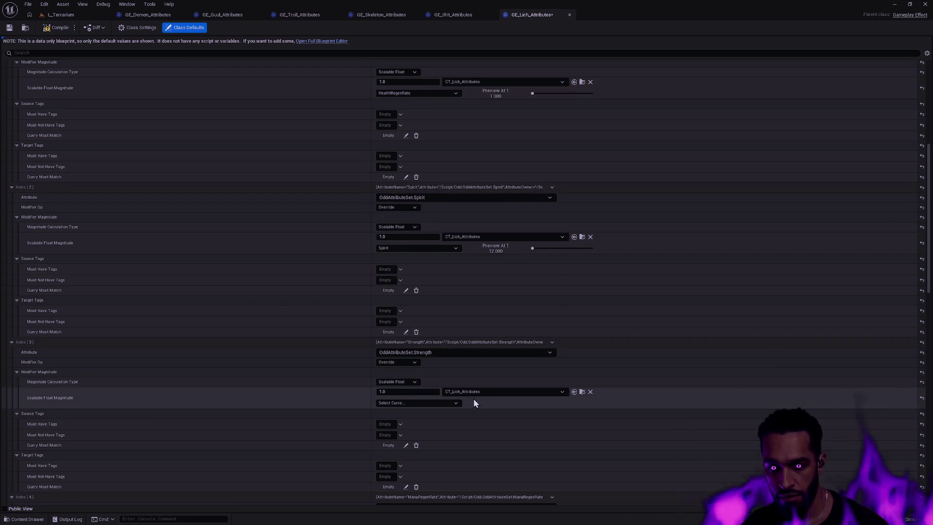
{"action": "left_click", "coordinate": [438, 403]}
{"action": "left_click", "coordinate": [401, 481]}
{"action": "left_click", "coordinate": [397, 401]}
{"action": "left_click", "coordinate": [401, 446]}
{"action": "scroll", "coordinate": [477, 373], "scroll_direction": "down", "scroll_amount": 2}
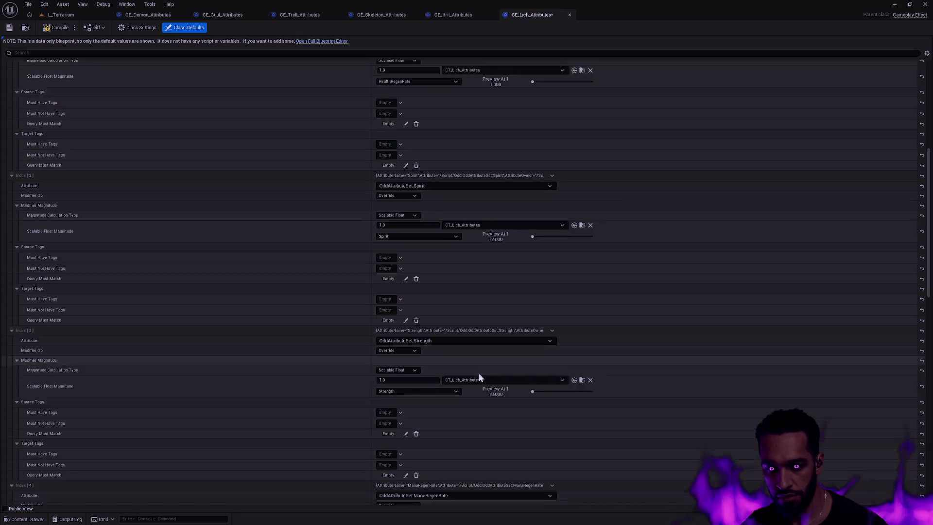
{"action": "scroll", "coordinate": [467, 360], "scroll_direction": "down", "scroll_amount": 2}
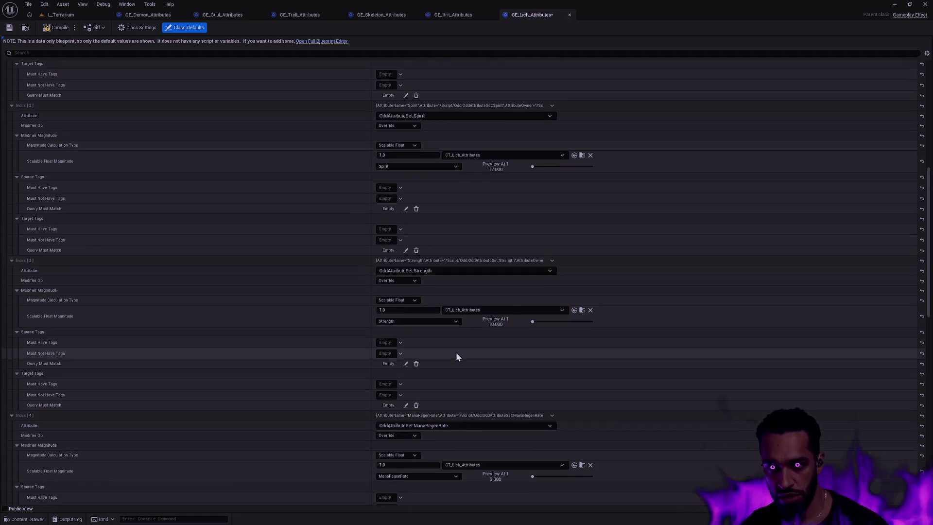
{"action": "scroll", "coordinate": [452, 345], "scroll_direction": "down", "scroll_amount": 2}
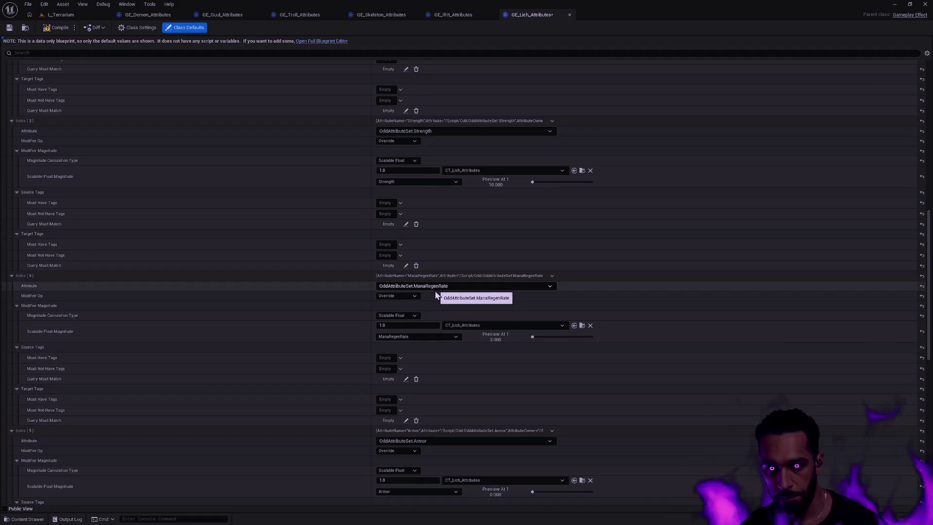
{"action": "scroll", "coordinate": [445, 288], "scroll_direction": "down", "scroll_amount": 1}
{"action": "scroll", "coordinate": [472, 329], "scroll_direction": "down", "scroll_amount": 5}
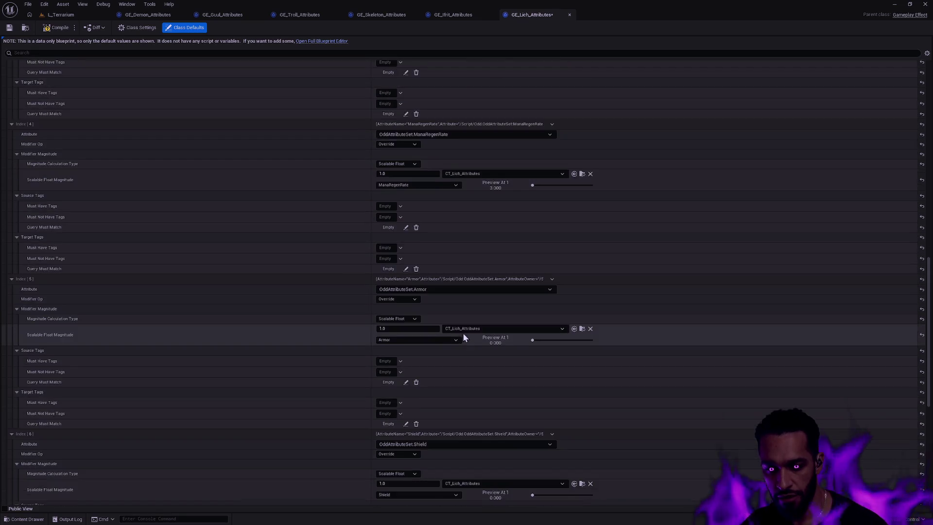
{"action": "scroll", "coordinate": [461, 325], "scroll_direction": "down", "scroll_amount": 4}
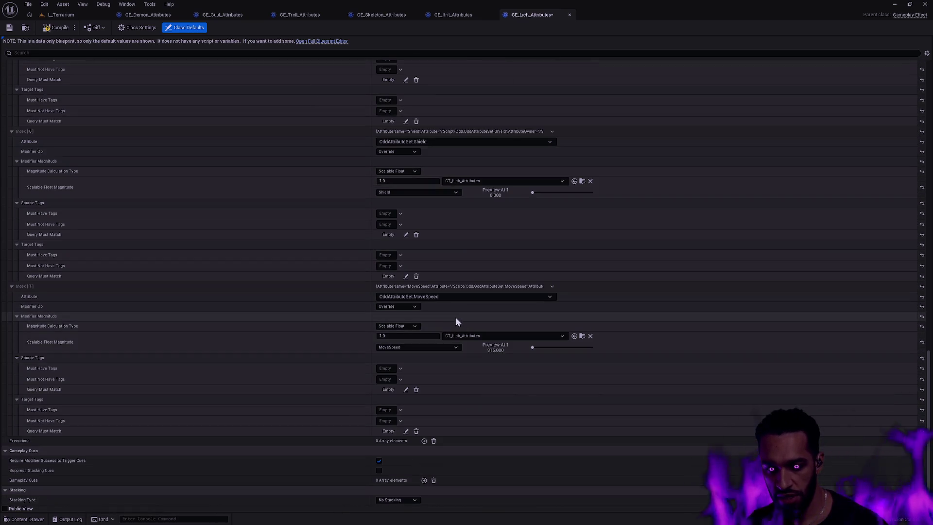
{"action": "scroll", "coordinate": [455, 311], "scroll_direction": "up", "scroll_amount": 15}
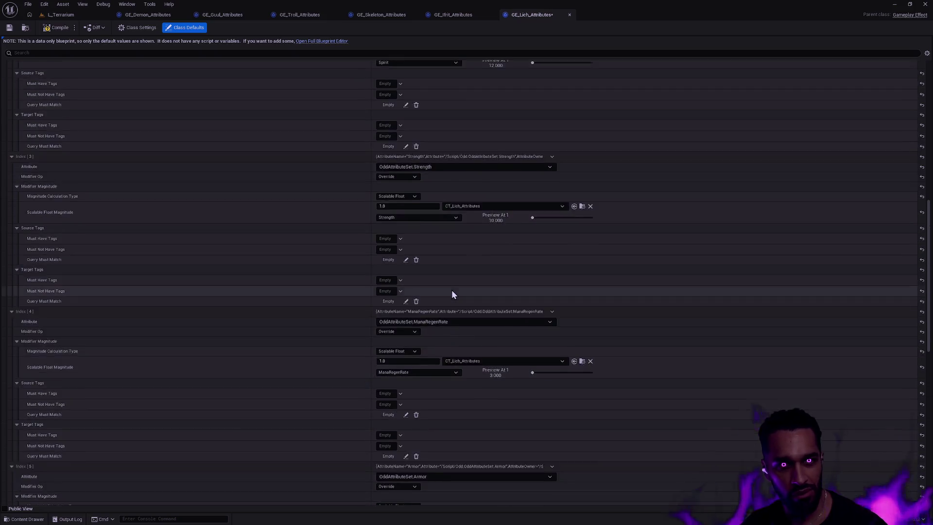
{"action": "scroll", "coordinate": [453, 287], "scroll_direction": "up", "scroll_amount": 7}
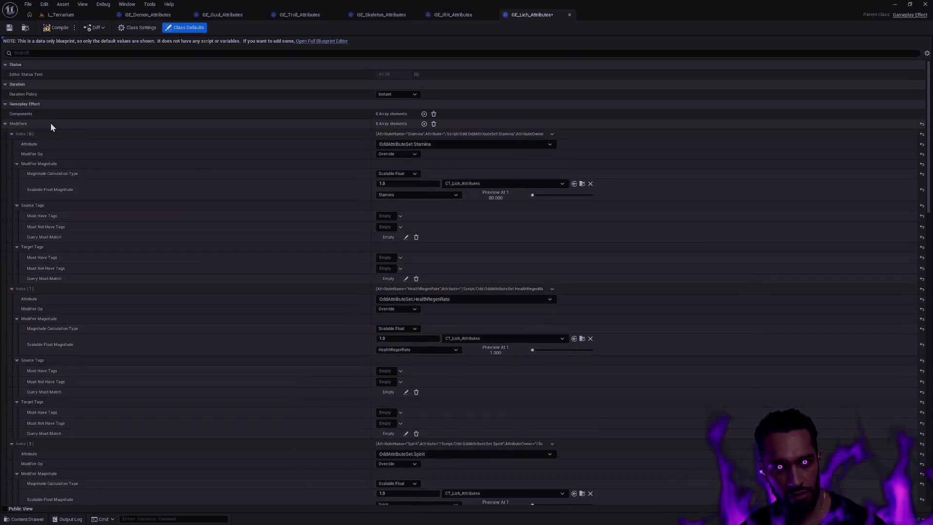
- Add a ninth modifier and paste the copied Stamina modifier settings into it
{"action": "left_click", "coordinate": [5, 123]}
{"action": "left_click", "coordinate": [5, 123]}
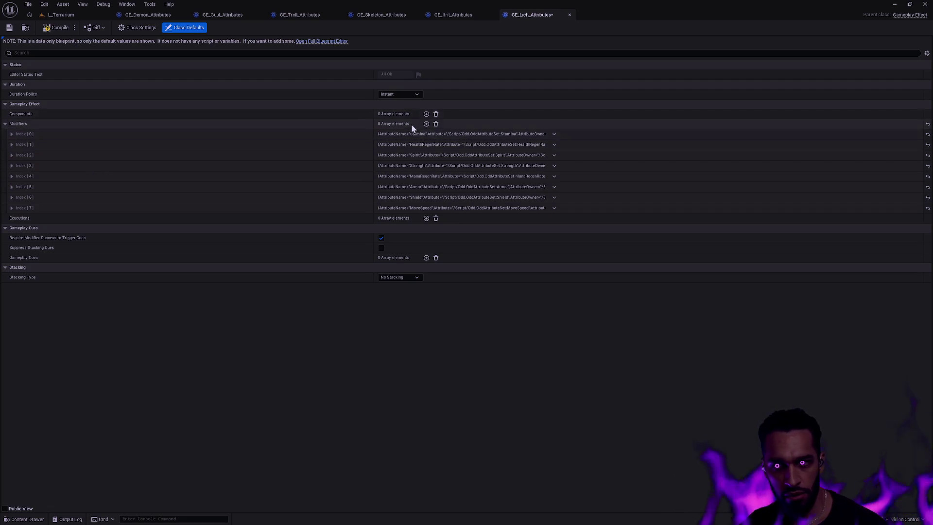
{"action": "left_click", "coordinate": [427, 124]}
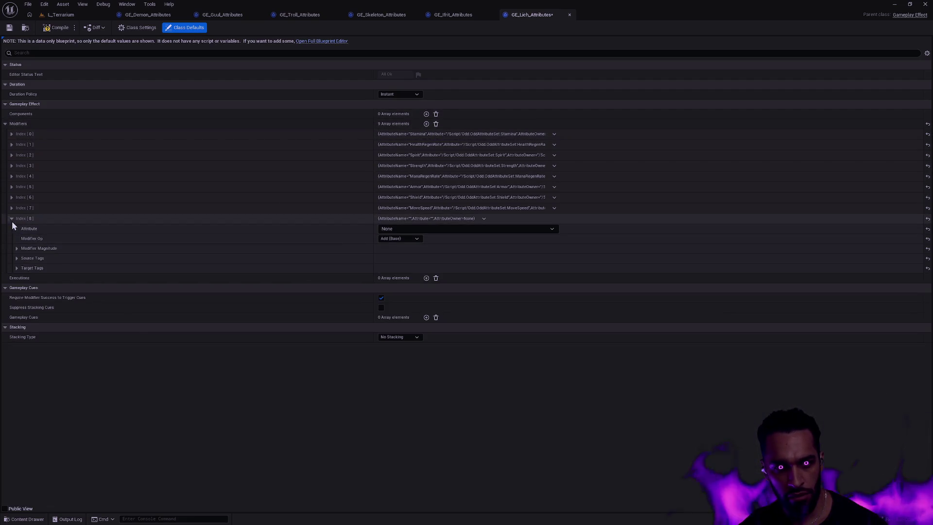
{"action": "left_click", "coordinate": [32, 217]}
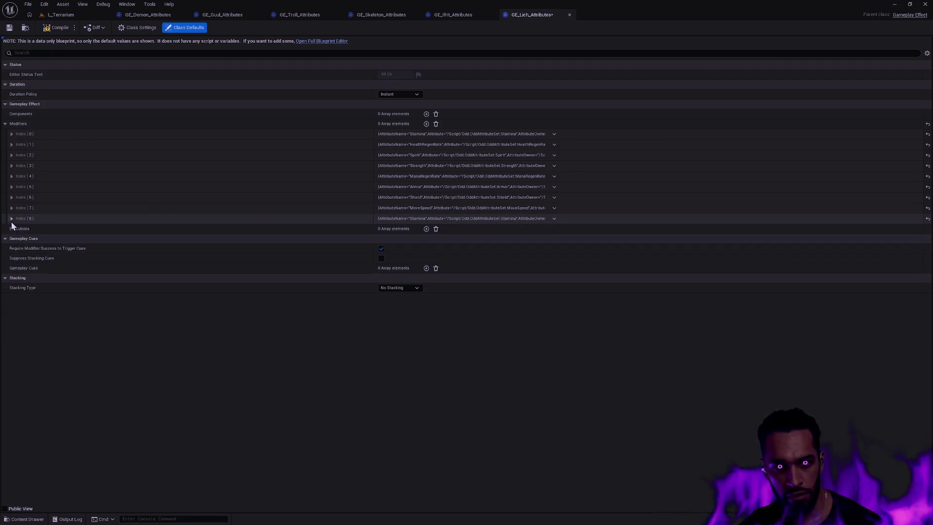
{"action": "key", "text": "ctrl+v"}
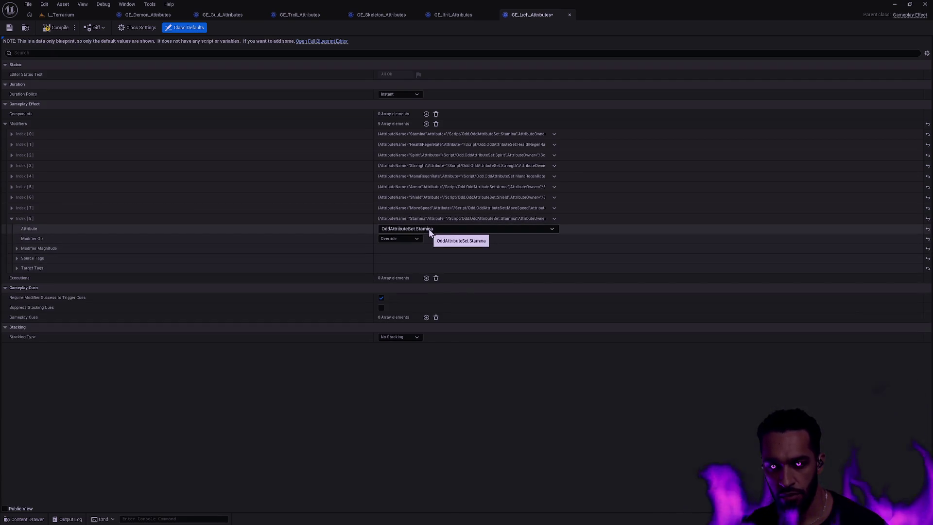
- Set the new modifier to OddAttributeSet.Intelligence, Override, using the Intelligence curve row
{"action": "left_click", "coordinate": [430, 231]}
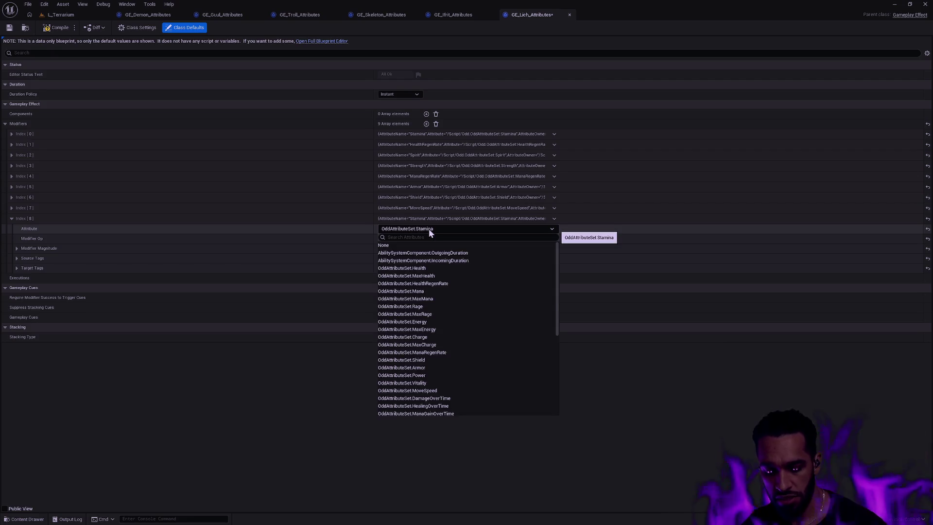
{"action": "type", "text": "inte"}
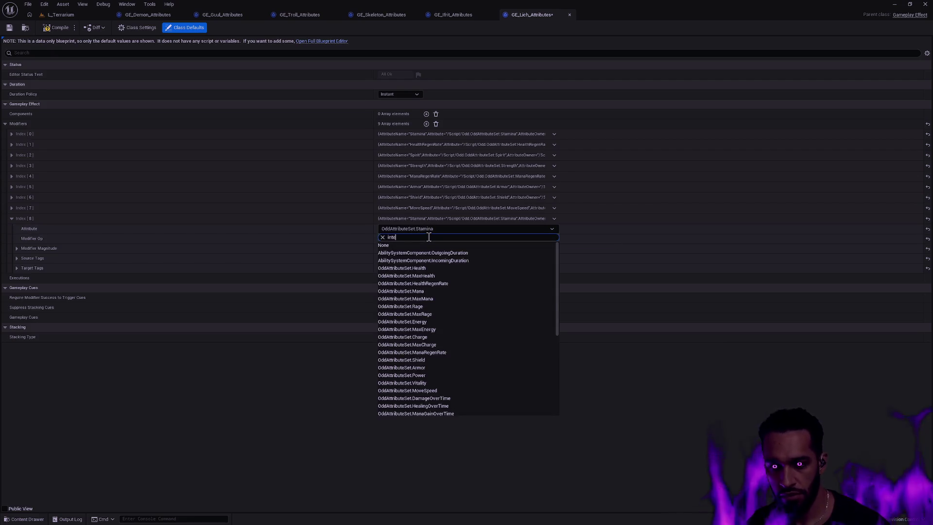
{"action": "left_click", "coordinate": [428, 253]}
{"action": "left_click", "coordinate": [399, 240]}
{"action": "left_click", "coordinate": [400, 276]}
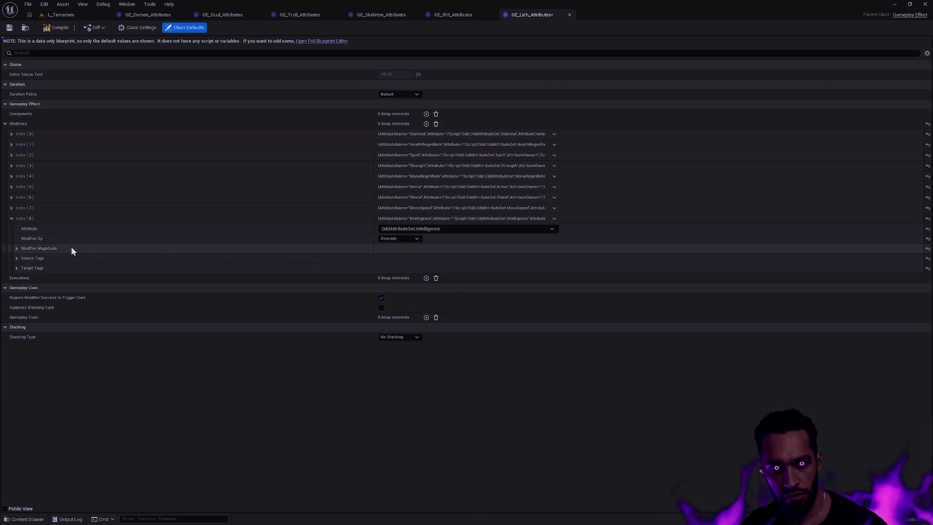
{"action": "left_click", "coordinate": [16, 248]}
{"action": "left_click", "coordinate": [393, 279]}
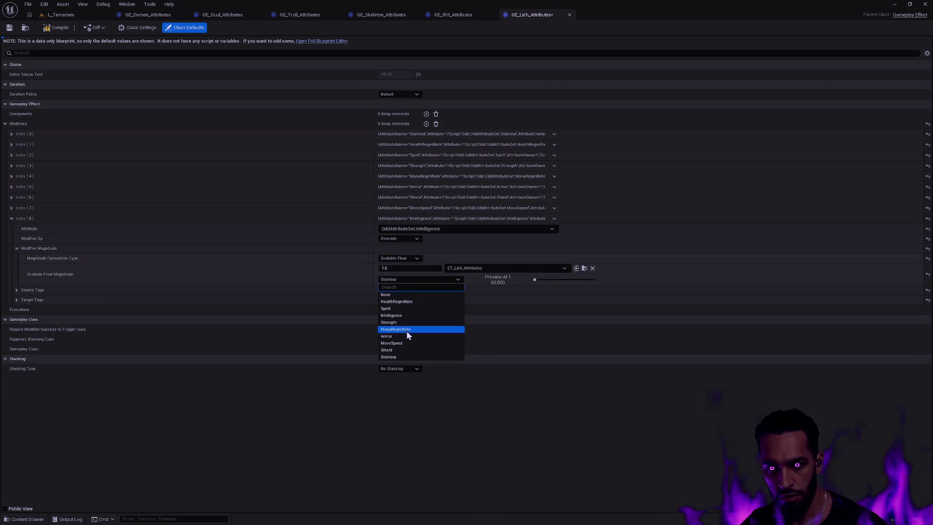
{"action": "left_click", "coordinate": [400, 315]}
{"action": "left_click", "coordinate": [11, 219]}
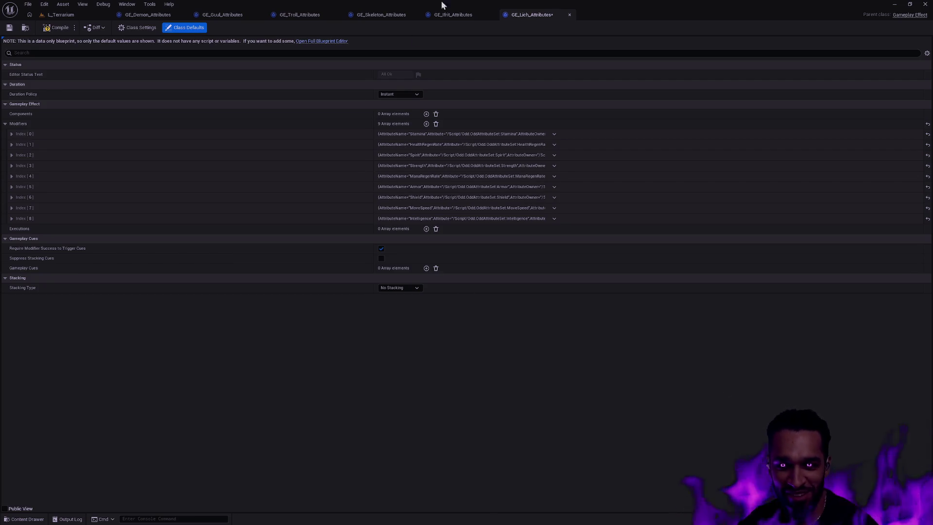
- Save GE_Lich_Attributes and check its first modifier
{"action": "left_click", "coordinate": [9, 28]}
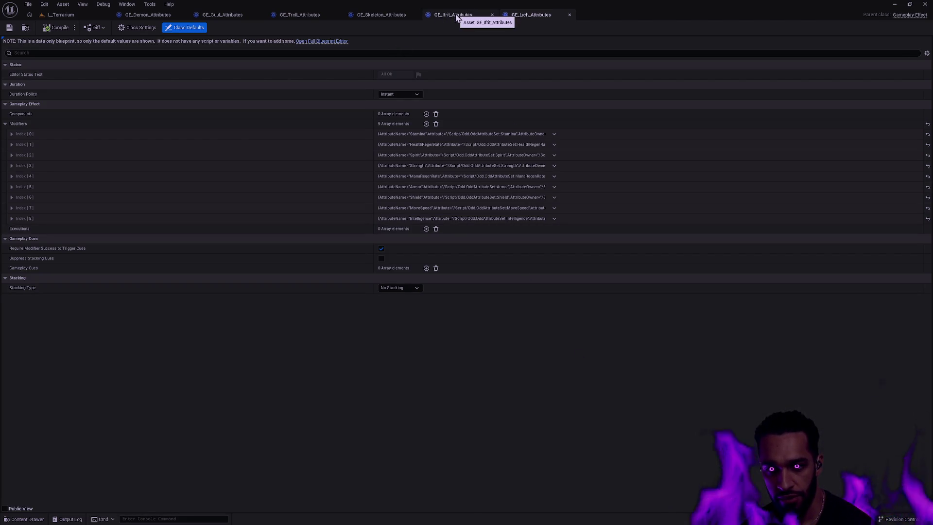
{"action": "left_click", "coordinate": [11, 134]}
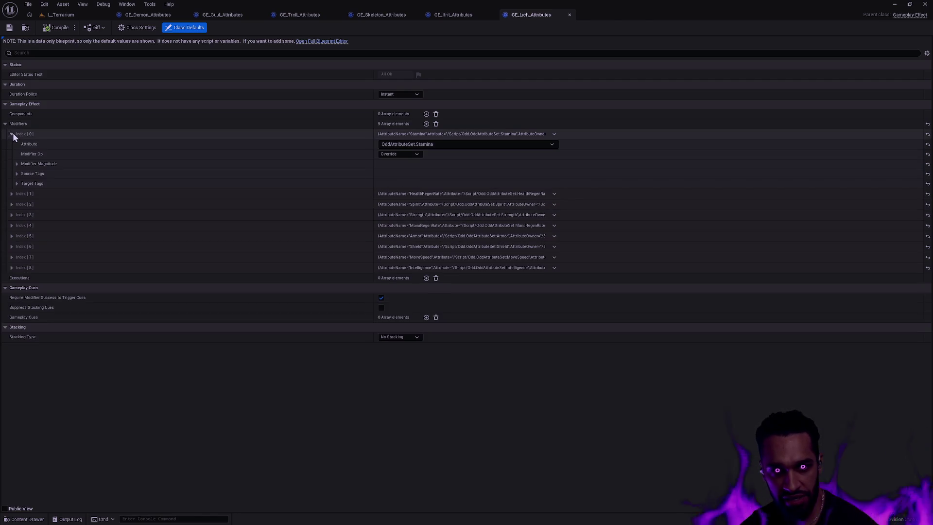
{"action": "left_click", "coordinate": [12, 134]}
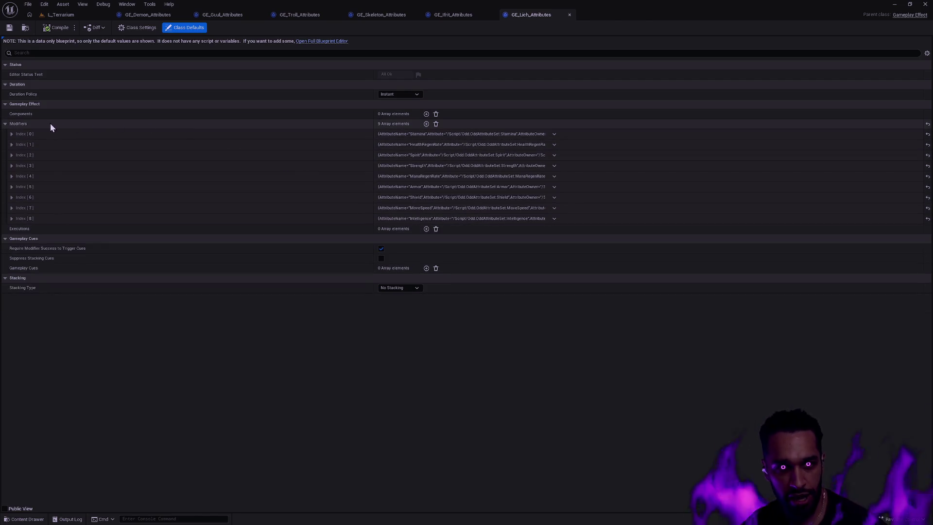
- Paste the Lich's nine modifiers into the Ifrit, Skeleton, Troll, Guul and Demon effects
{"action": "left_click", "coordinate": [461, 15]}
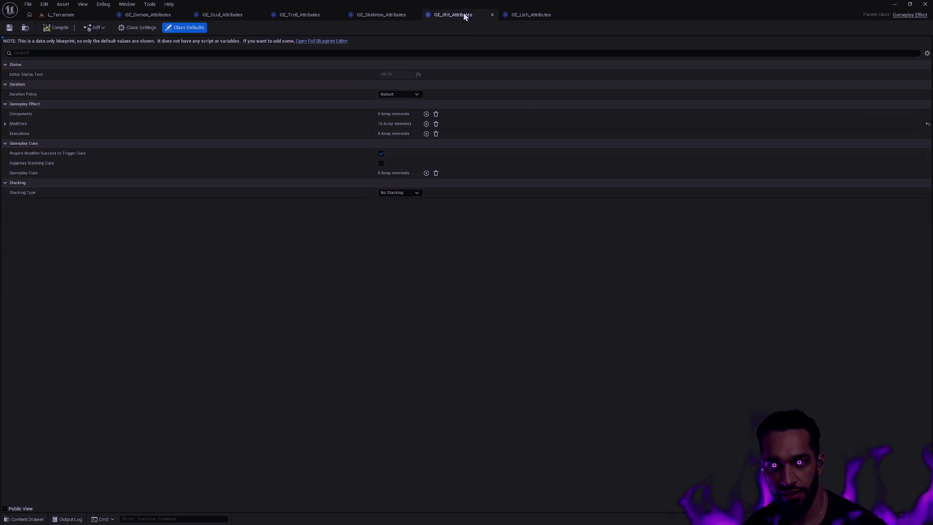
{"action": "key", "text": "ctrl+v"}
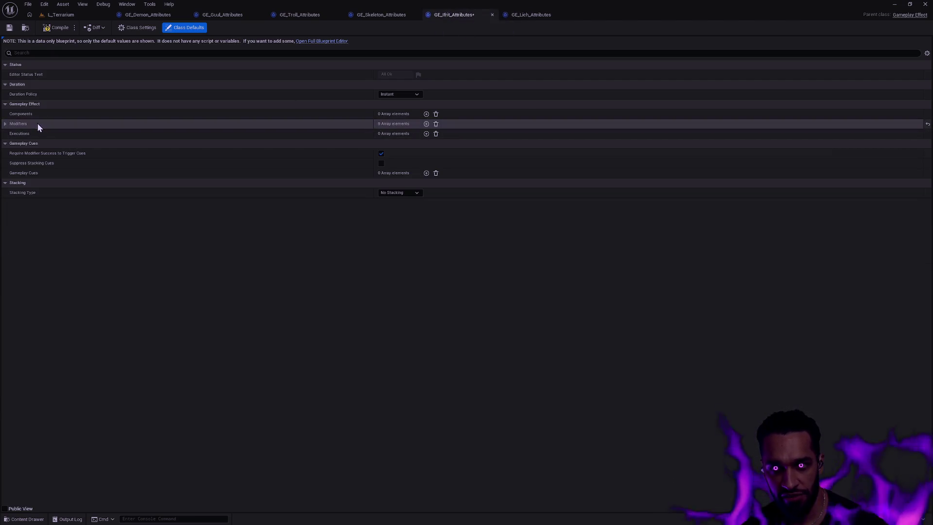
{"action": "left_click", "coordinate": [371, 16]}
{"action": "key", "text": "ctrl+v"}
{"action": "left_click", "coordinate": [310, 14]}
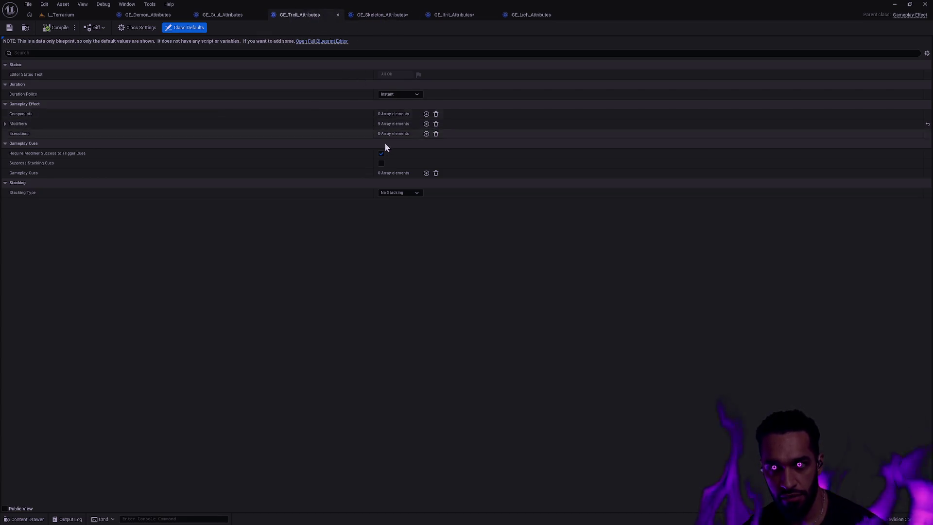
{"action": "key", "text": "ctrl+v"}
{"action": "left_click", "coordinate": [234, 16]}
{"action": "key", "text": "ctrl+v"}
{"action": "left_click", "coordinate": [146, 15]}
{"action": "key", "text": "ctrl+v"}
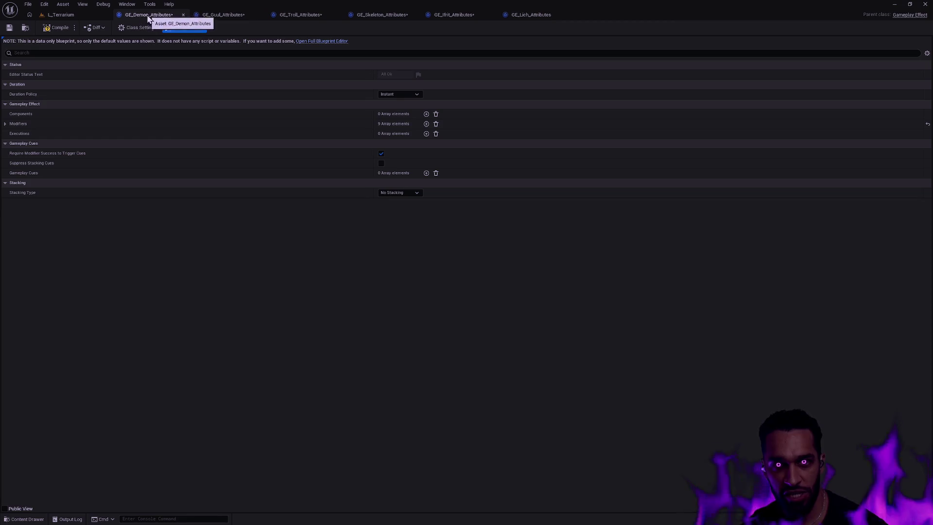
- Select CT_Demon_Attributes and assign it to Demon modifiers 0 through 4
{"action": "left_click", "coordinate": [5, 123]}
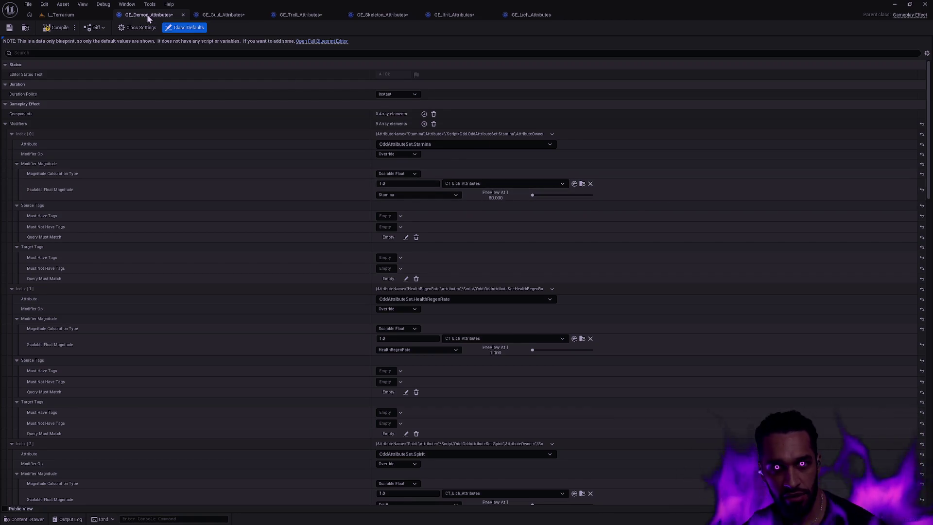
{"action": "left_click", "coordinate": [25, 30]}
{"action": "left_click", "coordinate": [191, 237]}
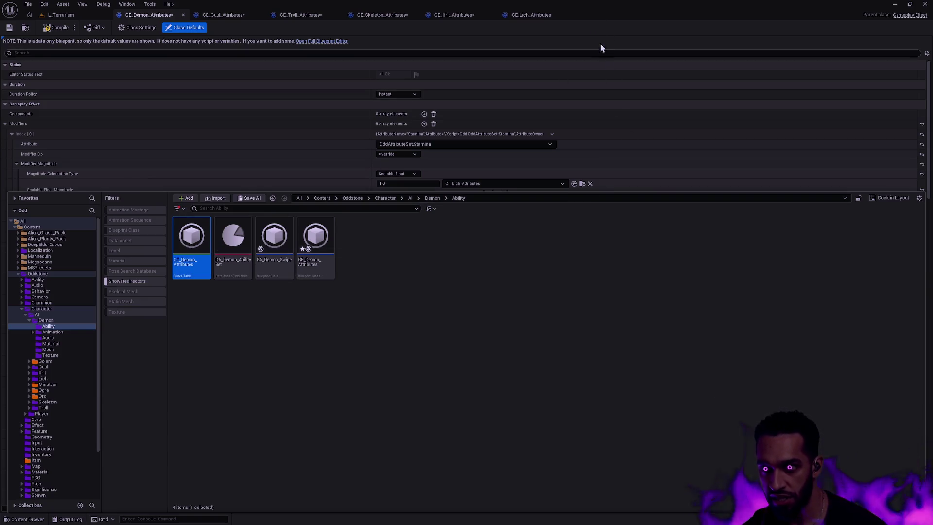
{"action": "left_click", "coordinate": [608, 25]}
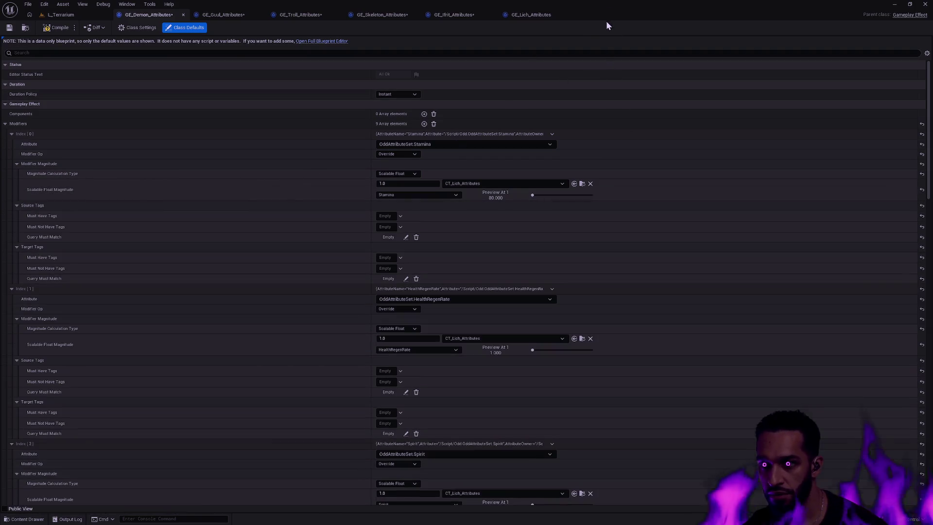
{"action": "left_click", "coordinate": [574, 184]}
{"action": "left_click", "coordinate": [574, 339]}
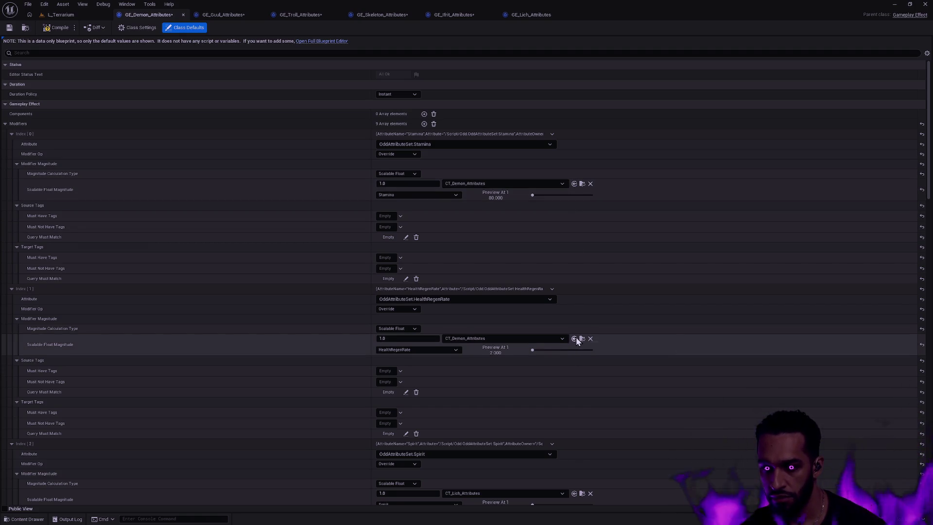
{"action": "scroll", "coordinate": [578, 340], "scroll_direction": "down", "scroll_amount": 5}
{"action": "left_click", "coordinate": [574, 365]}
{"action": "scroll", "coordinate": [583, 341], "scroll_direction": "down", "scroll_amount": 6}
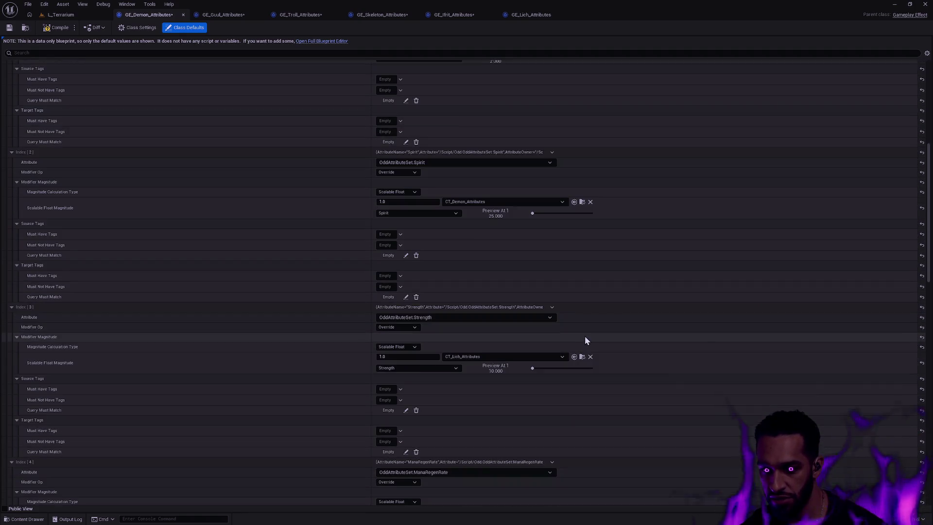
{"action": "left_click", "coordinate": [574, 356]}
{"action": "scroll", "coordinate": [581, 345], "scroll_direction": "down", "scroll_amount": 5}
{"action": "left_click", "coordinate": [574, 372]}
- Assign CT_Demon_Attributes to Demon modifiers 5 through 8, then switch to GE_Guul_Attributes
{"action": "scroll", "coordinate": [583, 350], "scroll_direction": "down", "scroll_amount": 4}
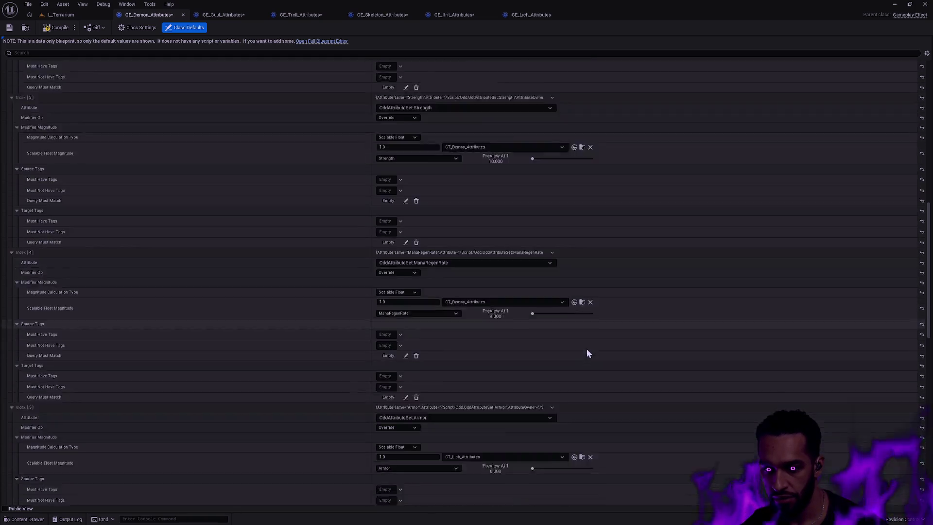
{"action": "left_click", "coordinate": [574, 348]}
{"action": "scroll", "coordinate": [578, 346], "scroll_direction": "down", "scroll_amount": 4}
{"action": "left_click", "coordinate": [574, 343]}
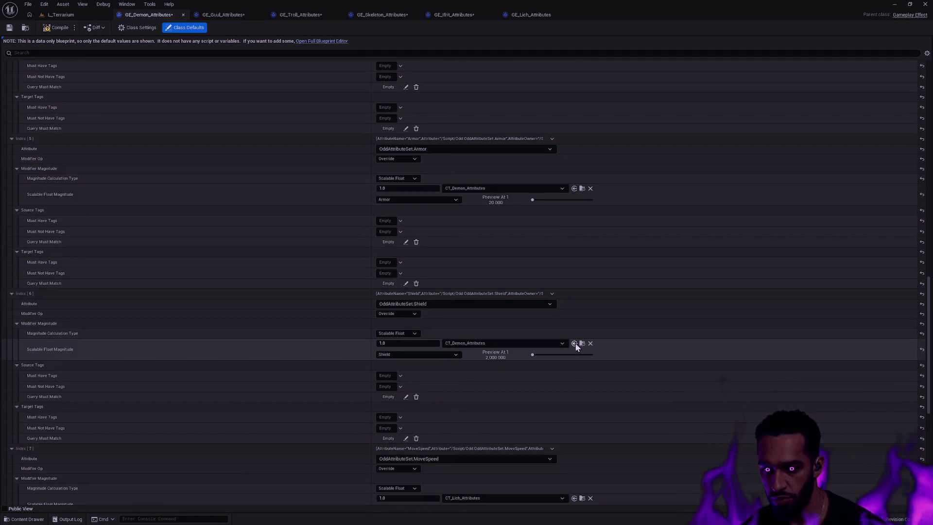
{"action": "scroll", "coordinate": [581, 342], "scroll_direction": "down", "scroll_amount": 2}
{"action": "scroll", "coordinate": [581, 341], "scroll_direction": "down", "scroll_amount": 2}
{"action": "left_click", "coordinate": [574, 335]}
{"action": "scroll", "coordinate": [578, 339], "scroll_direction": "down", "scroll_amount": 4}
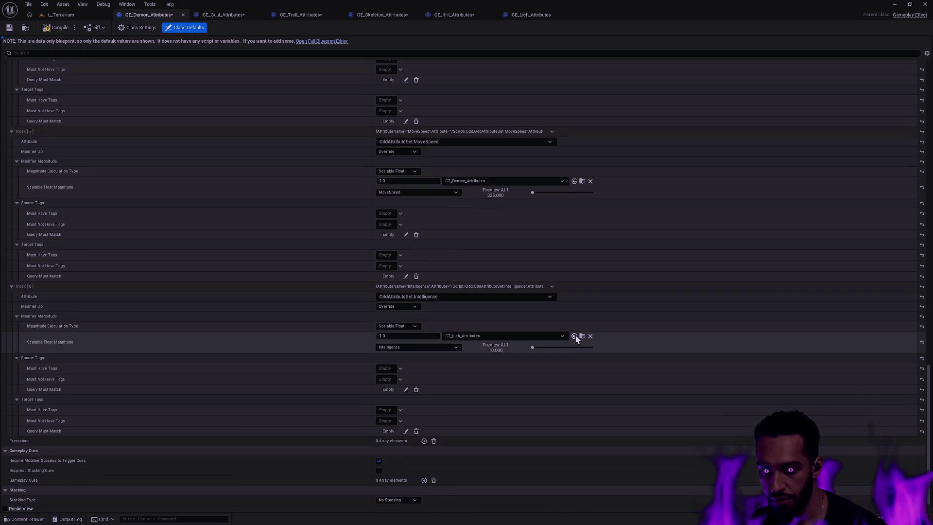
{"action": "left_click", "coordinate": [574, 336]}
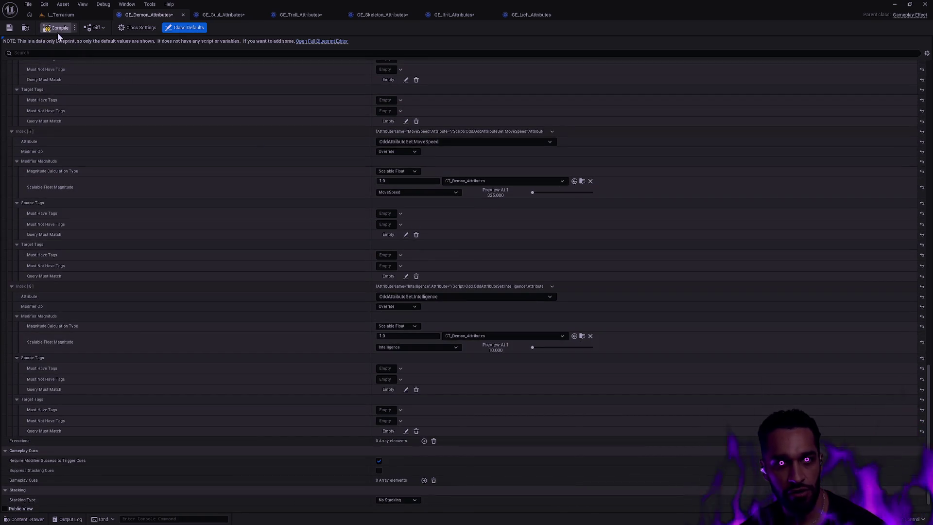
{"action": "left_click", "coordinate": [230, 17]}
{"action": "left_click", "coordinate": [25, 28]}
- Select CT_Guul_Attributes and assign it to Guul modifiers 0 through 3
{"action": "left_click", "coordinate": [187, 243]}
{"action": "left_click", "coordinate": [418, 49]}
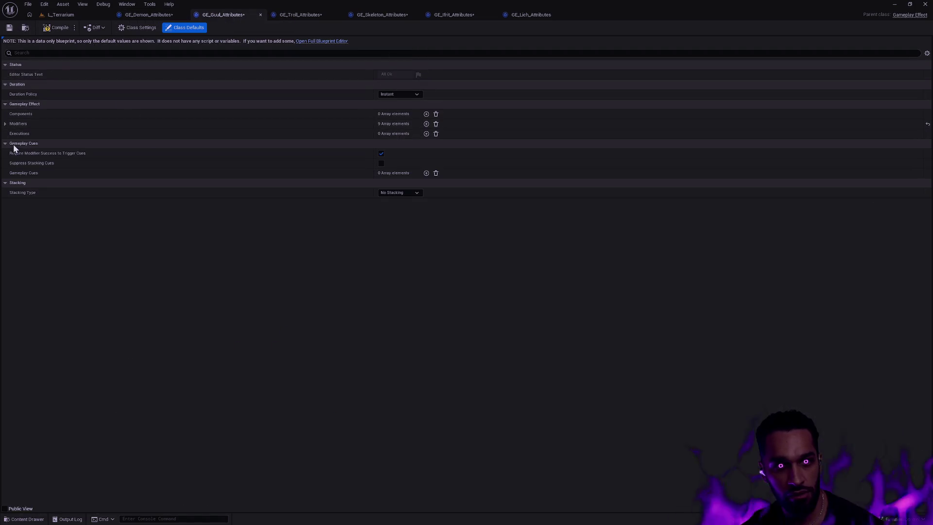
{"action": "left_click", "coordinate": [5, 124]}
{"action": "left_click", "coordinate": [574, 184]}
{"action": "left_click", "coordinate": [574, 339]}
{"action": "scroll", "coordinate": [569, 340], "scroll_direction": "down", "scroll_amount": 5}
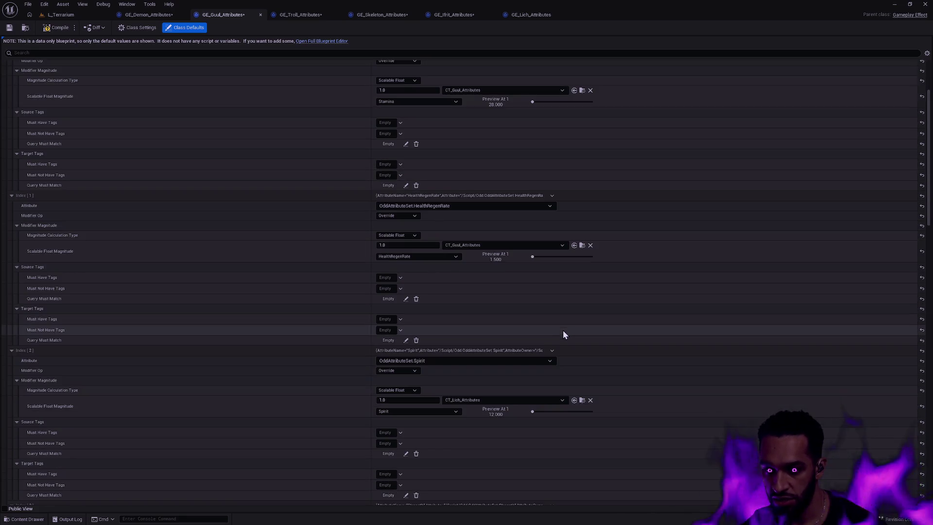
{"action": "left_click", "coordinate": [574, 461]}
{"action": "left_click", "coordinate": [574, 308]}
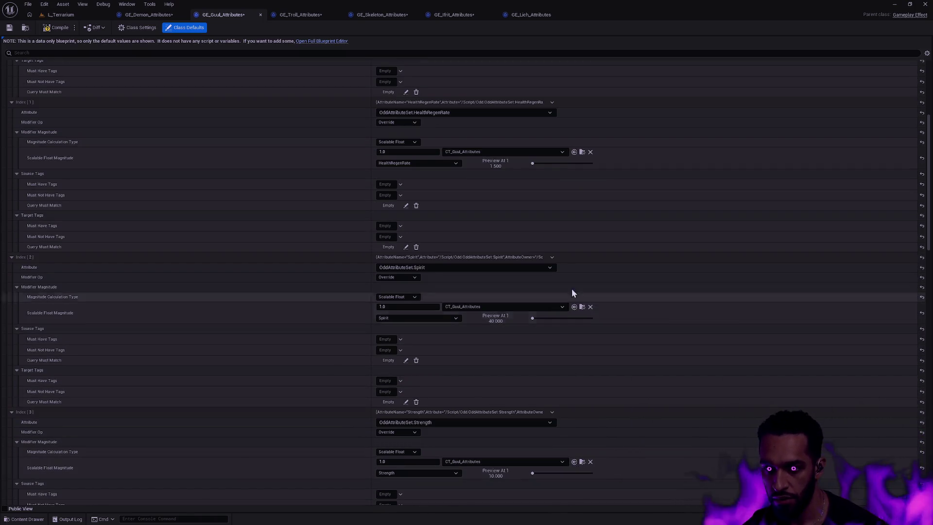
{"action": "scroll", "coordinate": [571, 143], "scroll_direction": "up", "scroll_amount": 3}
{"action": "scroll", "coordinate": [604, 306], "scroll_direction": "down", "scroll_amount": 12}
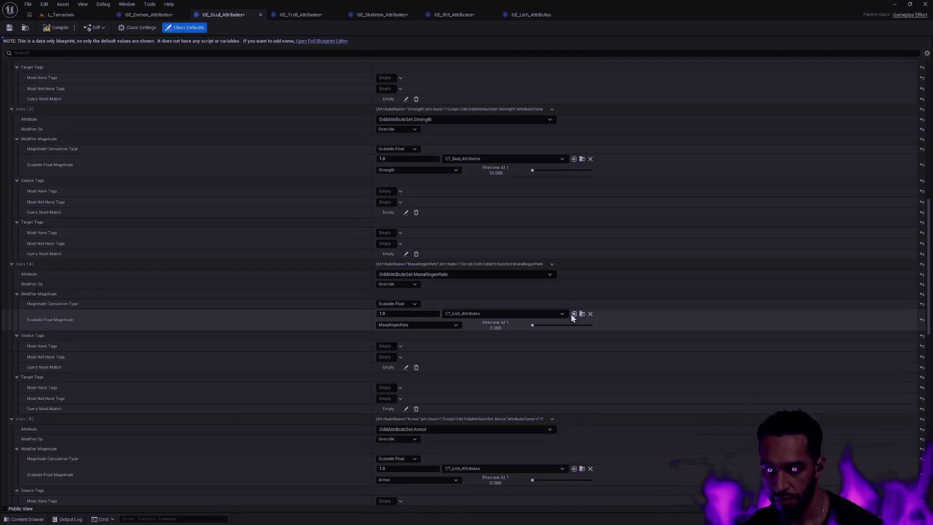
- Assign CT_Guul_Attributes to Guul modifiers 4, 5, 7 and 8, and save the effect
{"action": "left_click", "coordinate": [574, 313]}
{"action": "scroll", "coordinate": [574, 316], "scroll_direction": "down", "scroll_amount": 2}
{"action": "left_click", "coordinate": [574, 410]}
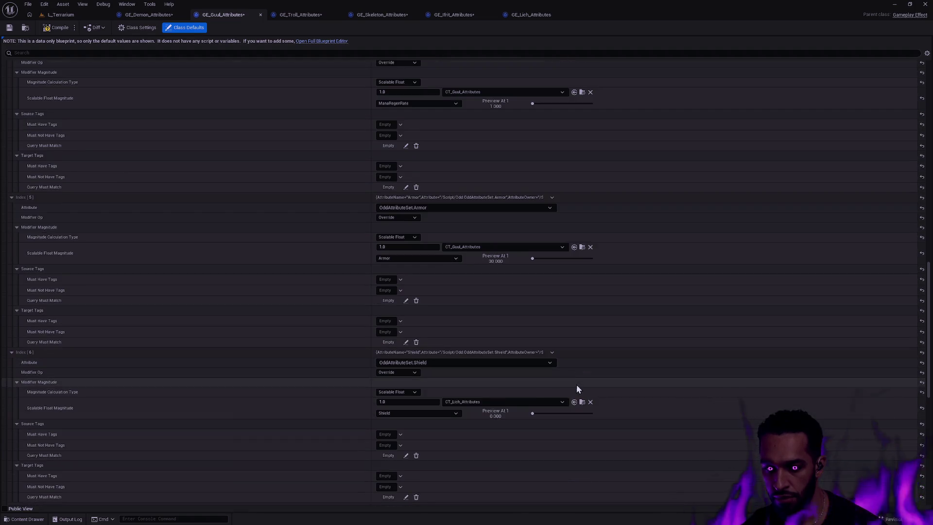
{"action": "scroll", "coordinate": [576, 384], "scroll_direction": "down", "scroll_amount": 9}
{"action": "left_click", "coordinate": [575, 405]}
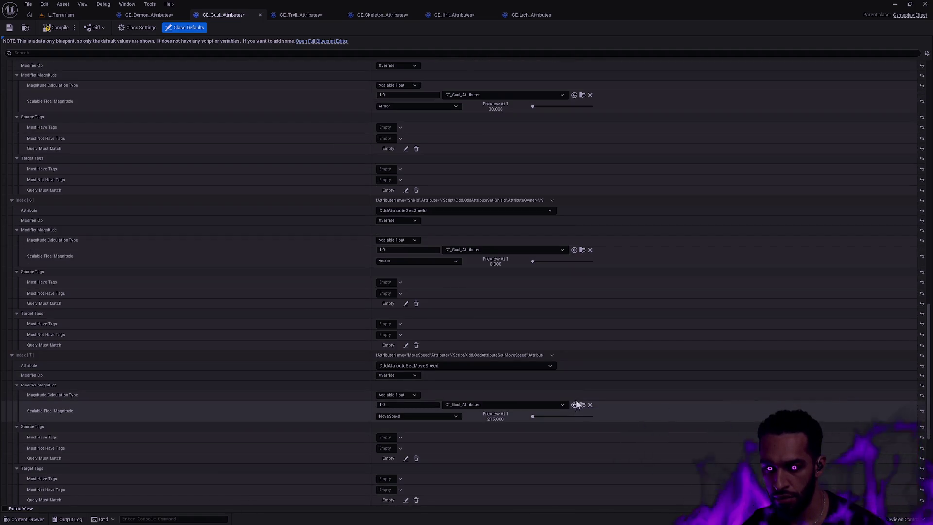
{"action": "scroll", "coordinate": [571, 383], "scroll_direction": "down", "scroll_amount": 4}
{"action": "left_click", "coordinate": [574, 408]}
{"action": "scroll", "coordinate": [581, 401], "scroll_direction": "down", "scroll_amount": 2}
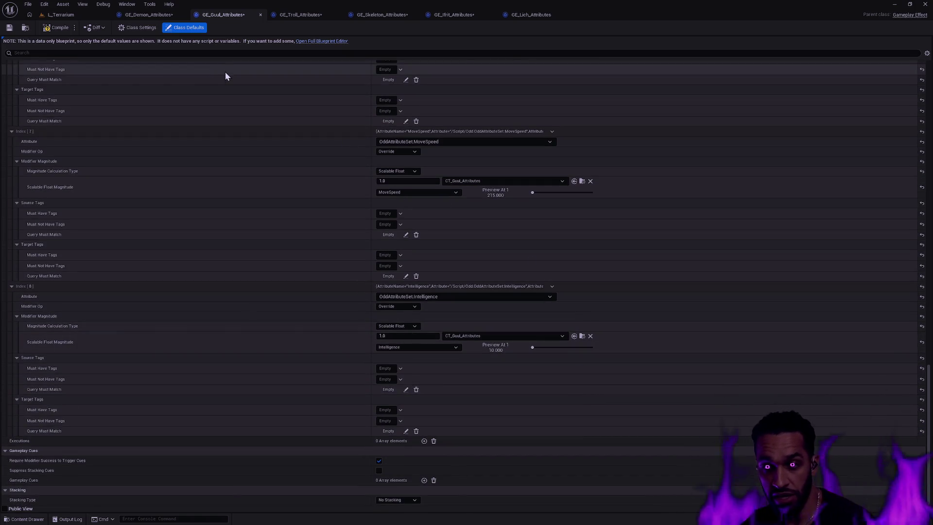
{"action": "key", "text": "ctrl+s"}
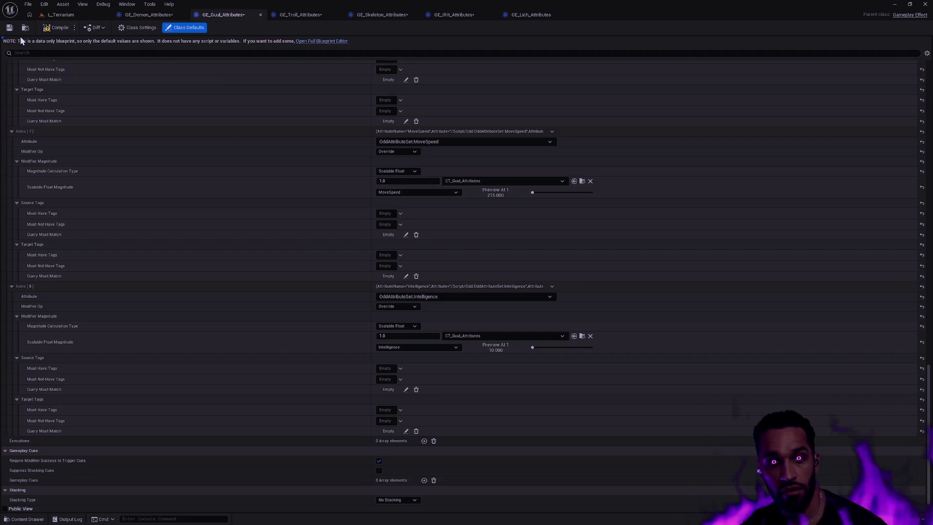
{"action": "left_click", "coordinate": [308, 15]}
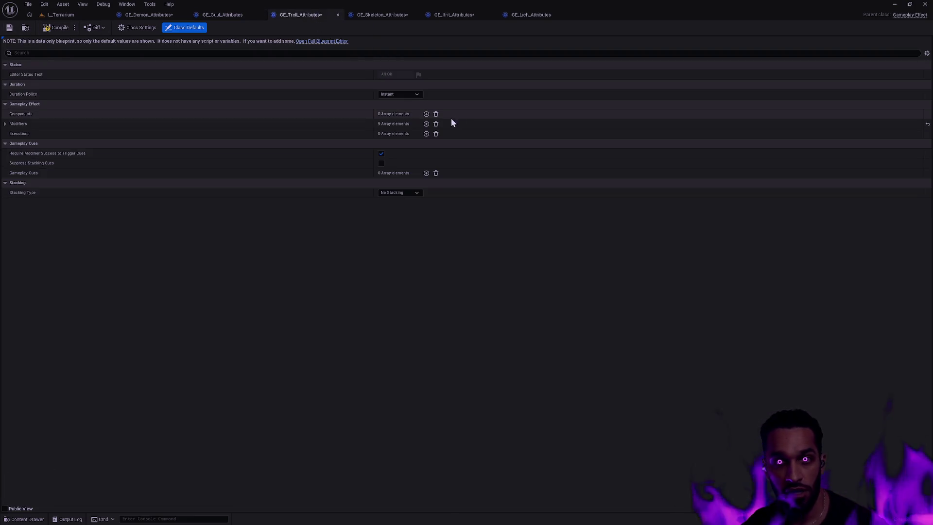
- Save GE_Demon_Attributes, then fully expand all nine GE_Troll_Attributes modifiers
{"action": "left_click", "coordinate": [143, 18]}
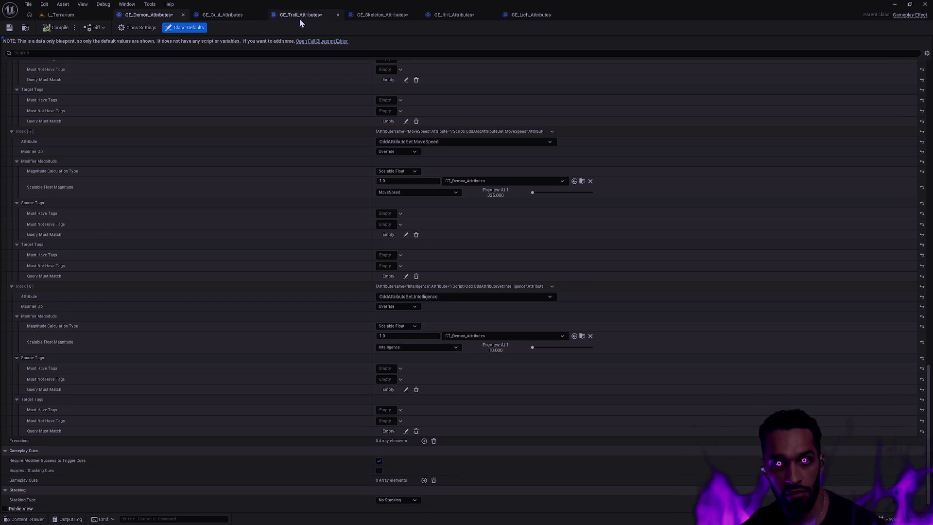
{"action": "left_click", "coordinate": [9, 28]}
{"action": "left_click", "coordinate": [278, 16]}
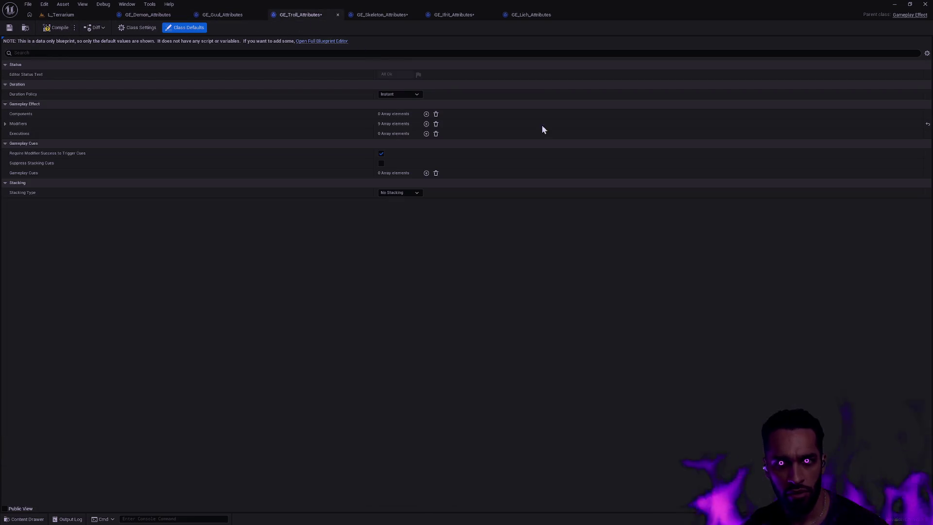
{"action": "left_click", "coordinate": [6, 124]}
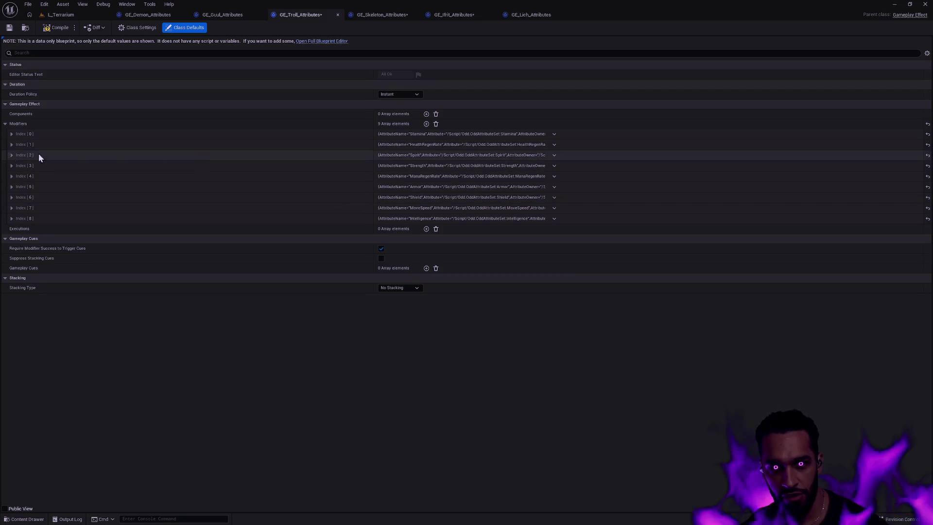
{"action": "left_click", "coordinate": [5, 124], "text": "shift"}
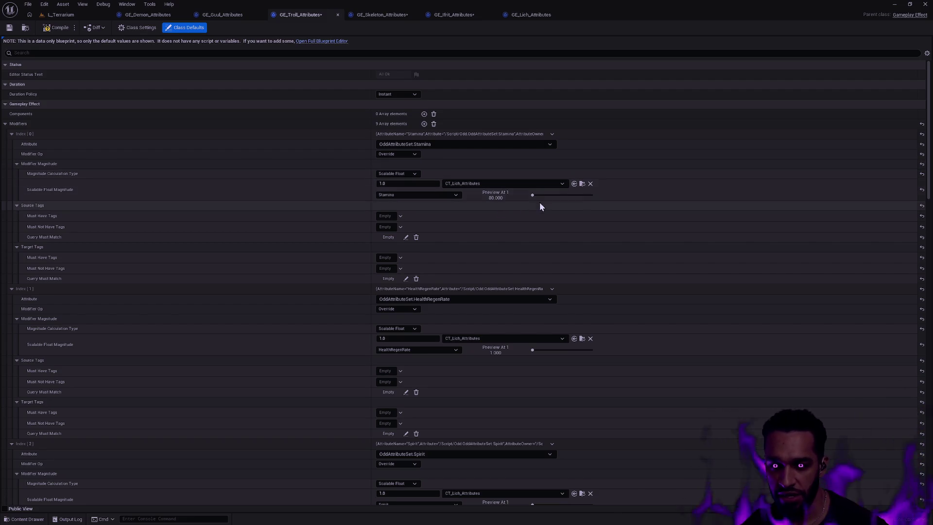
{"action": "key", "text": "ctrl+space"}
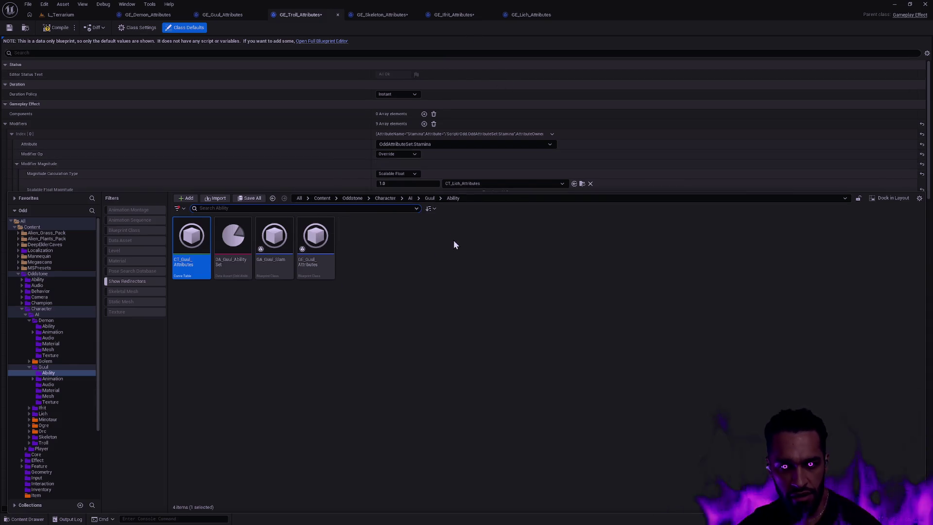
- Select CT_Troll_Attributes and assign it to Troll modifiers 0 through 2
{"action": "left_click", "coordinate": [310, 18]}
{"action": "left_click", "coordinate": [26, 27]}
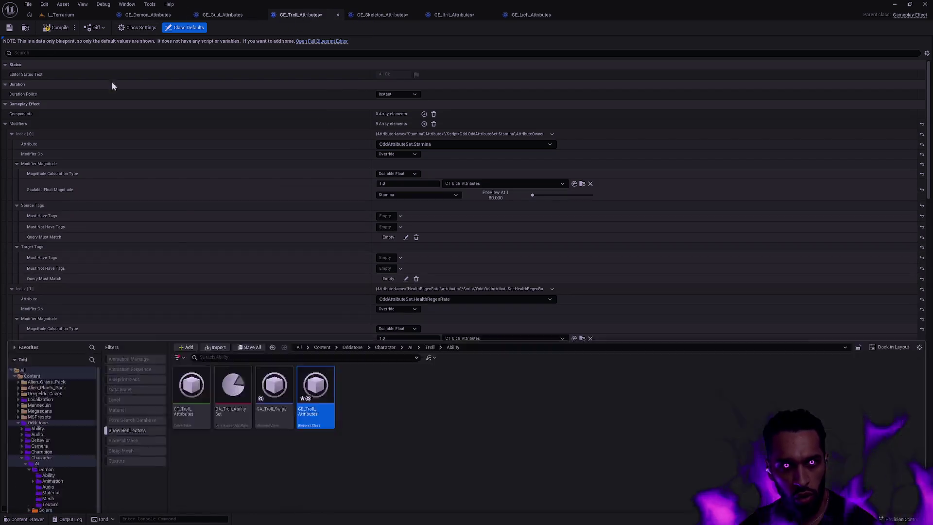
{"action": "left_click", "coordinate": [486, 97]}
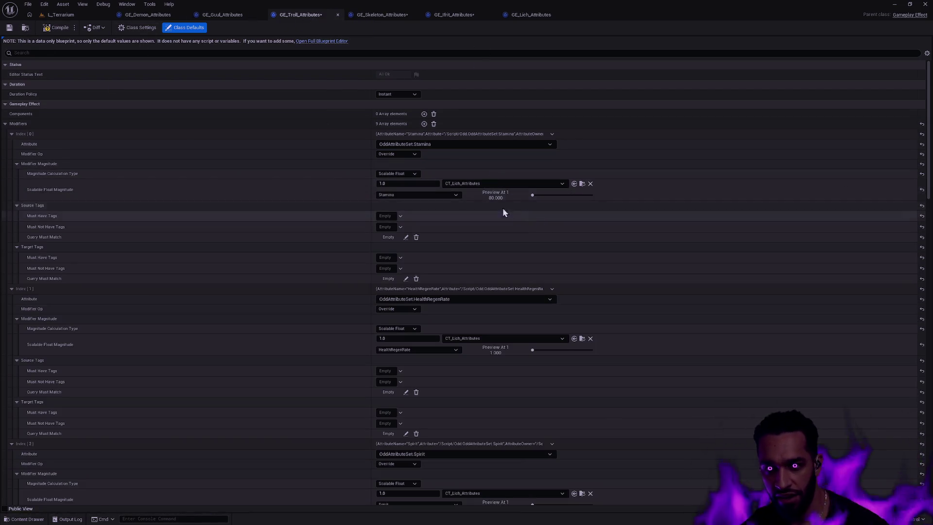
{"action": "left_click", "coordinate": [574, 184]}
{"action": "left_click", "coordinate": [574, 338]}
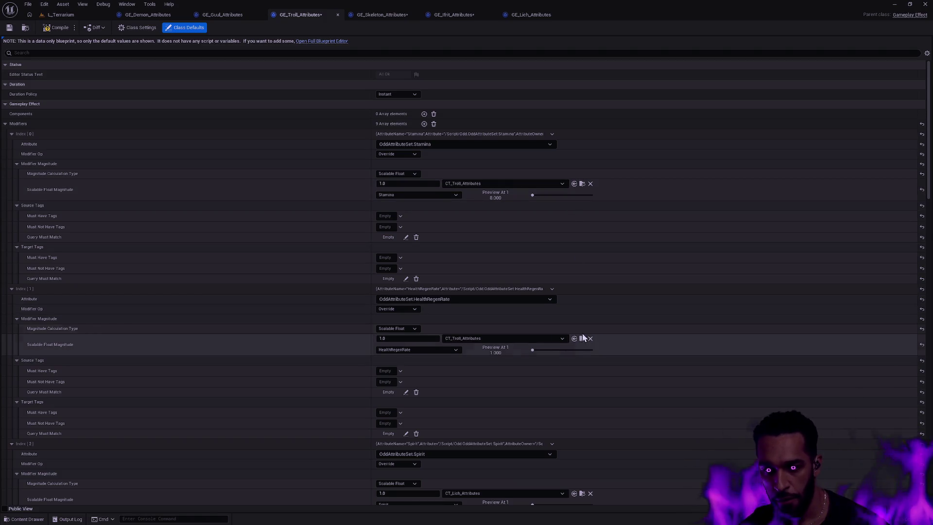
{"action": "scroll", "coordinate": [586, 333], "scroll_direction": "down", "scroll_amount": 3}
{"action": "scroll", "coordinate": [571, 345], "scroll_direction": "down", "scroll_amount": 1}
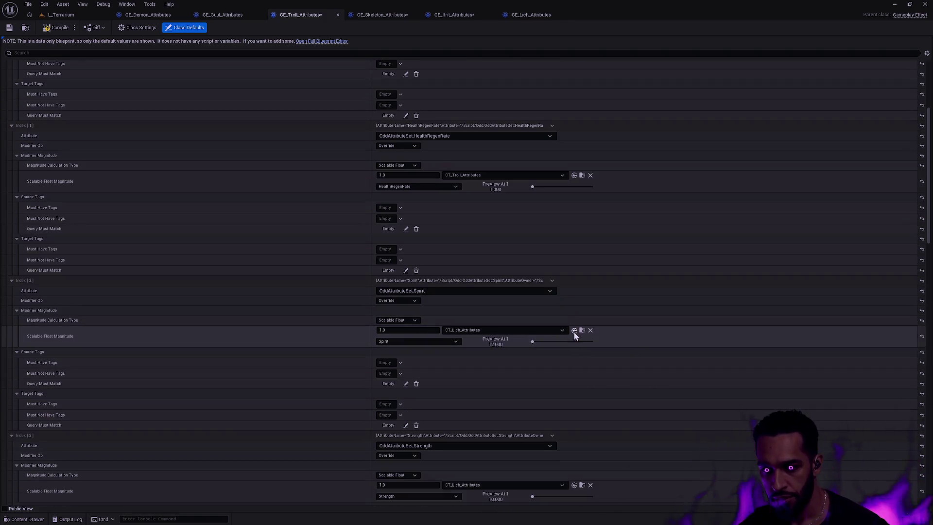
{"action": "left_click", "coordinate": [575, 330]}
- Assign CT_Troll_Attributes to modifiers 3, 4, Shield, MoveSpeed and Intelligence
{"action": "scroll", "coordinate": [569, 336], "scroll_direction": "down", "scroll_amount": 3}
{"action": "scroll", "coordinate": [568, 350], "scroll_direction": "down", "scroll_amount": 2}
{"action": "left_click", "coordinate": [574, 380]}
{"action": "scroll", "coordinate": [574, 360], "scroll_direction": "down", "scroll_amount": 4}
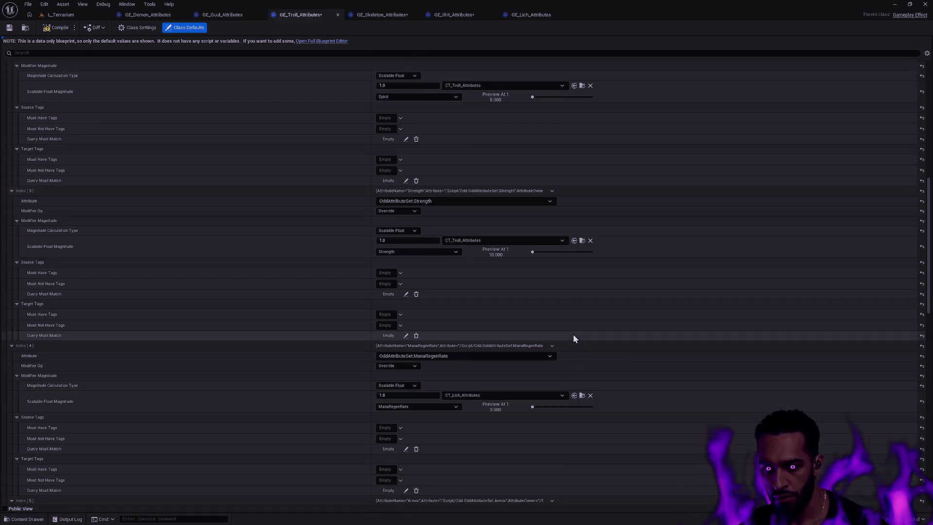
{"action": "left_click", "coordinate": [574, 395]}
{"action": "scroll", "coordinate": [602, 364], "scroll_direction": "down", "scroll_amount": 4}
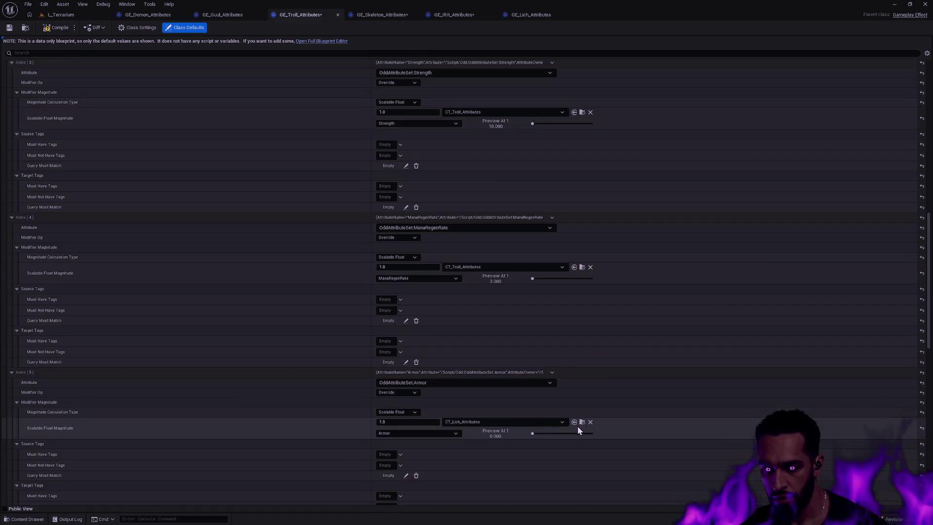
{"action": "scroll", "coordinate": [564, 413], "scroll_direction": "down", "scroll_amount": 2}
{"action": "left_click", "coordinate": [574, 413]}
{"action": "scroll", "coordinate": [574, 413], "scroll_direction": "down", "scroll_amount": 3}
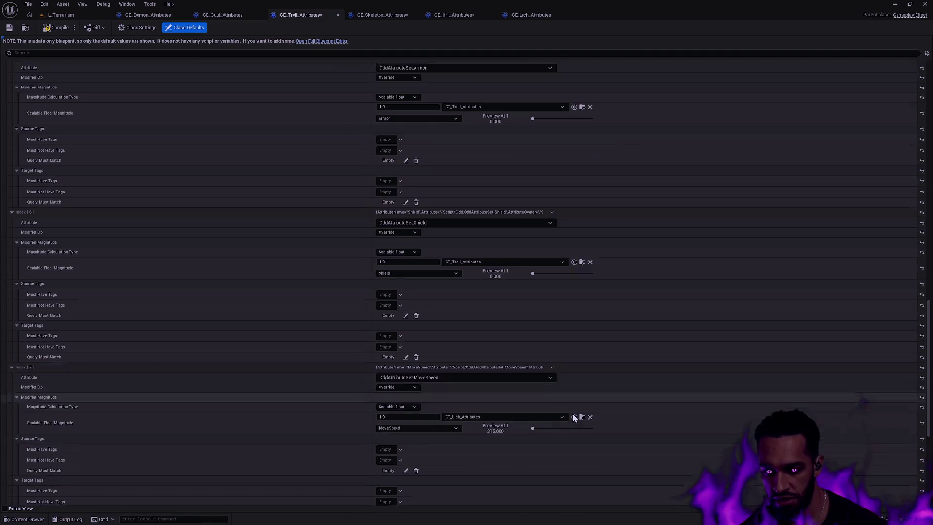
{"action": "left_click", "coordinate": [575, 406]}
{"action": "scroll", "coordinate": [573, 410], "scroll_direction": "down", "scroll_amount": 3}
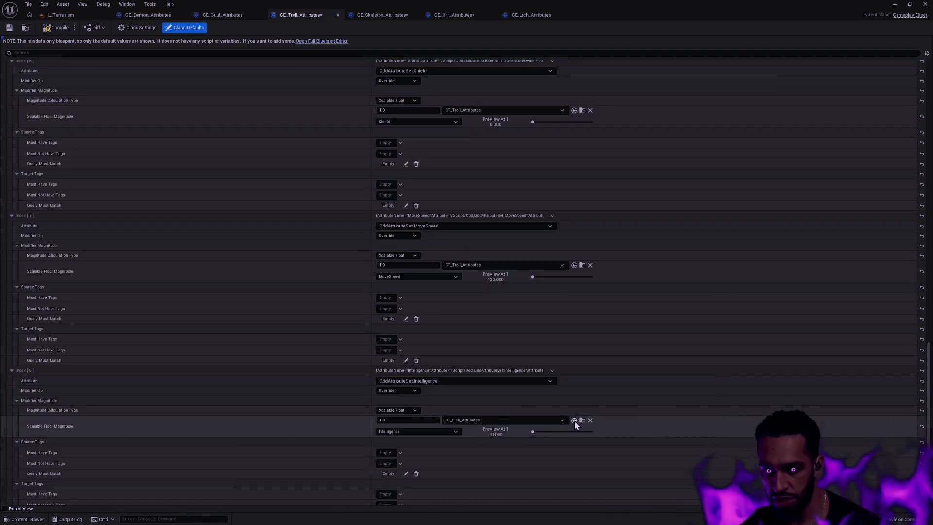
{"action": "left_click", "coordinate": [574, 419]}
{"action": "scroll", "coordinate": [564, 398], "scroll_direction": "down", "scroll_amount": 2}
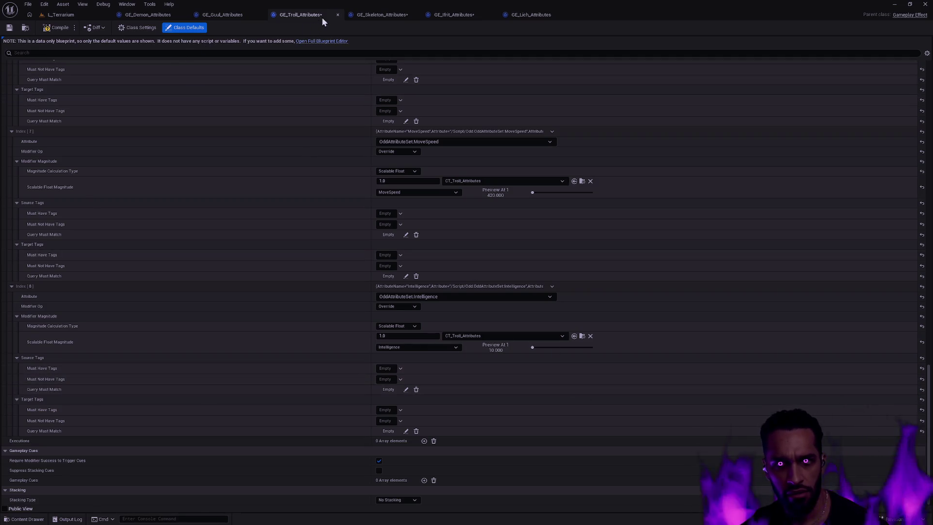
- Save the Troll attributes effect, then compile and save GE_Skeleton_Attributes
{"action": "left_click", "coordinate": [9, 27]}
{"action": "left_click", "coordinate": [374, 16]}
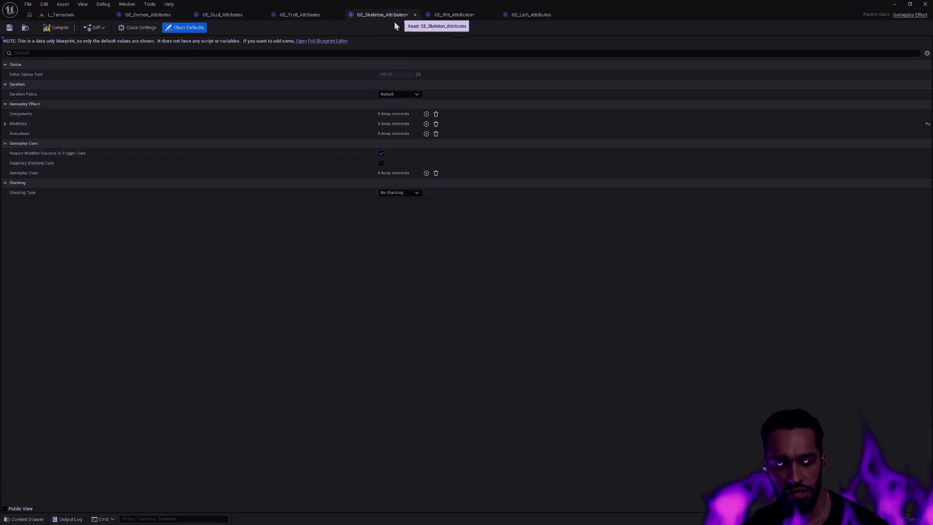
{"action": "left_click", "coordinate": [54, 28]}
{"action": "left_click", "coordinate": [9, 27]}
- Select CT_Skeleton_Attributes in the asset browser and expand all Skeleton effect modifiers
{"action": "left_click", "coordinate": [25, 27]}
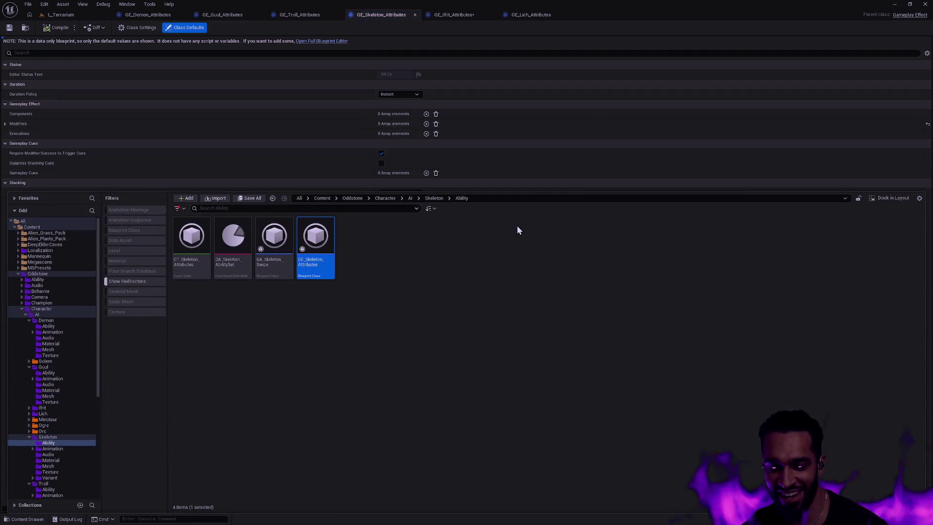
{"action": "left_click", "coordinate": [176, 263]}
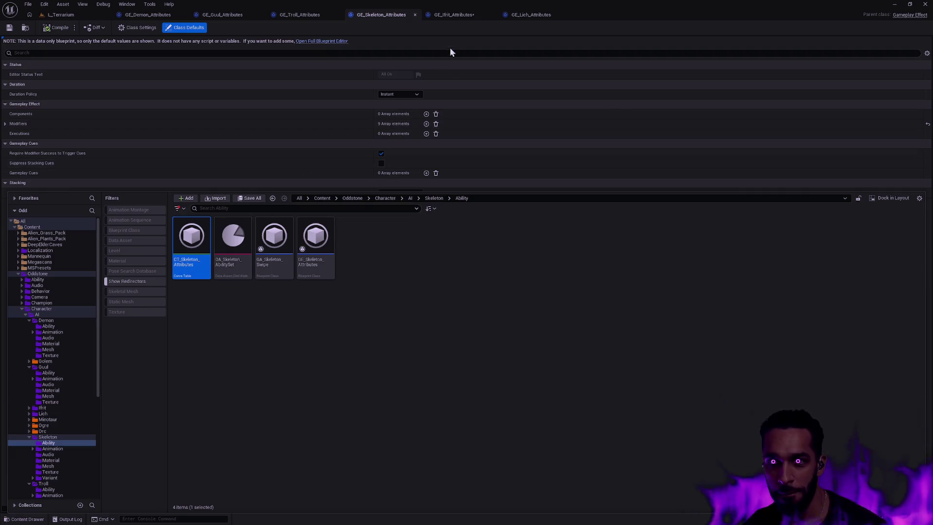
{"action": "left_click", "coordinate": [454, 68]}
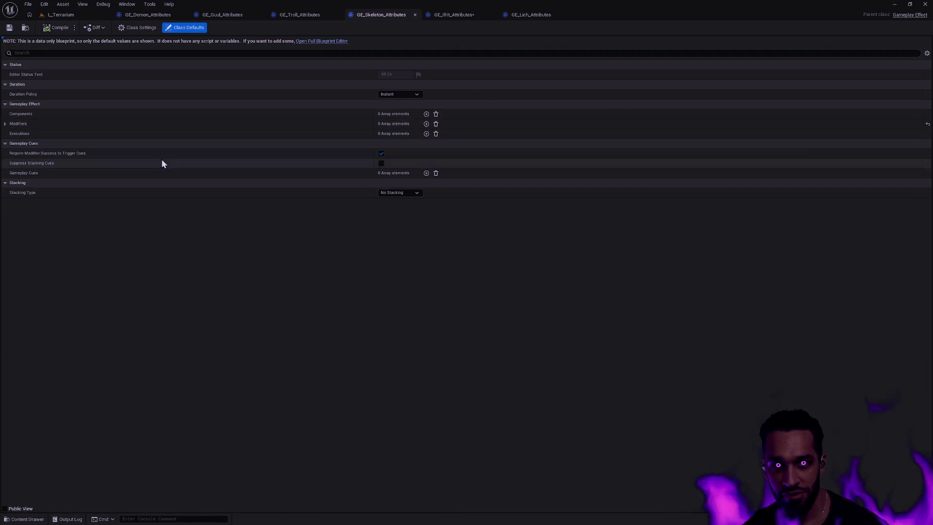
{"action": "left_click", "coordinate": [5, 125]}
{"action": "left_click", "coordinate": [5, 124]}
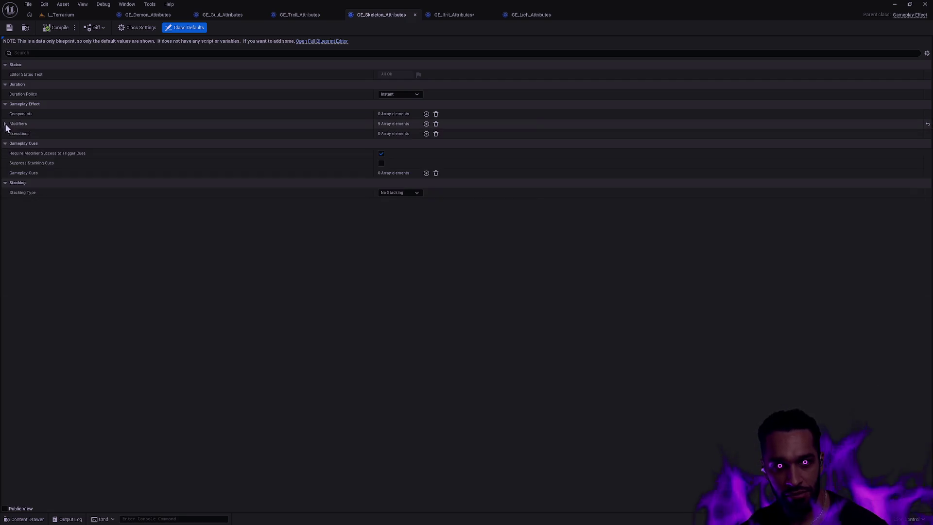
{"action": "left_click", "coordinate": [5, 123], "text": "shift"}
- Assign CT_Skeleton_Attributes to modifier Index 0, 1, 2 and 4
{"action": "left_click", "coordinate": [574, 184]}
{"action": "left_click", "coordinate": [574, 339]}
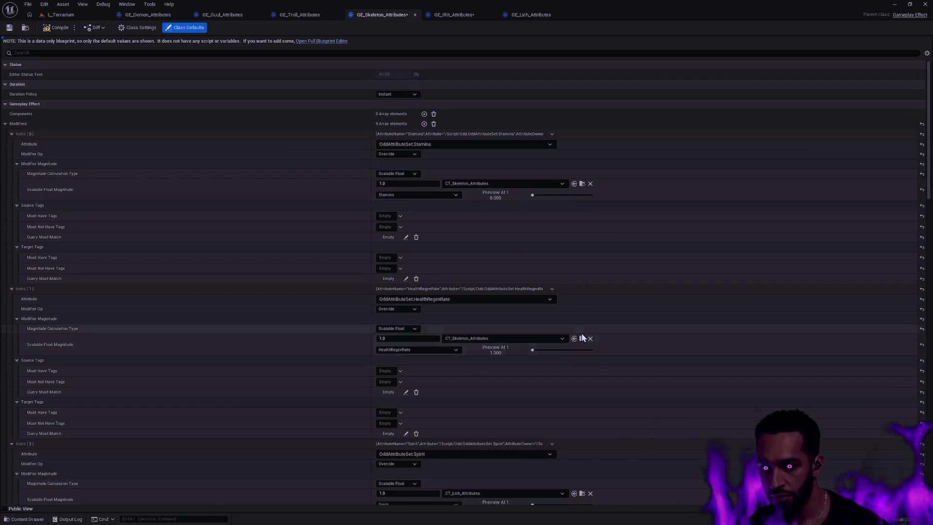
{"action": "scroll", "coordinate": [577, 420], "scroll_direction": "down", "scroll_amount": 3}
{"action": "left_click", "coordinate": [574, 412]}
{"action": "scroll", "coordinate": [579, 420], "scroll_direction": "down", "scroll_amount": 4}
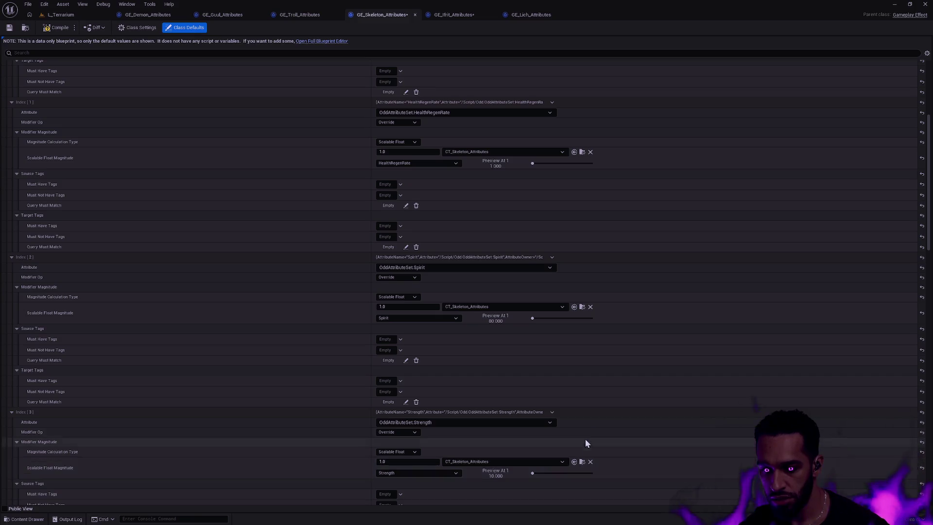
{"action": "scroll", "coordinate": [579, 418], "scroll_direction": "down", "scroll_amount": 2}
{"action": "left_click", "coordinate": [575, 431]}
{"action": "scroll", "coordinate": [569, 423], "scroll_direction": "down", "scroll_amount": 2}
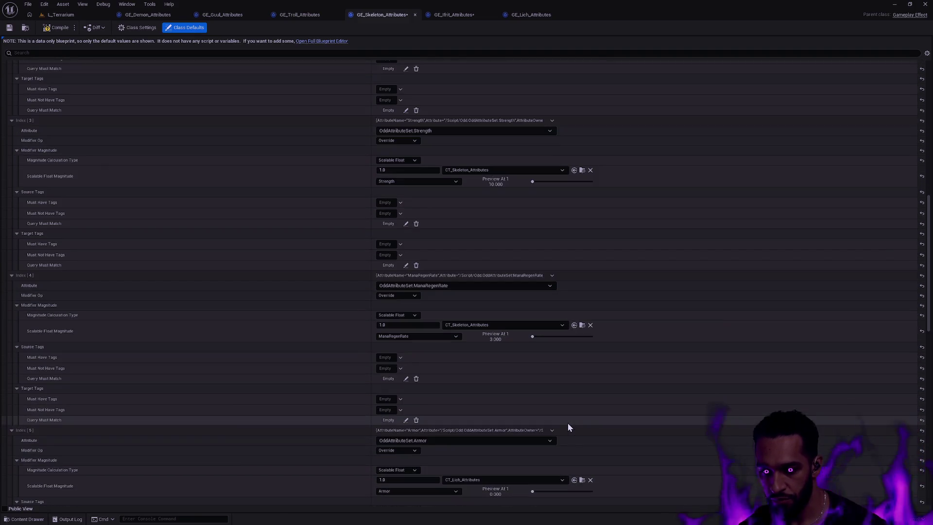
- Point the Armor, Shield, MoveSpeed and Intelligence modifiers at CT_Skeleton_Attributes and save
{"action": "left_click", "coordinate": [575, 478]}
{"action": "scroll", "coordinate": [571, 413], "scroll_direction": "down", "scroll_amount": 4}
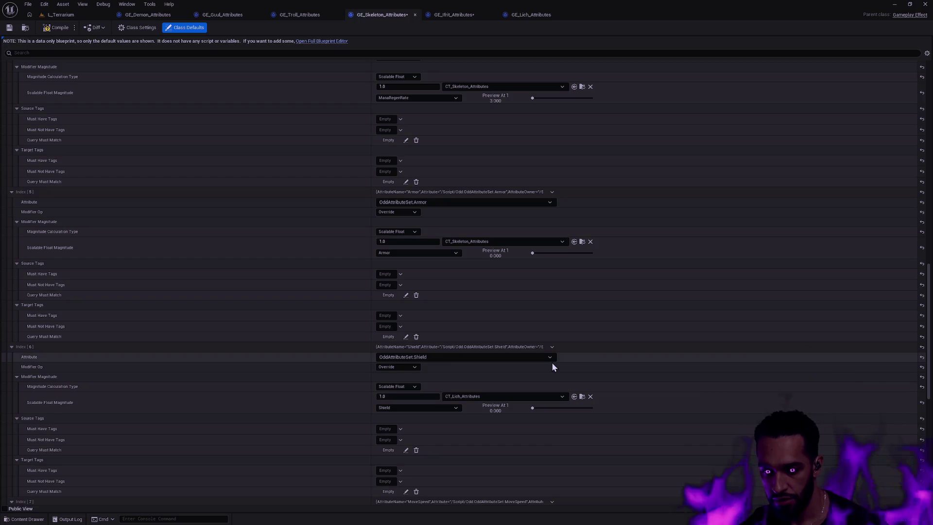
{"action": "left_click", "coordinate": [574, 397]}
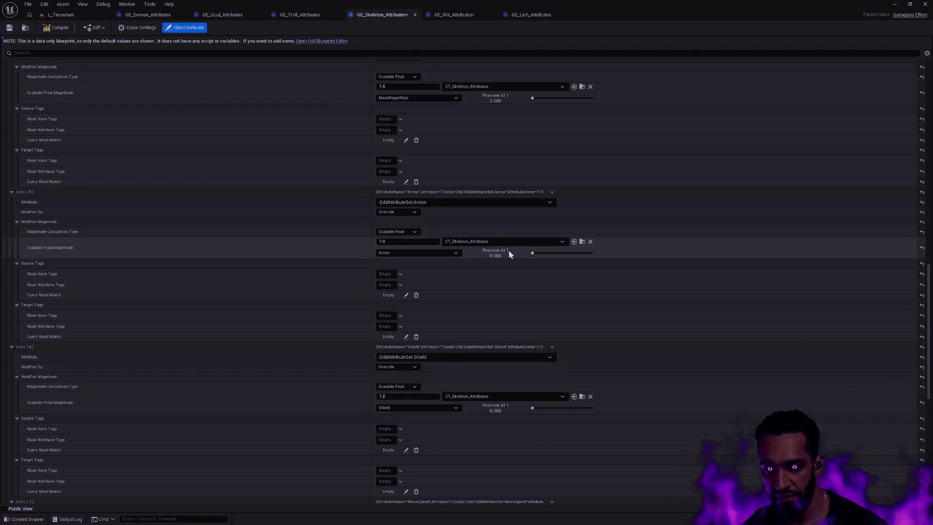
{"action": "scroll", "coordinate": [504, 253], "scroll_direction": "down", "scroll_amount": 2}
{"action": "scroll", "coordinate": [503, 251], "scroll_direction": "down", "scroll_amount": 1}
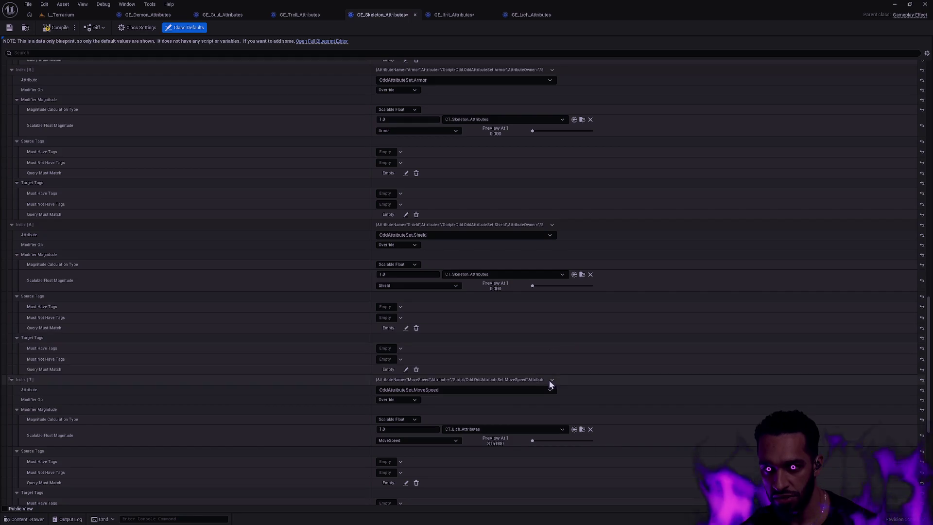
{"action": "left_click", "coordinate": [574, 429]}
{"action": "scroll", "coordinate": [579, 332], "scroll_direction": "down", "scroll_amount": 5}
{"action": "left_click", "coordinate": [574, 350]}
{"action": "scroll", "coordinate": [573, 352], "scroll_direction": "down", "scroll_amount": 1}
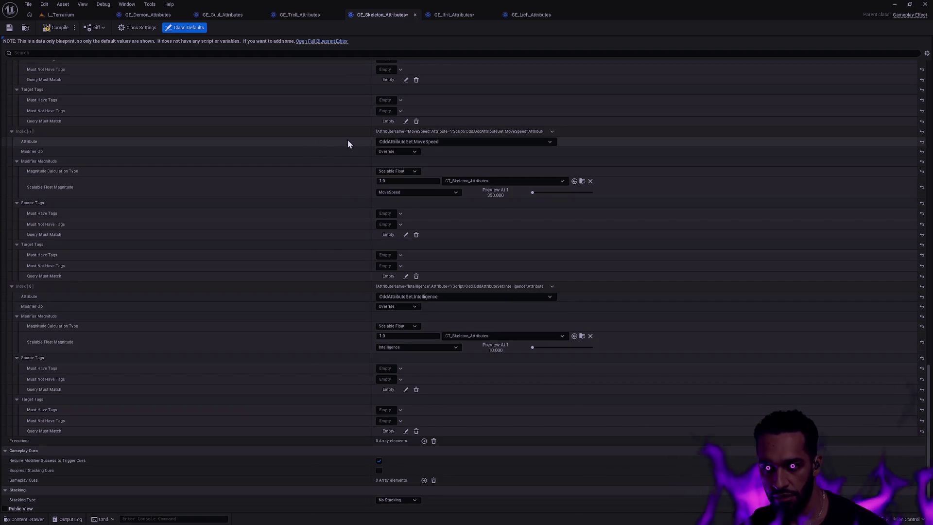
{"action": "left_click", "coordinate": [9, 28]}
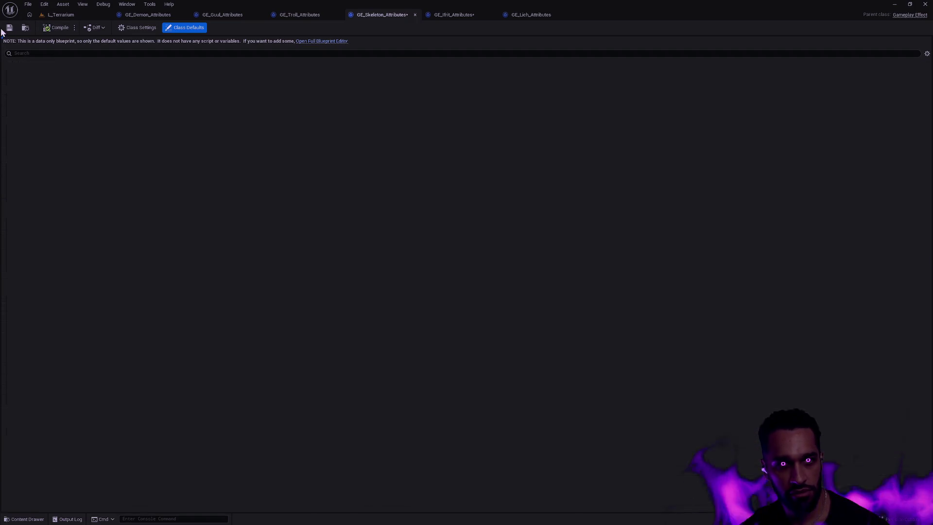
- In GE_Ifrit_Attributes, select CT_Ifrit_Attributes and assign it to the first modifiers
{"action": "left_click", "coordinate": [457, 15]}
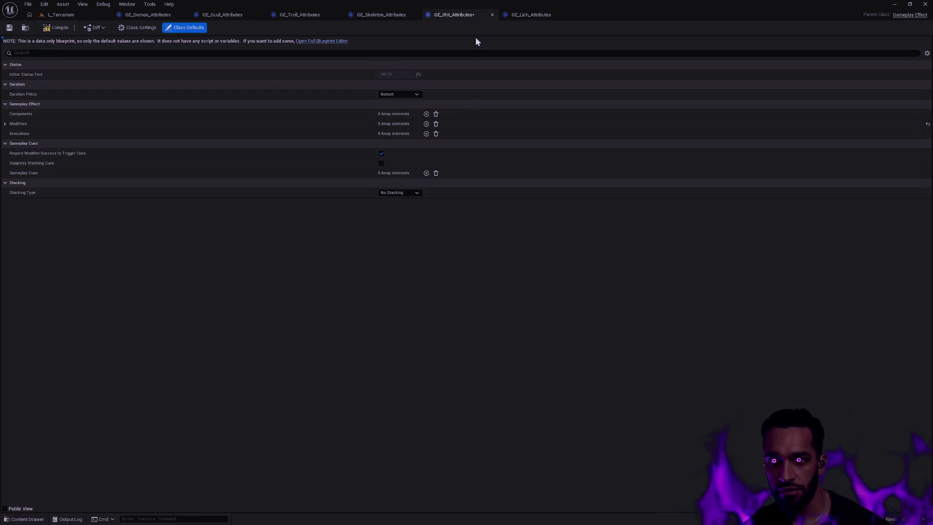
{"action": "left_click", "coordinate": [5, 124]}
{"action": "key", "text": "ctrl+space"}
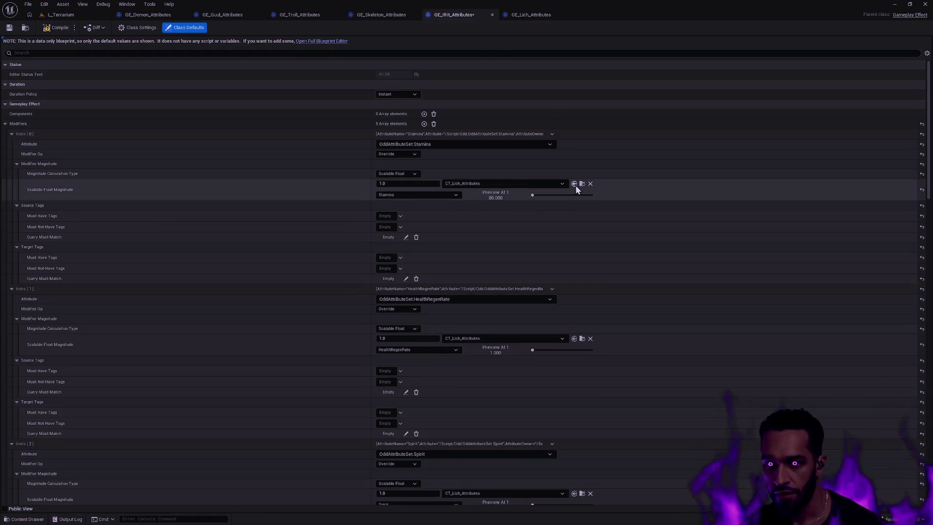
{"action": "left_click", "coordinate": [574, 184]}
{"action": "left_click", "coordinate": [574, 339]}
- Assign CT_Ifrit_Attributes to the Spirit, Strength and ManaRegenRate modifiers
{"action": "scroll", "coordinate": [582, 336], "scroll_direction": "down", "scroll_amount": 3}
{"action": "left_click", "coordinate": [574, 377]}
{"action": "scroll", "coordinate": [574, 377], "scroll_direction": "down", "scroll_amount": 4}
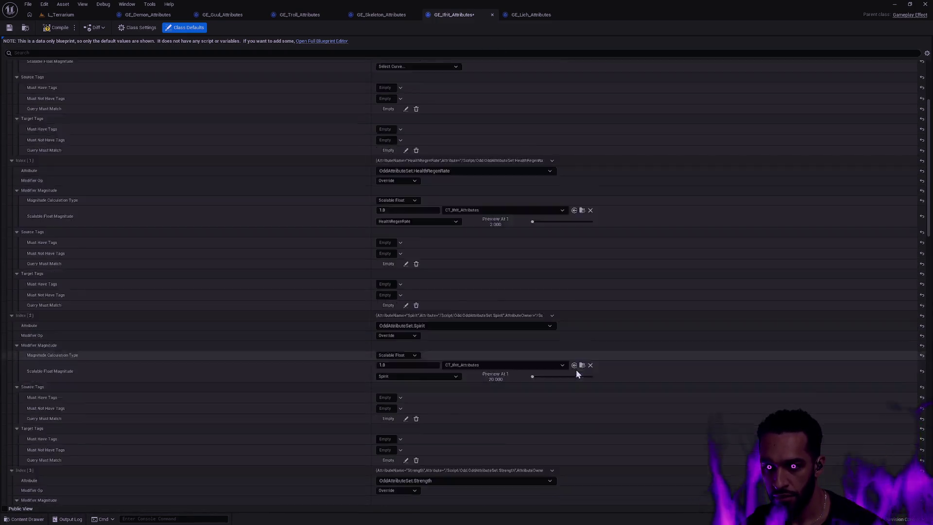
{"action": "left_click", "coordinate": [574, 368]}
{"action": "scroll", "coordinate": [573, 369], "scroll_direction": "down", "scroll_amount": 4}
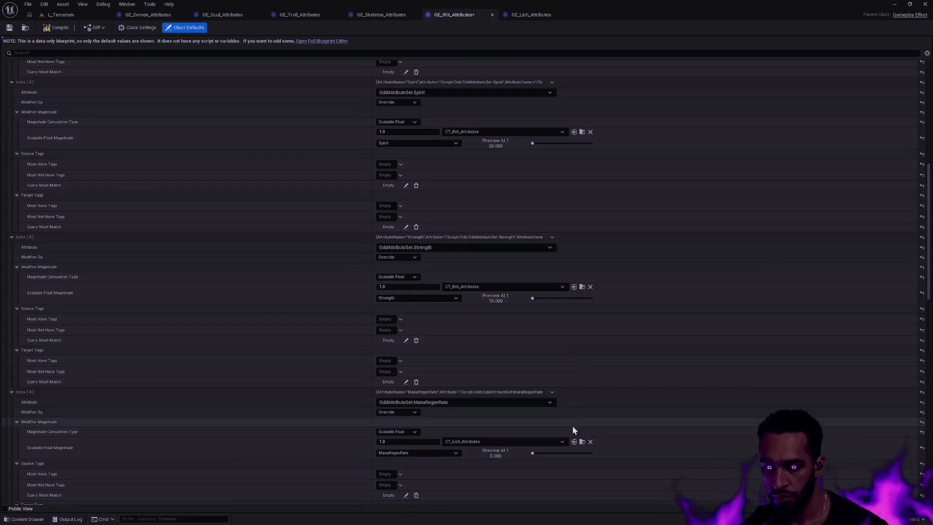
{"action": "left_click", "coordinate": [574, 442]}
{"action": "scroll", "coordinate": [574, 360], "scroll_direction": "down", "scroll_amount": 4}
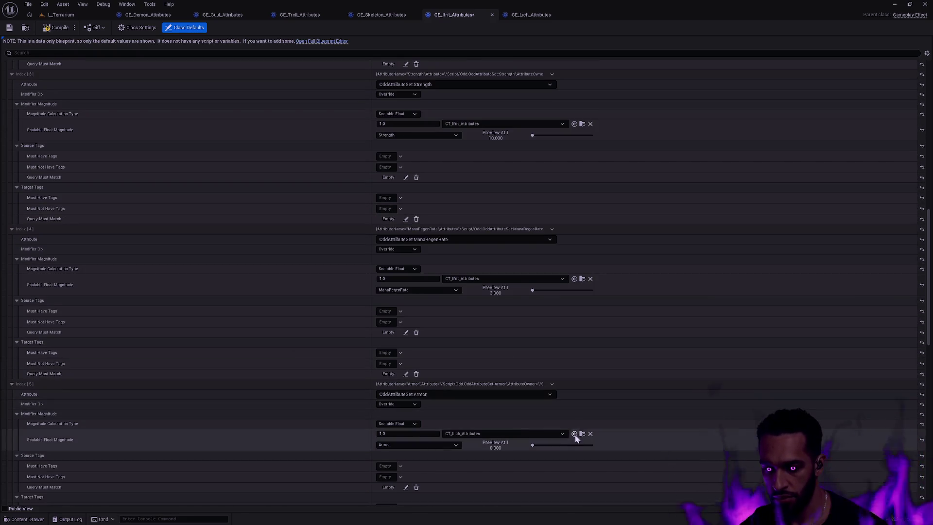
- Assign CT_Ifrit_Attributes to the Armor, Shield and remaining modifiers, then save
{"action": "left_click", "coordinate": [574, 434]}
{"action": "scroll", "coordinate": [576, 413], "scroll_direction": "down", "scroll_amount": 3}
{"action": "scroll", "coordinate": [578, 389], "scroll_direction": "down", "scroll_amount": 3}
{"action": "left_click", "coordinate": [575, 412]}
{"action": "scroll", "coordinate": [578, 395], "scroll_direction": "down", "scroll_amount": 6}
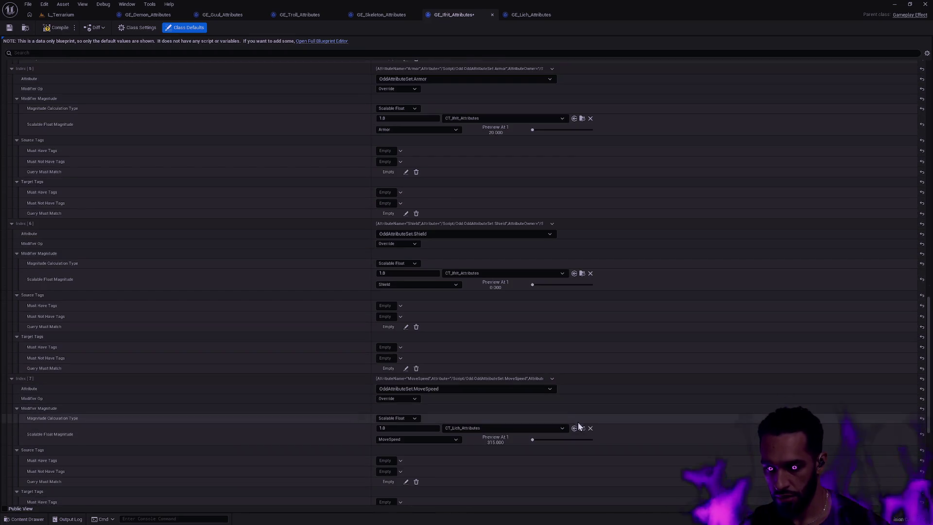
{"action": "scroll", "coordinate": [576, 413], "scroll_direction": "down", "scroll_amount": 5}
{"action": "left_click", "coordinate": [574, 422]}
{"action": "scroll", "coordinate": [573, 409], "scroll_direction": "down", "scroll_amount": 3}
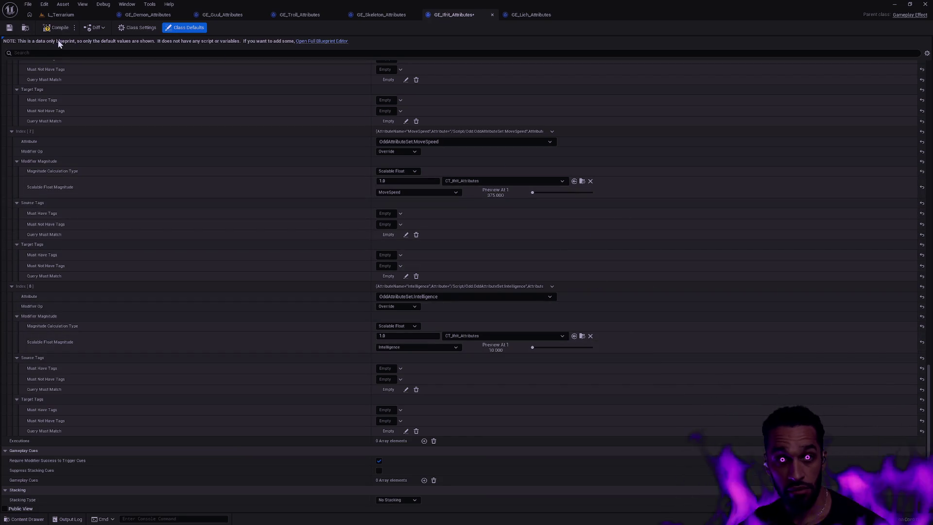
{"action": "left_click", "coordinate": [9, 28]}
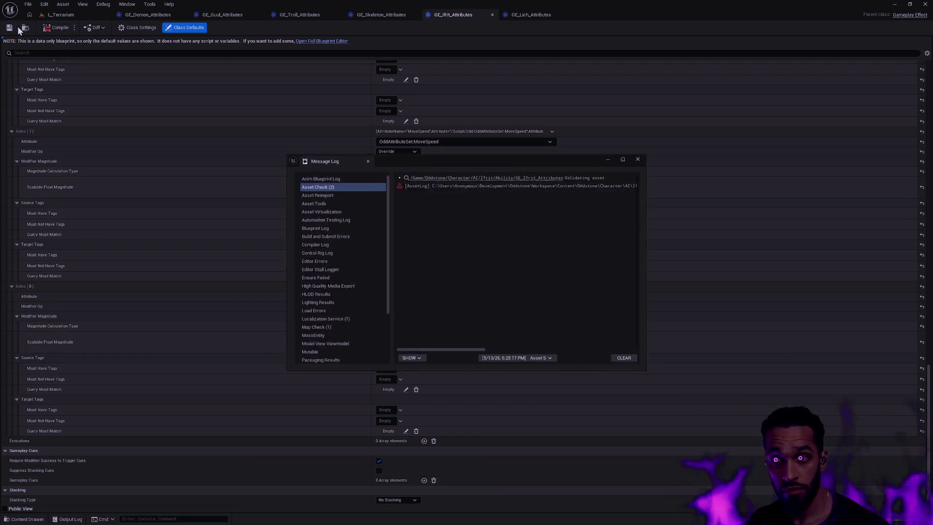
- Clear and close the Message Log, then save the Ifrit effect again to recheck validation
{"action": "left_click", "coordinate": [636, 360]}
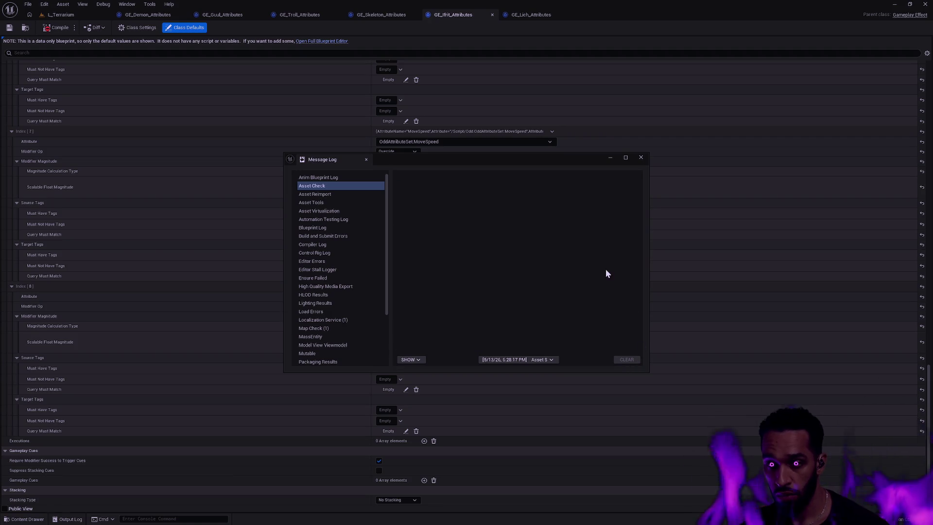
{"action": "left_click", "coordinate": [641, 158]}
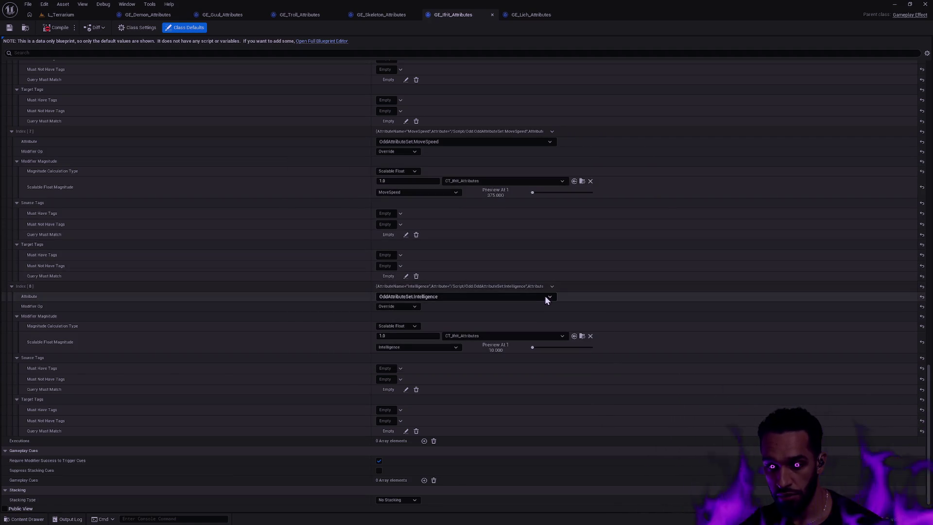
{"action": "scroll", "coordinate": [547, 303], "scroll_direction": "up", "scroll_amount": 10}
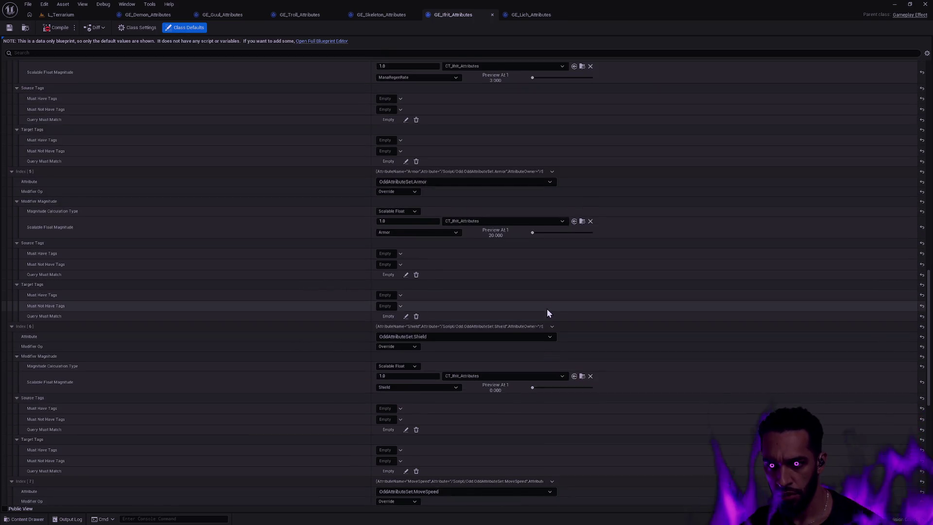
{"action": "scroll", "coordinate": [548, 312], "scroll_direction": "up", "scroll_amount": 6}
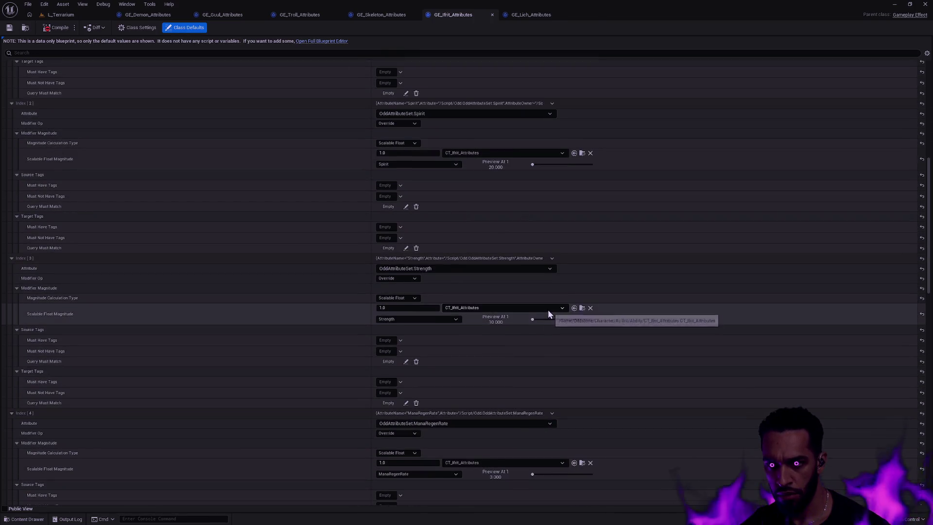
{"action": "scroll", "coordinate": [548, 311], "scroll_direction": "up", "scroll_amount": 7}
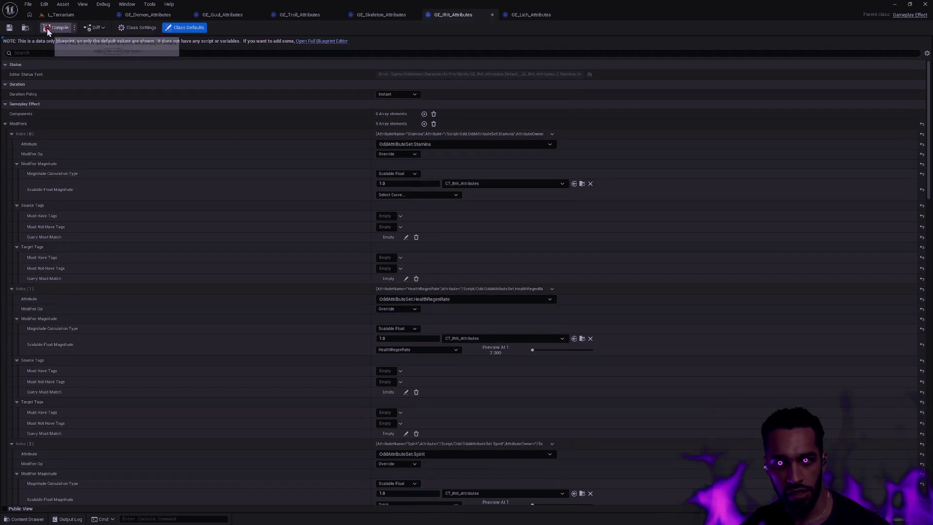
{"action": "left_click", "coordinate": [8, 27]}
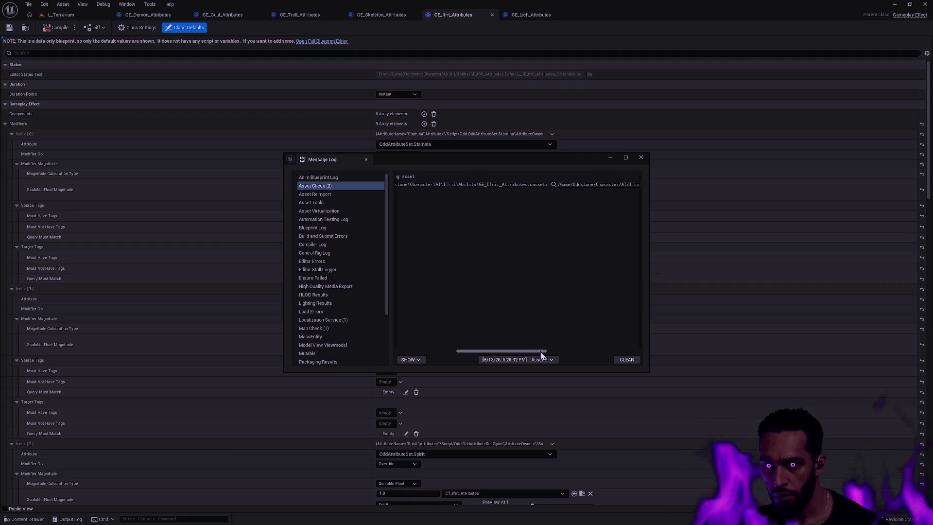
- Read the missing Stamina row warning and check the Stamina modifier's available curve rows
{"action": "mouse_move", "coordinate": [581, 351]}
{"action": "left_mouse_down"}
{"action": "mouse_move", "coordinate": [645, 351]}
{"action": "mouse_move", "coordinate": [601, 347]}
{"action": "left_mouse_up"}
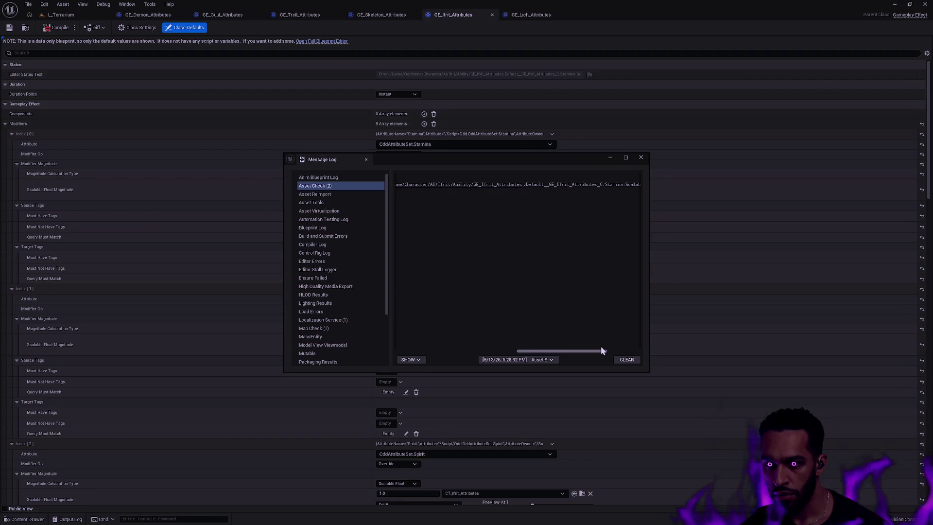
{"action": "left_click_drag", "start_coordinate": [601, 350], "coordinate": [640, 350]}
{"action": "left_click", "coordinate": [641, 157]}
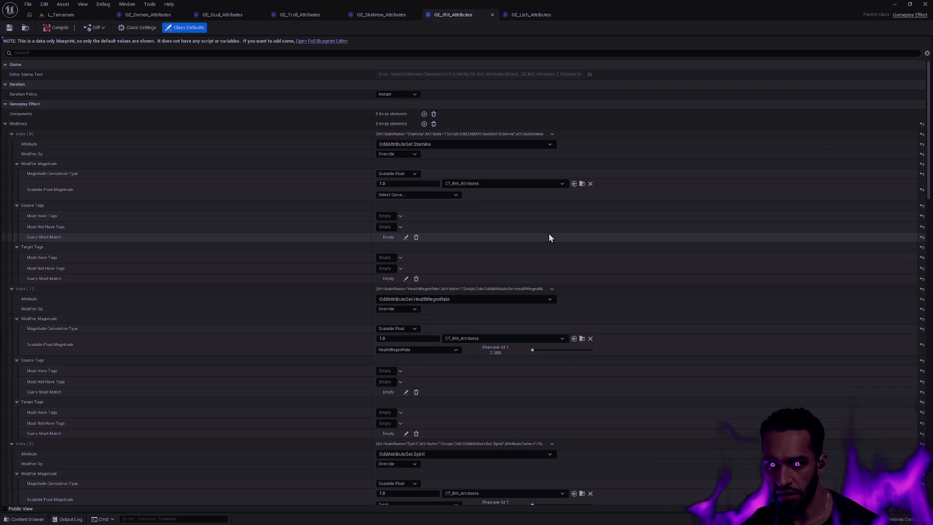
{"action": "left_click", "coordinate": [427, 195]}
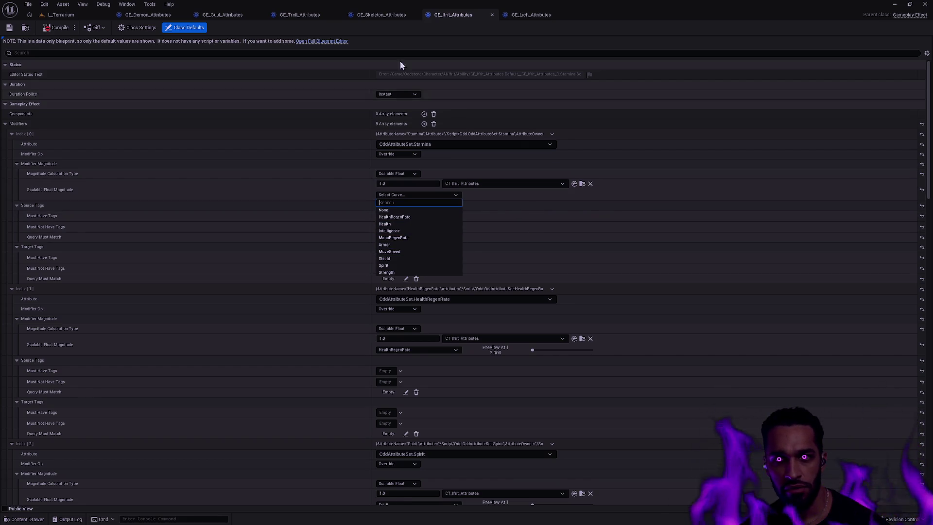
{"action": "left_click", "coordinate": [582, 185]}
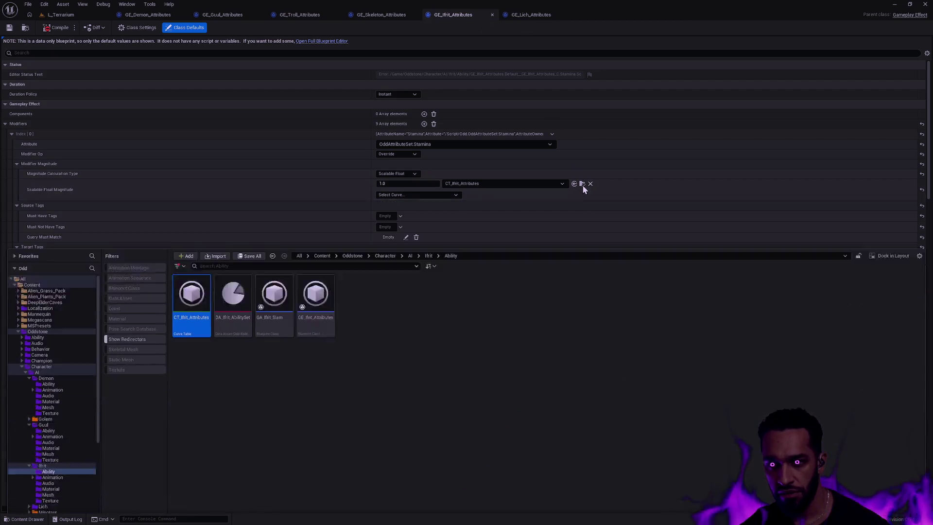
- Rename the Health row in CT_Ifrit_Attributes to Stamina and close the table
{"action": "double_click", "coordinate": [181, 262]}
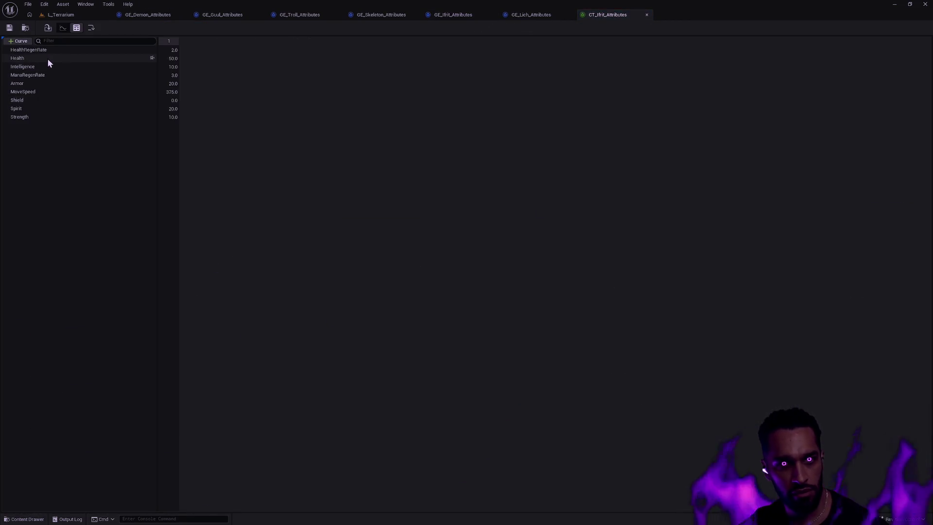
{"action": "left_click", "coordinate": [26, 58]}
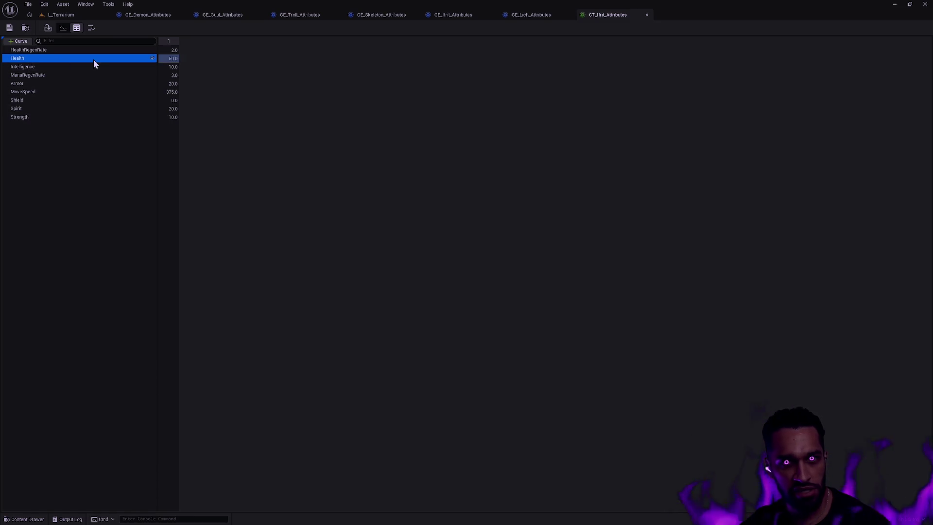
{"action": "double_click", "coordinate": [28, 58]}
{"action": "type", "text": "Stamina"}
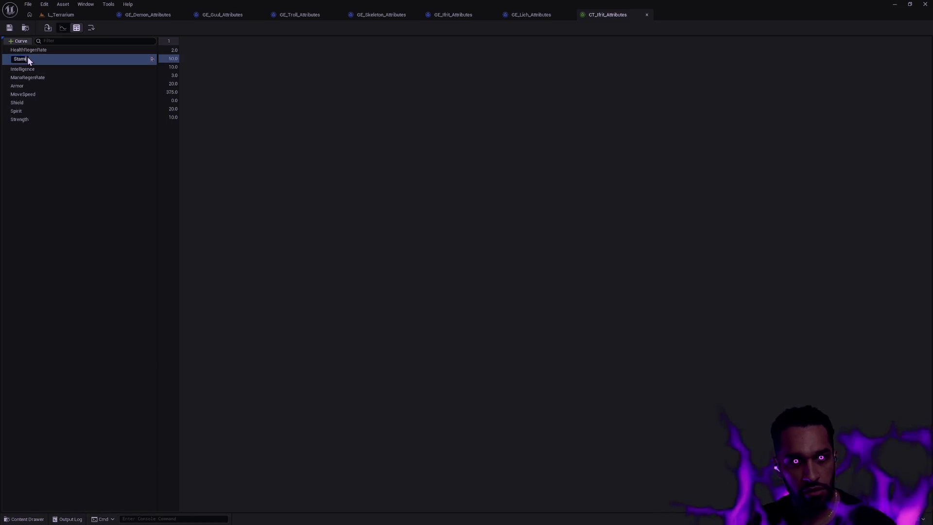
{"action": "key", "text": "Return"}
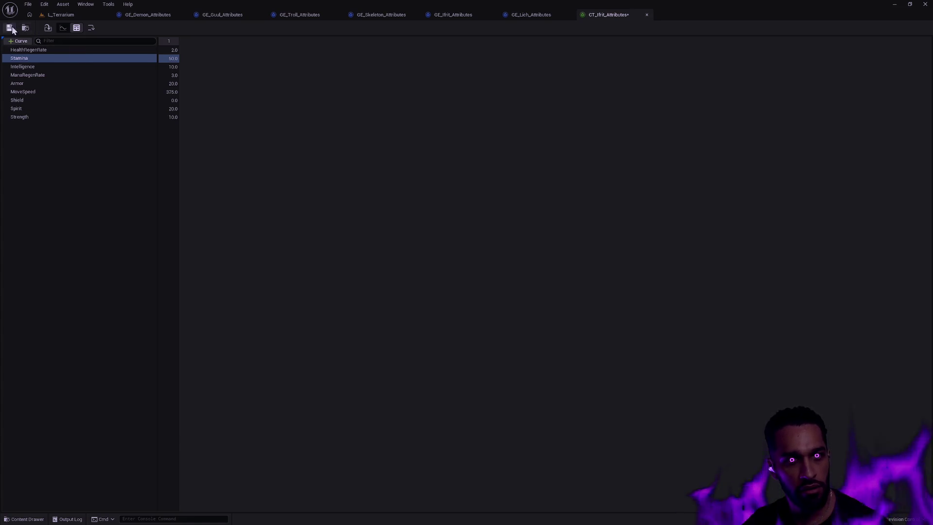
{"action": "left_click", "coordinate": [647, 15]}
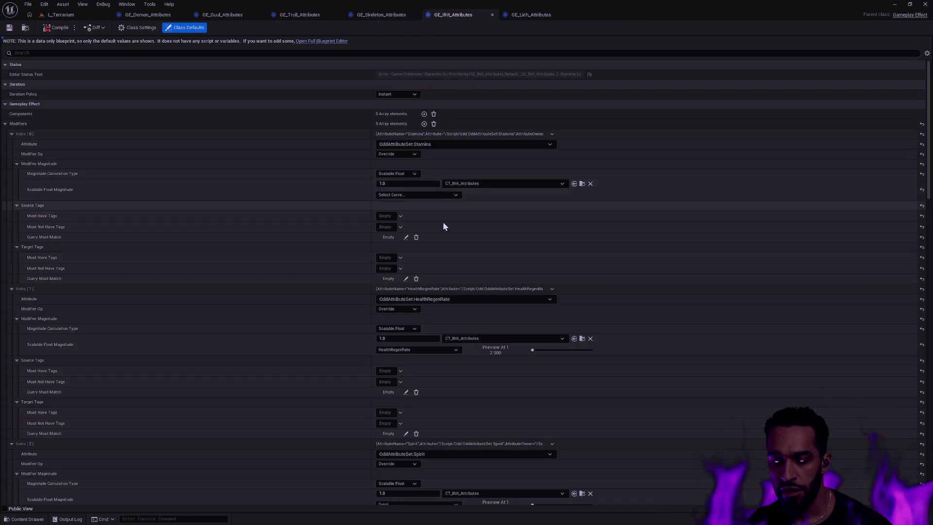
- Link the Ifrit Stamina modifier to the new Stamina curve row
{"action": "left_click", "coordinate": [409, 195]}
{"action": "left_click", "coordinate": [394, 272]}
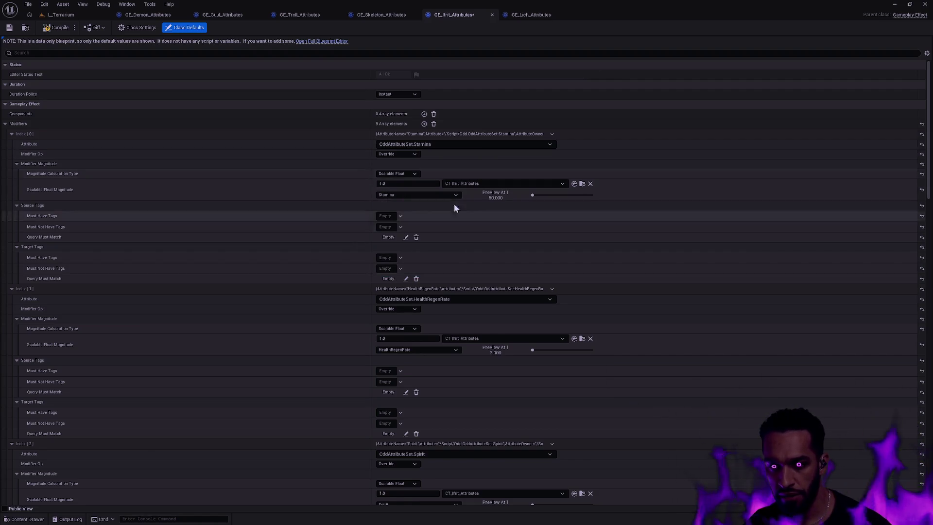
{"action": "left_click", "coordinate": [530, 16]}
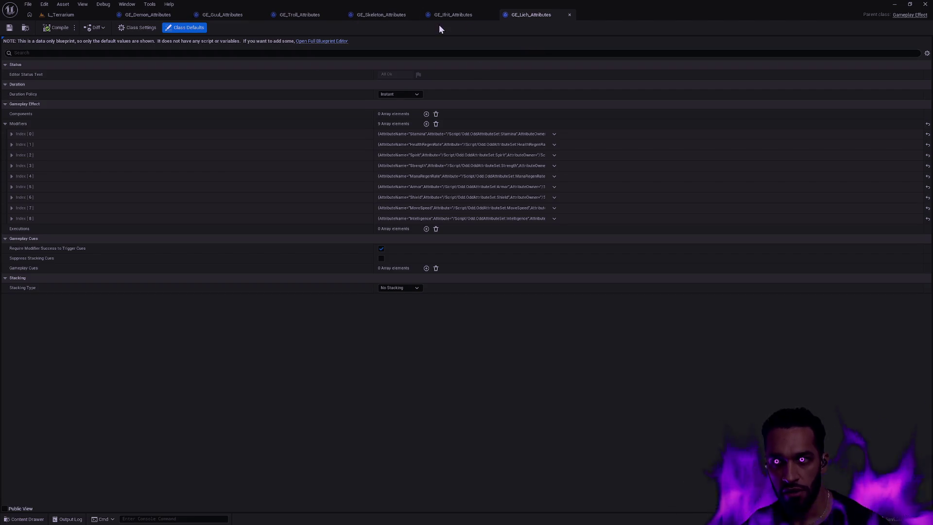
- Close the effect editors, frame the level view, and start a full-screen play session
{"action": "key", "text": "ctrl+w"}
{"action": "key", "text": "ctrl+w"}
{"action": "key", "text": "ctrl+w"}
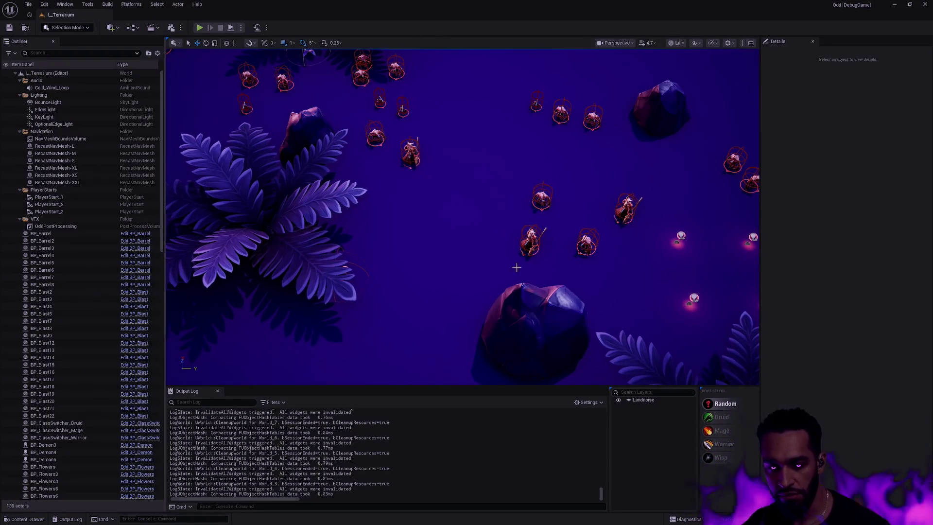
{"action": "mouse_move", "coordinate": [452, 195]}
{"action": "left_mouse_down"}
{"action": "mouse_move", "coordinate": [427, 204]}
{"action": "mouse_move", "coordinate": [452, 224]}
{"action": "left_mouse_up"}
{"action": "left_click_drag", "start_coordinate": [489, 252], "coordinate": [489, 246]}
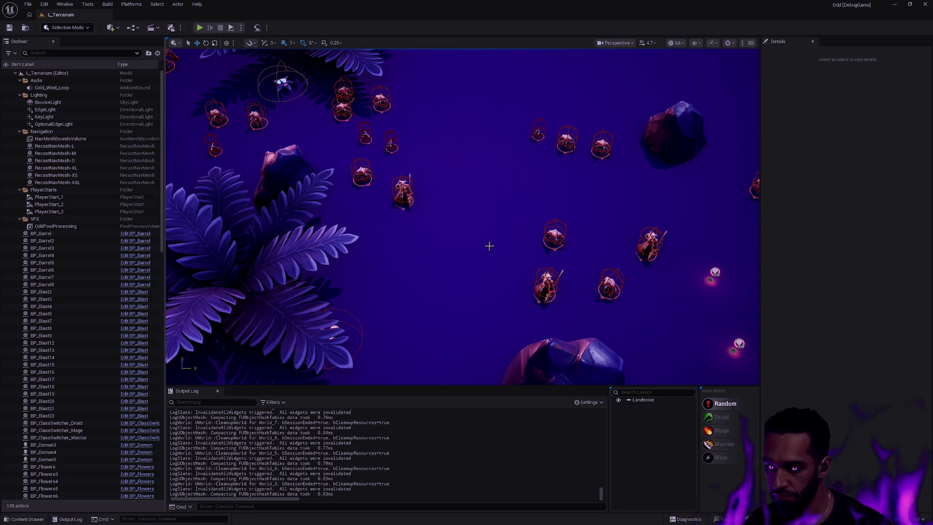
{"action": "key", "text": "alt+p"}
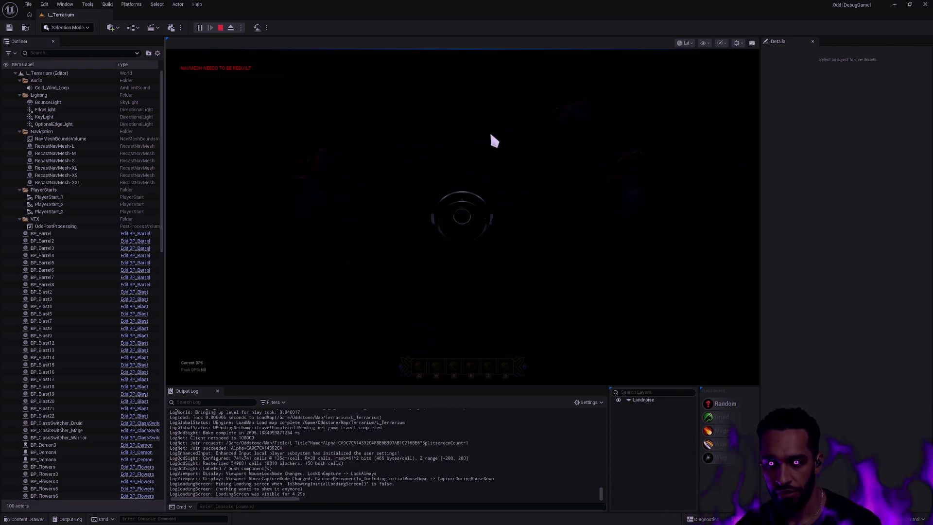
{"action": "key", "text": "F11"}
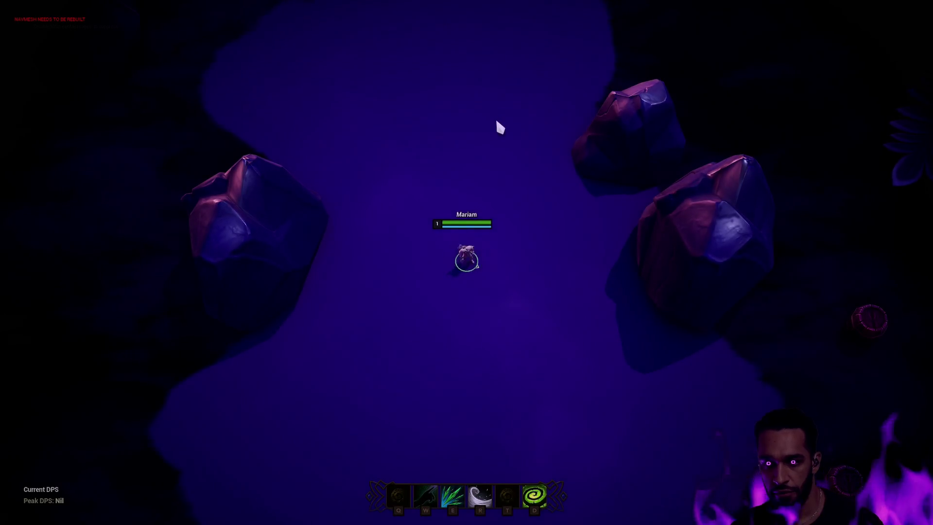
- Walk the character around the clearing toward the demons, use the R ability, then end
{"action": "right_click", "coordinate": [497, 122]}
{"action": "right_click", "coordinate": [457, 161]}
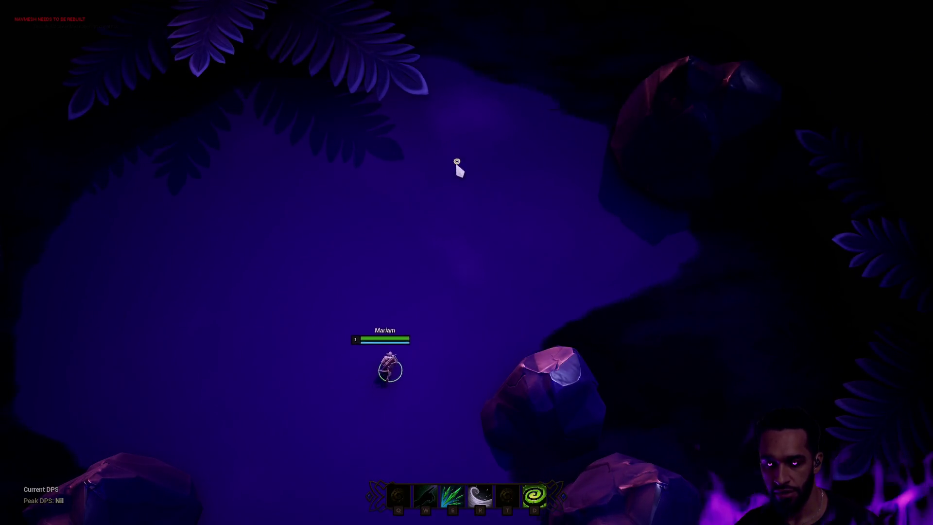
{"action": "right_click", "coordinate": [423, 250]}
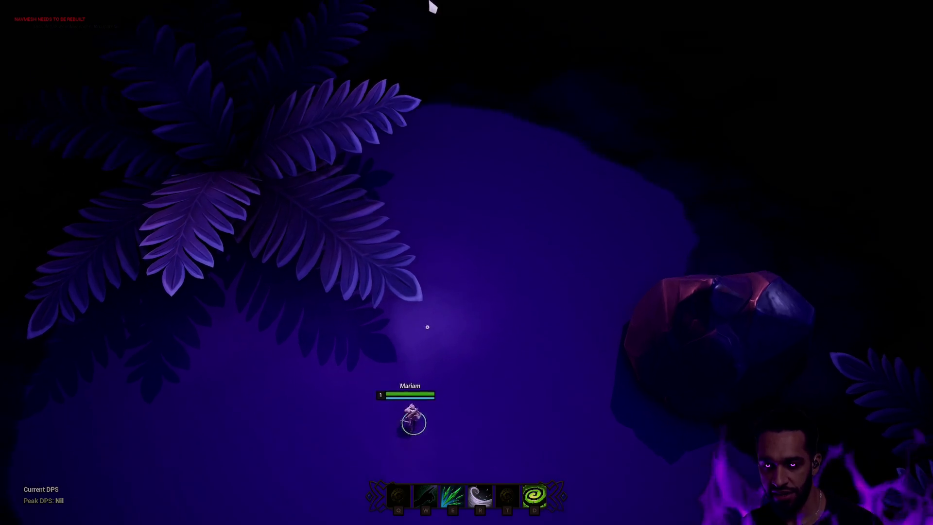
{"action": "right_click", "coordinate": [424, 311]}
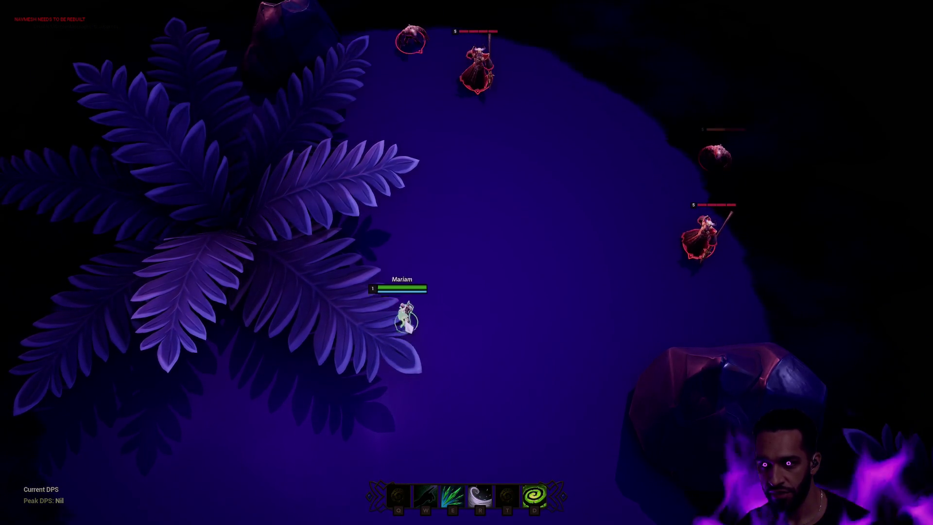
{"action": "mouse_move", "coordinate": [930, 216]}
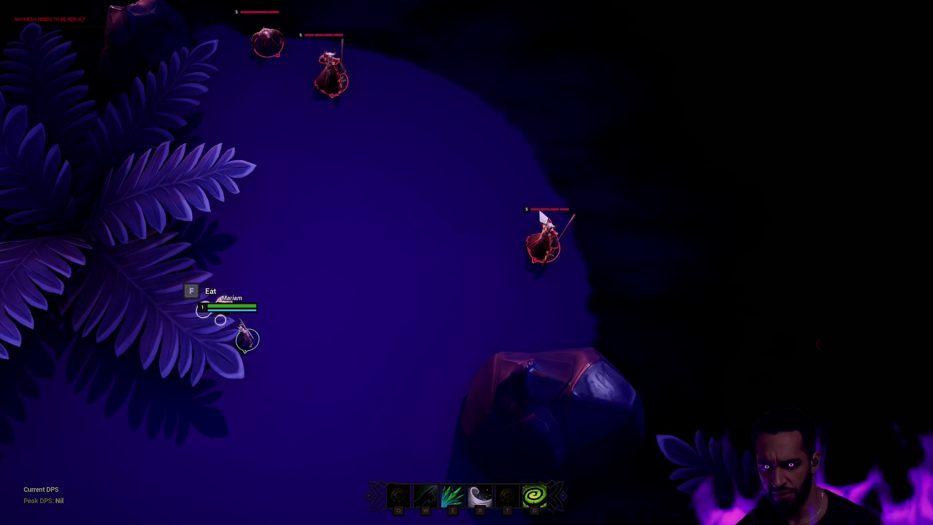
{"action": "mouse_move", "coordinate": [4, 522]}
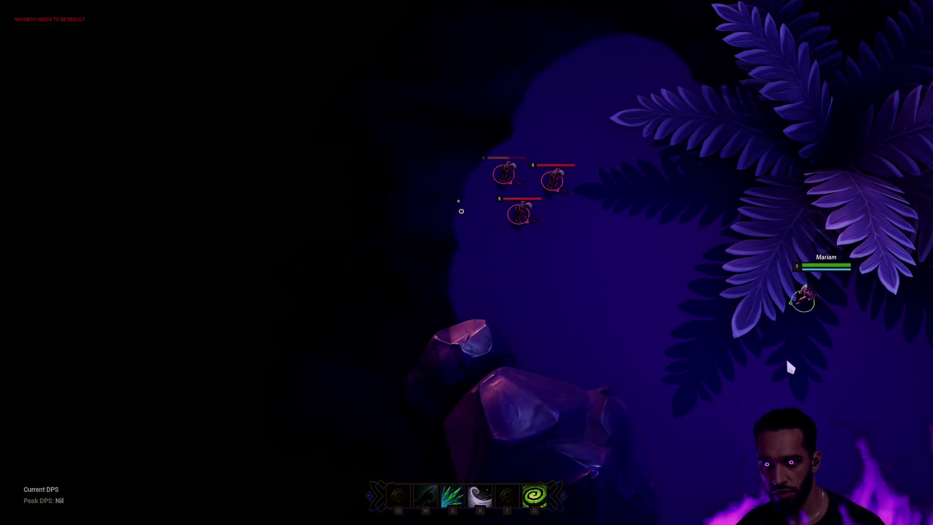
{"action": "right_click", "coordinate": [789, 367]}
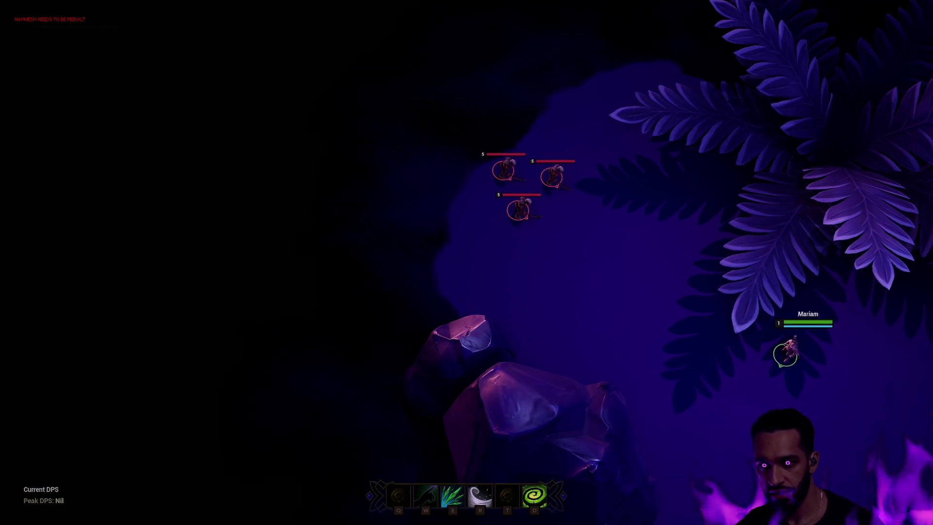
{"action": "key", "text": "r"}
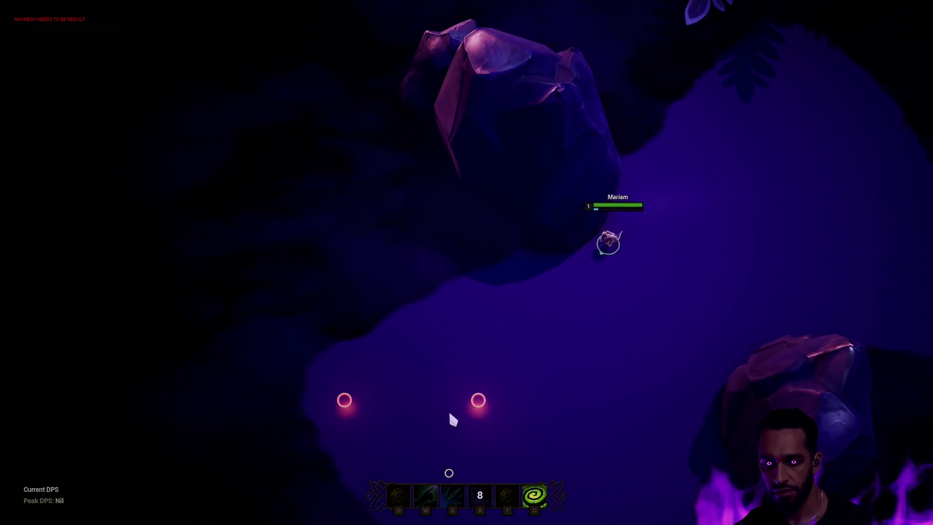
{"action": "right_click", "coordinate": [685, 237]}
{"action": "right_click", "coordinate": [744, 248]}
{"action": "right_click", "coordinate": [800, 232]}
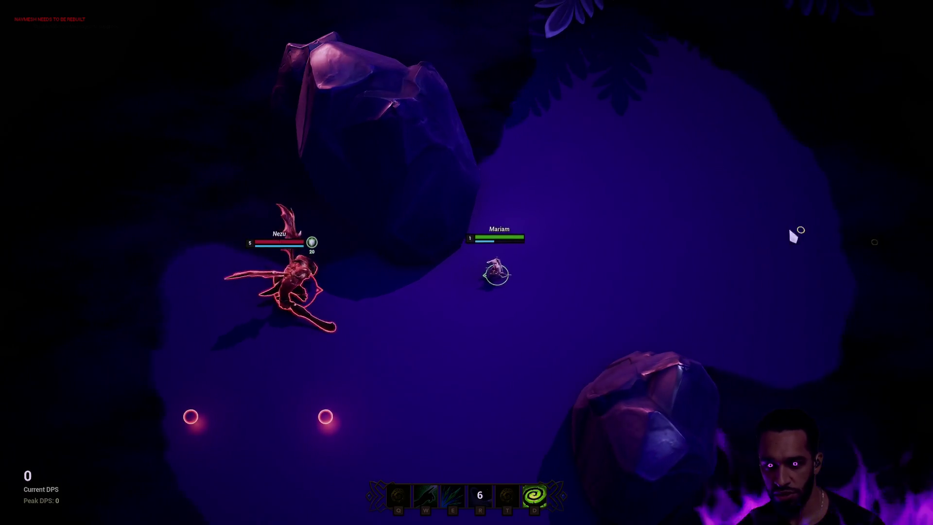
{"action": "key", "text": "Escape"}
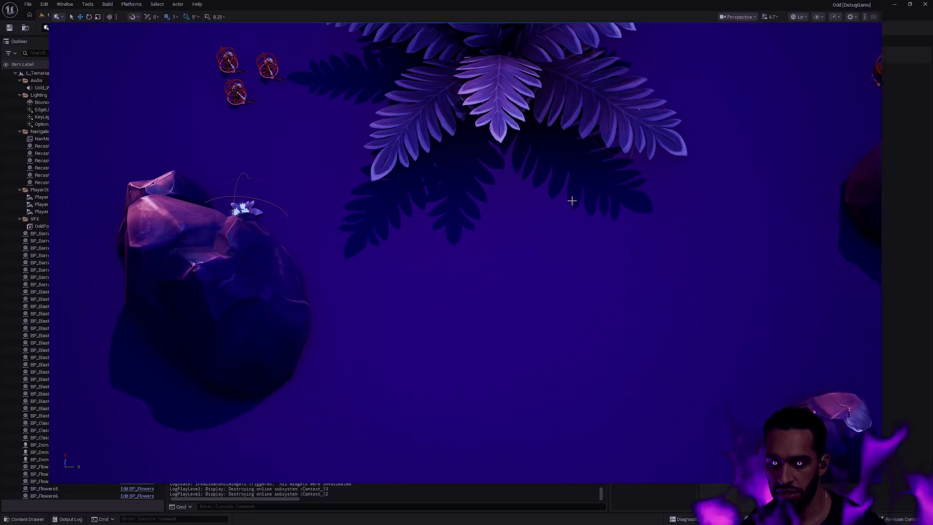
- Change CT_Lich_Attributes' Stamina value to 8, save the table and close it
{"action": "key", "text": "ctrl+p"}
{"action": "type", "text": "CT"}
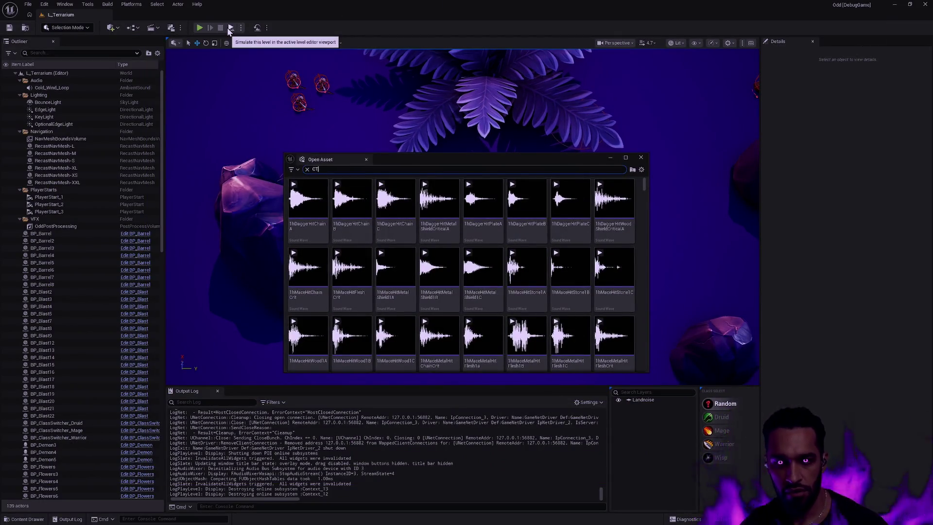
{"action": "type", "text": "_Lich"}
{"action": "double_click", "coordinate": [313, 222]}
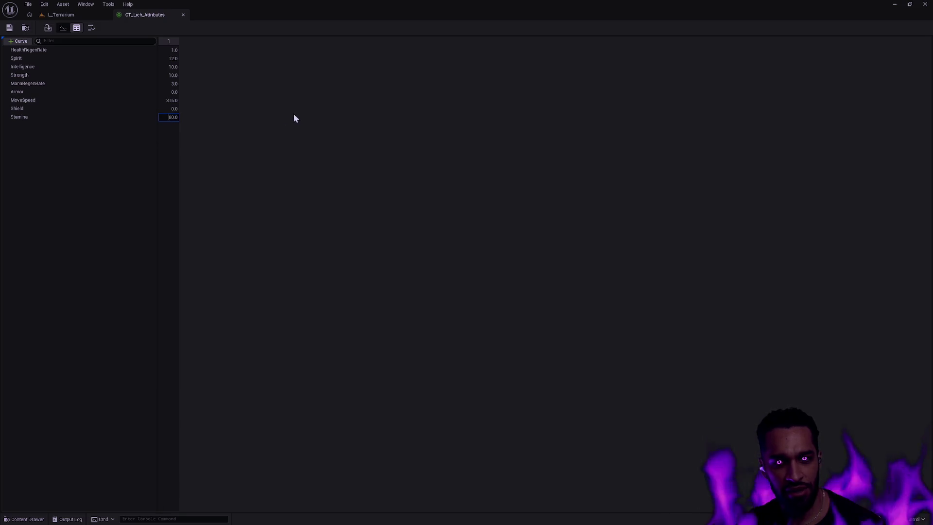
{"action": "key", "text": "ctrl+a"}
{"action": "type", "text": "8"}
{"action": "key", "text": "Return"}
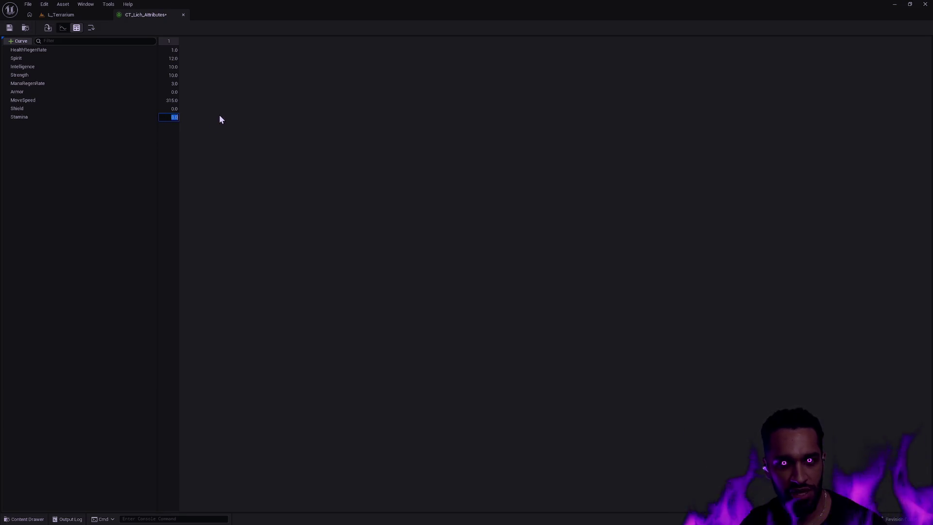
{"action": "left_click", "coordinate": [10, 27]}
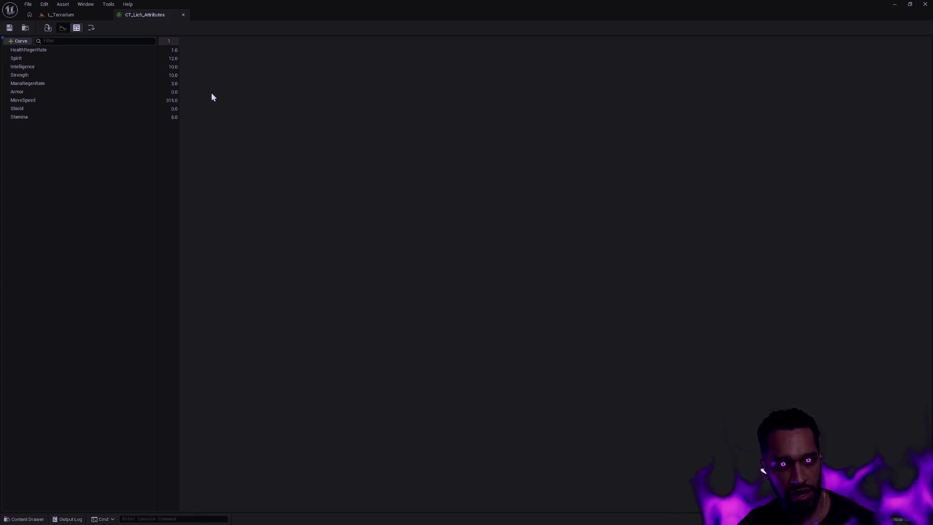
{"action": "left_click", "coordinate": [183, 15]}
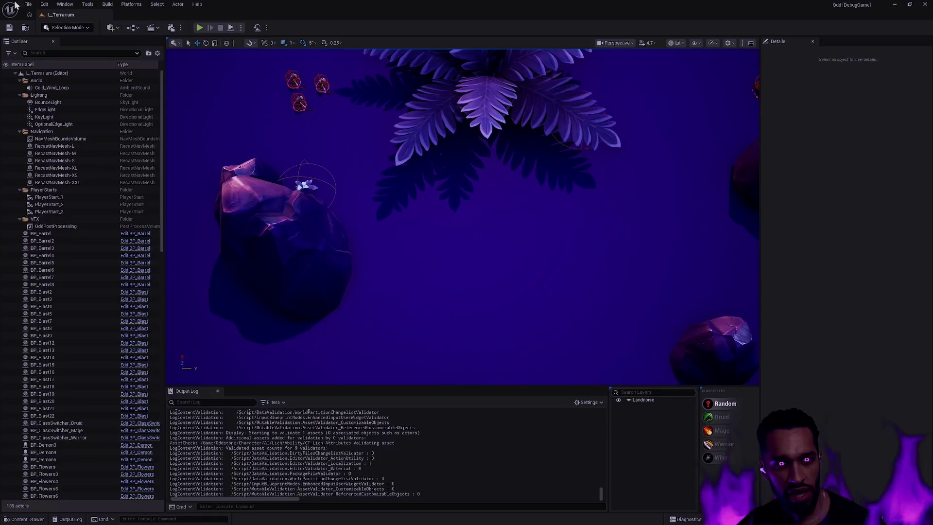
- Dock World Settings beside Details, filter it for AI options, and save the level
{"action": "left_click", "coordinate": [128, 8]}
{"action": "mouse_move", "coordinate": [63, 5]}
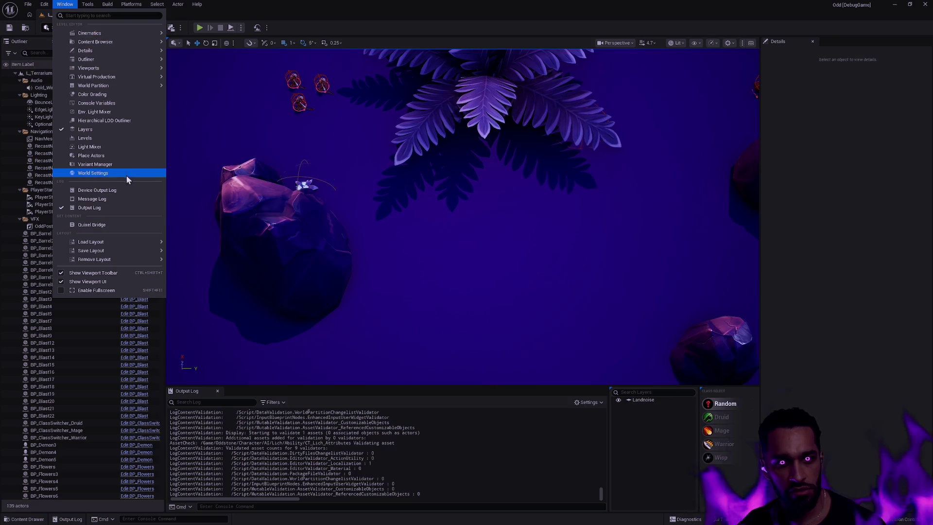
{"action": "left_click", "coordinate": [92, 173]}
{"action": "mouse_move", "coordinate": [795, 45]}
{"action": "left_mouse_down"}
{"action": "mouse_move", "coordinate": [869, 43]}
{"action": "mouse_move", "coordinate": [859, 44]}
{"action": "left_mouse_up"}
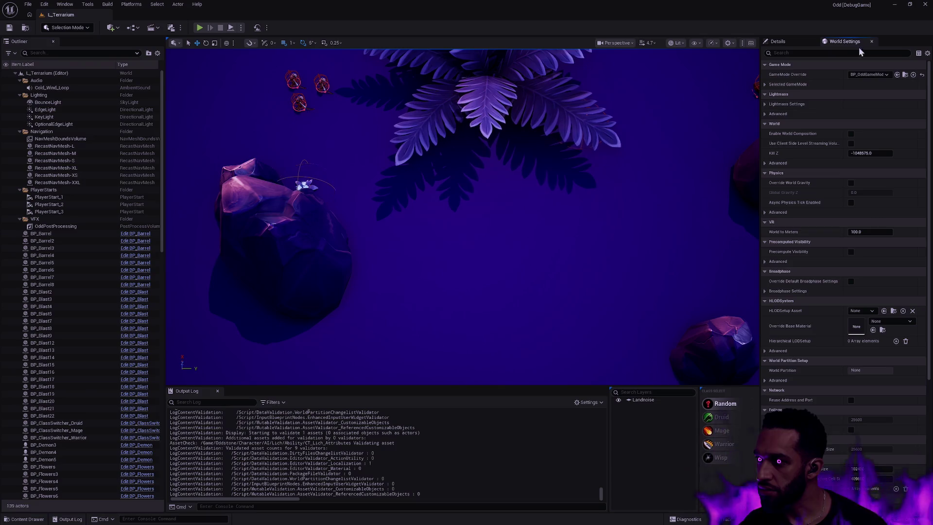
{"action": "type", "text": "HI"}
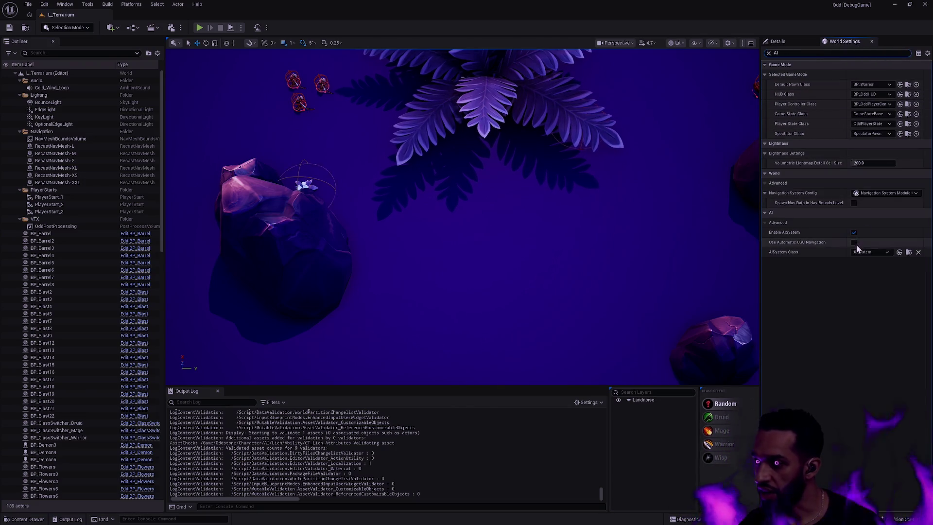
{"action": "left_click", "coordinate": [10, 28]}
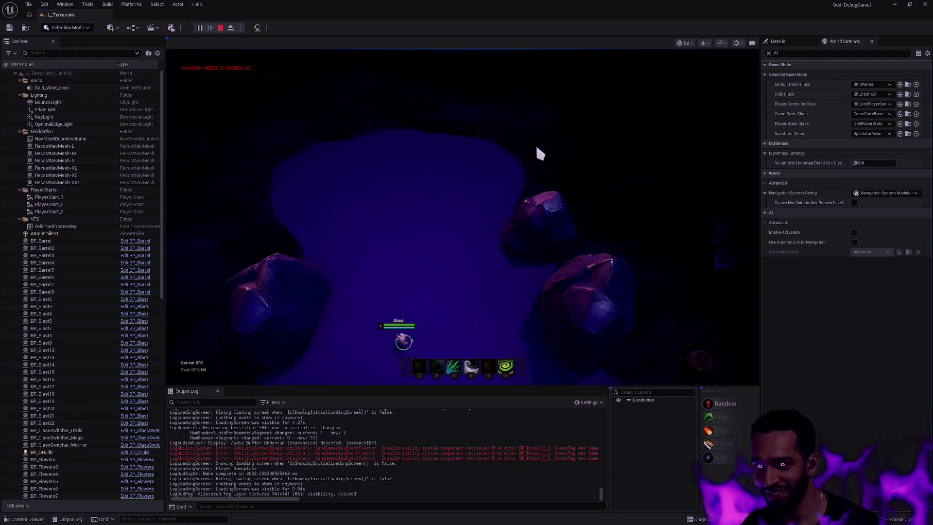
- In full screen, walk the hero up-right through the enemies and cast the R ability
{"action": "left_click", "coordinate": [437, 232]}
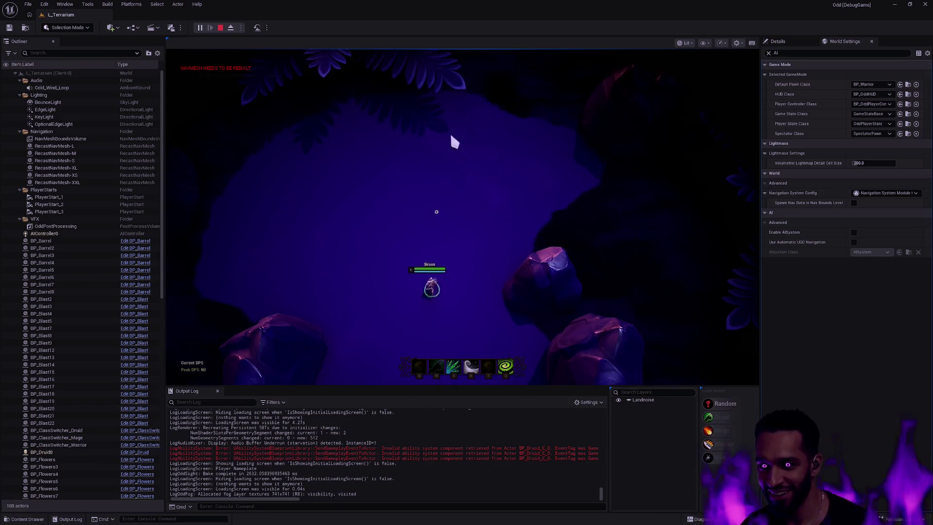
{"action": "left_click", "coordinate": [383, 234]}
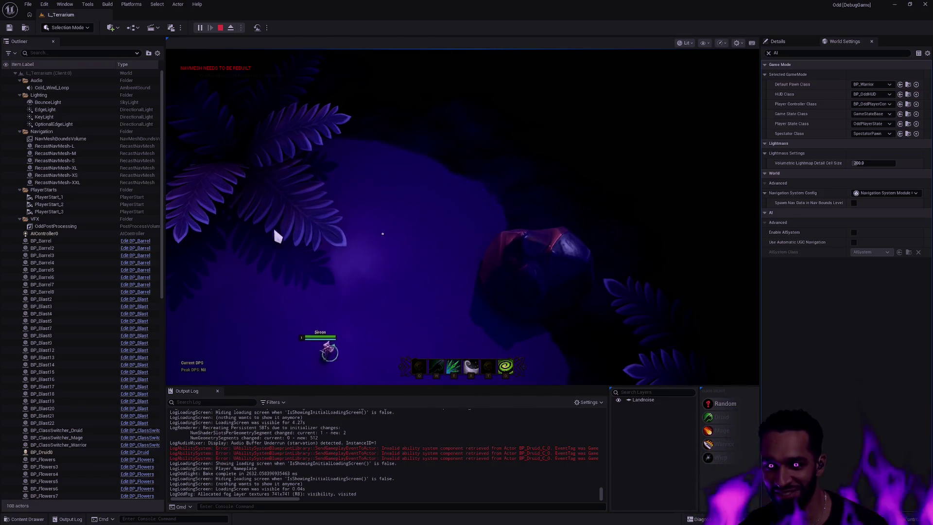
{"action": "left_click", "coordinate": [411, 286]}
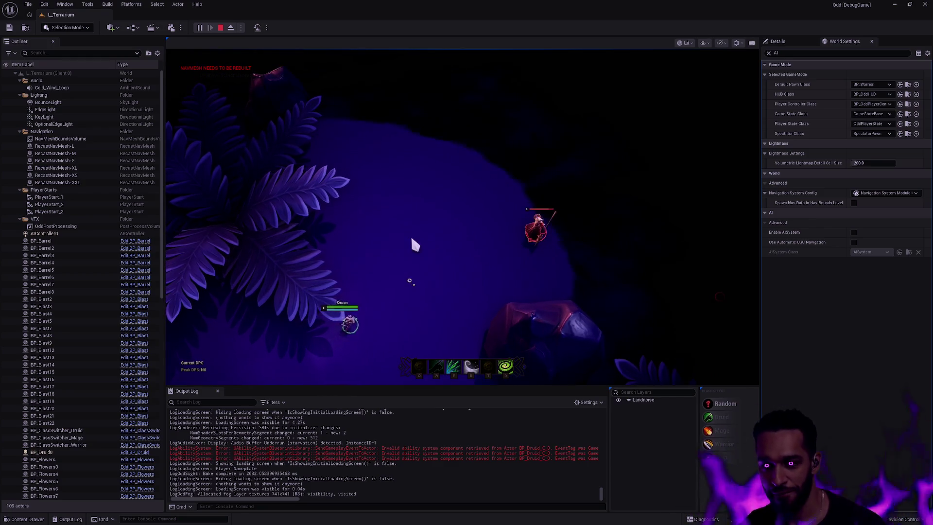
{"action": "key", "text": "F11"}
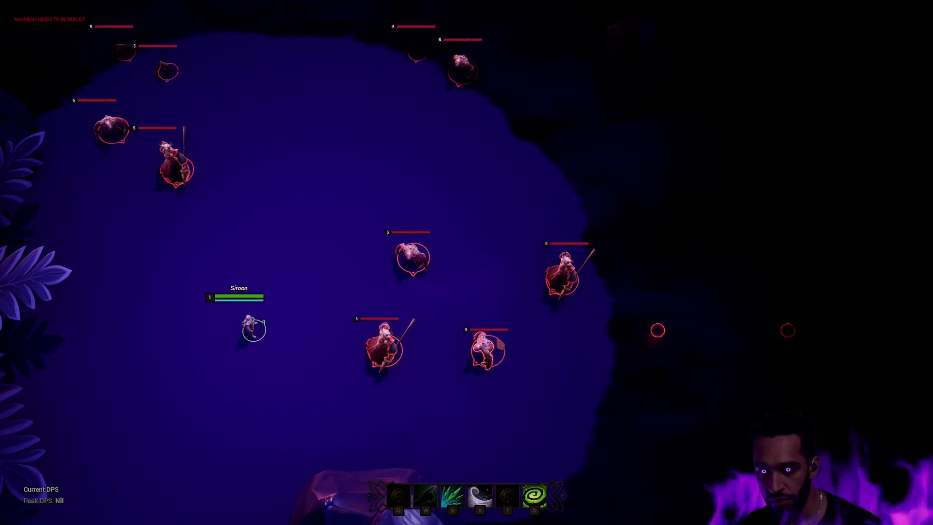
{"action": "left_click", "coordinate": [474, 316]}
{"action": "left_click", "coordinate": [323, 173]}
{"action": "left_click", "coordinate": [343, 186]}
{"action": "left_click", "coordinate": [459, 204]}
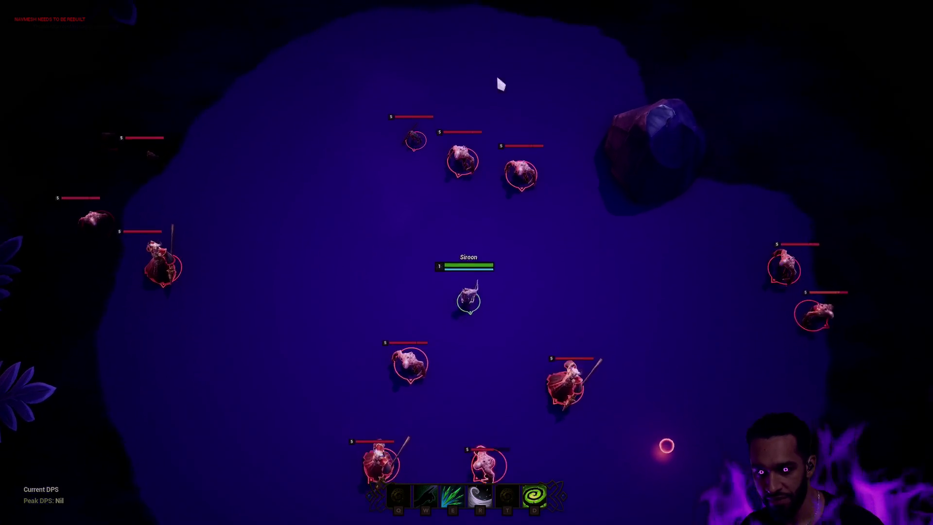
{"action": "left_click", "coordinate": [586, 189]}
{"action": "left_click", "coordinate": [369, 205]}
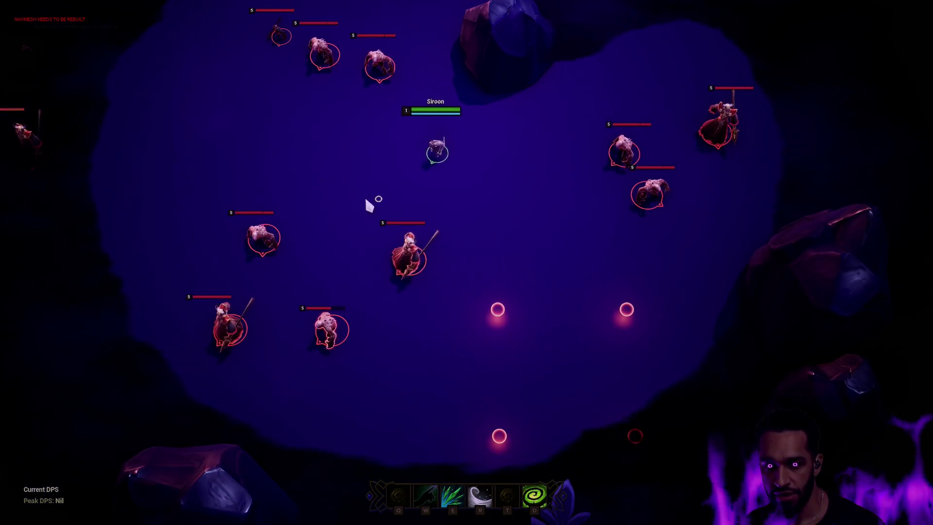
{"action": "left_click", "coordinate": [887, 175]}
{"action": "left_click", "coordinate": [348, 233]}
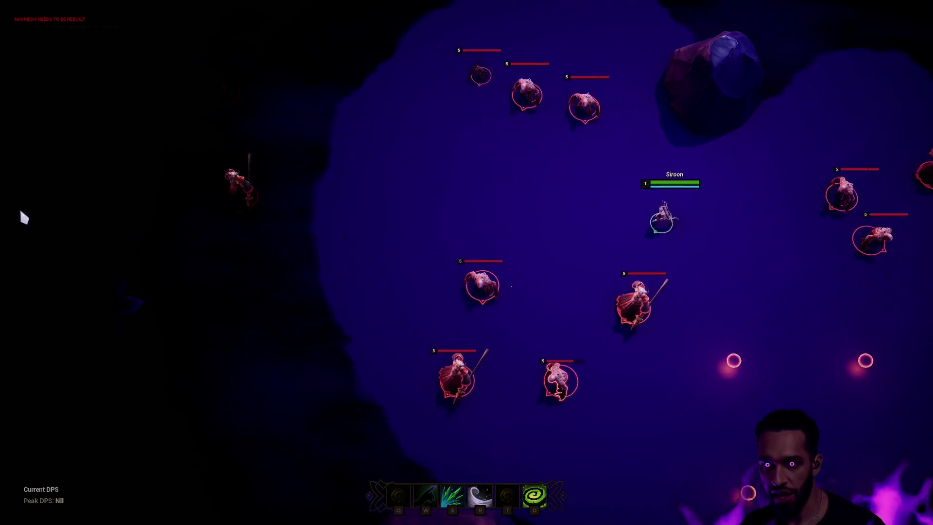
{"action": "key", "text": "r"}
- Move the hero toward the large demons, use the E and R abilities, then stop
{"action": "left_click", "coordinate": [310, 360]}
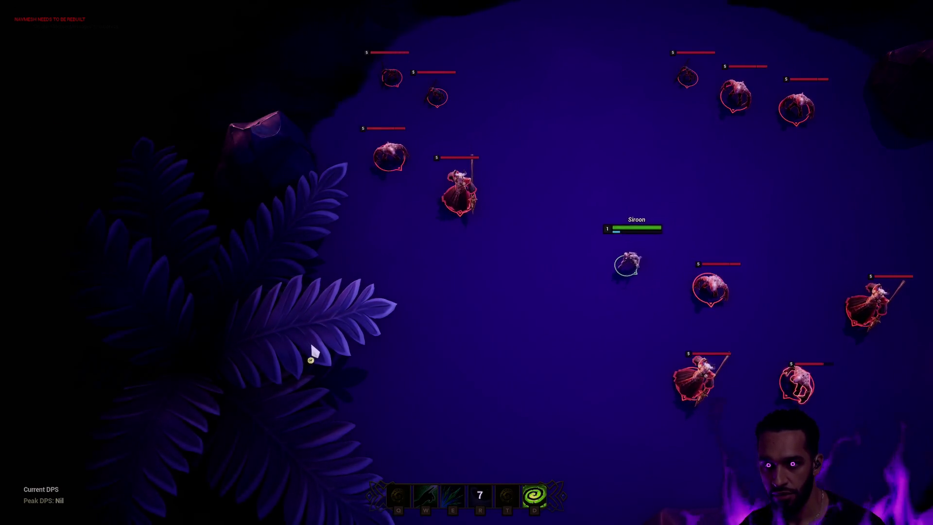
{"action": "left_click", "coordinate": [162, 441]}
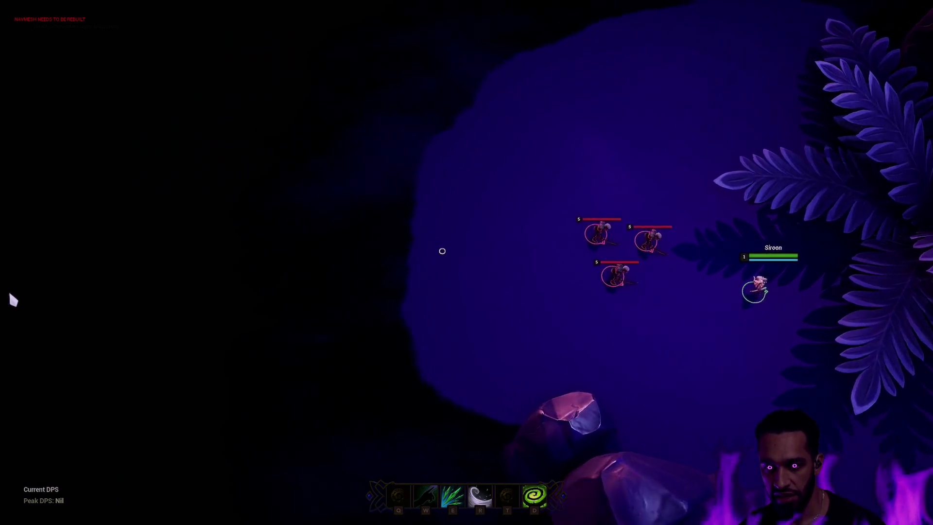
{"action": "left_click", "coordinate": [321, 255]}
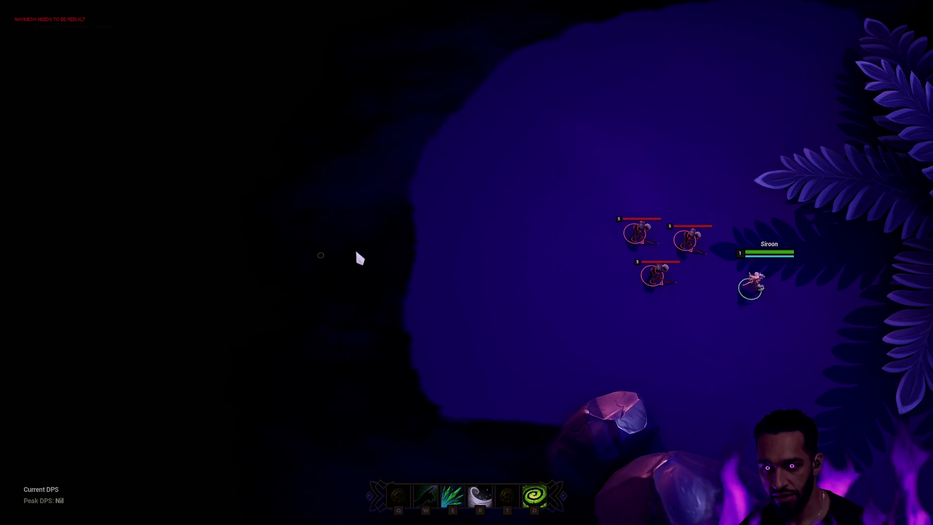
{"action": "left_click", "coordinate": [369, 161]}
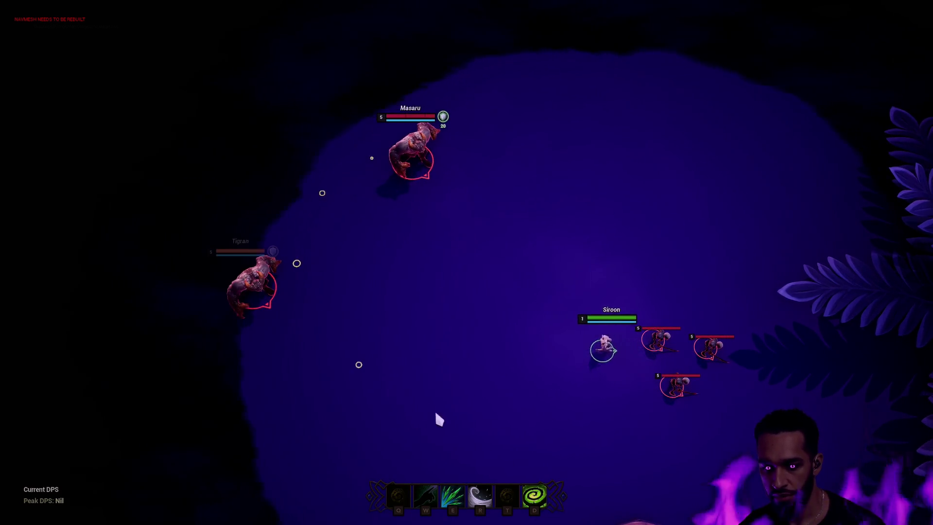
{"action": "key", "text": "e"}
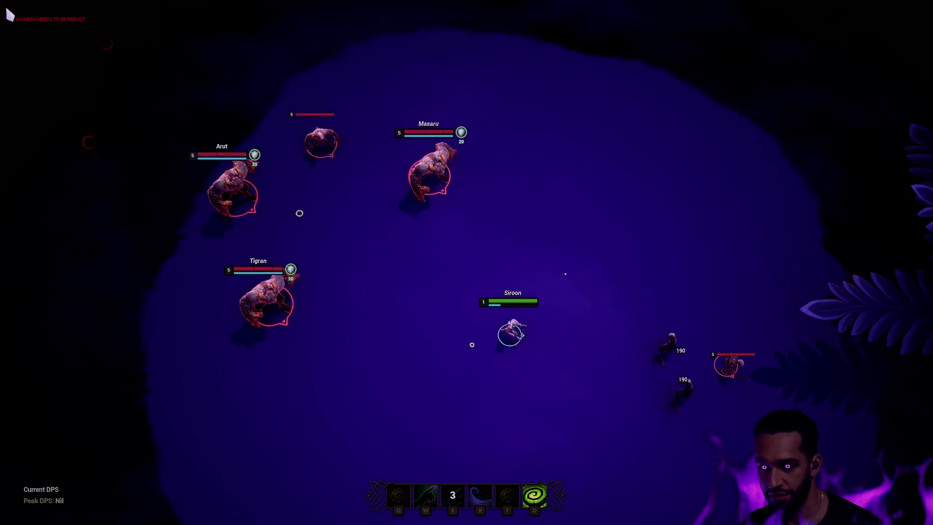
{"action": "left_click", "coordinate": [506, 242]}
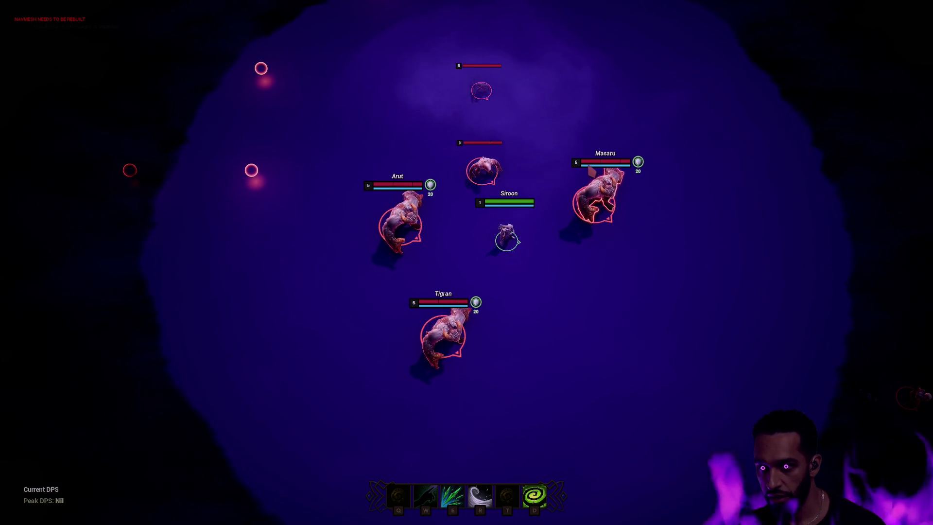
{"action": "left_click", "coordinate": [497, 243]}
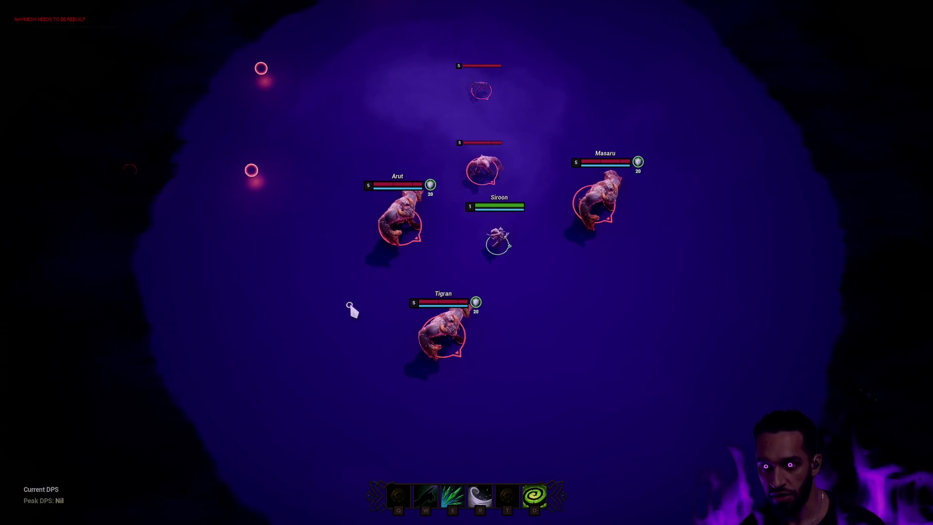
{"action": "left_click", "coordinate": [397, 378]}
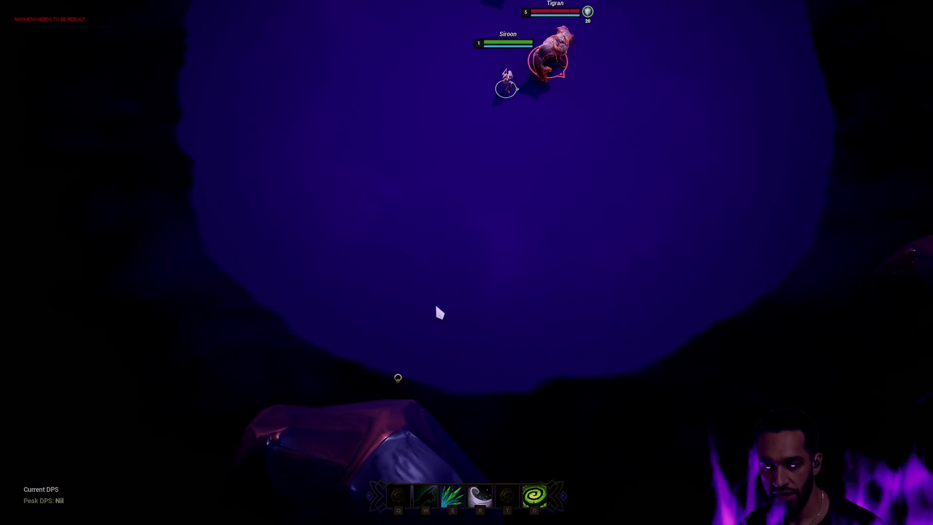
{"action": "key", "text": "r"}
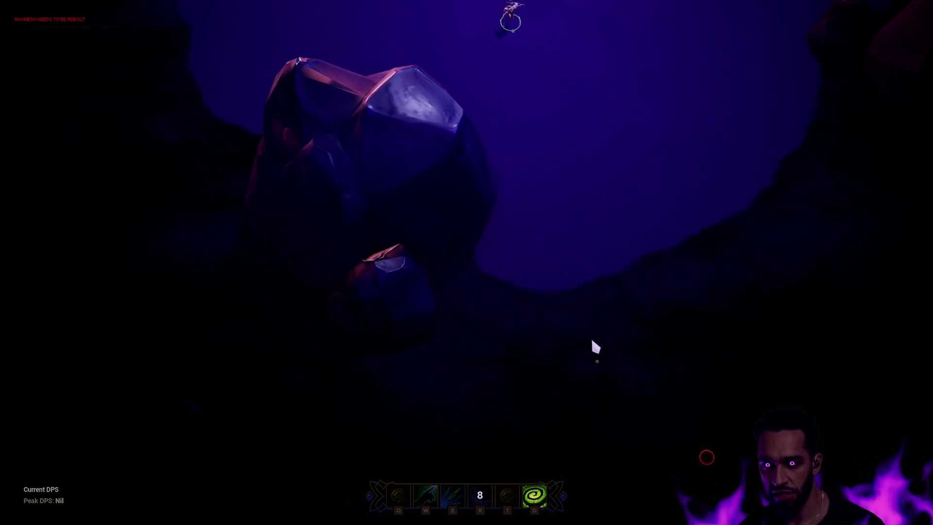
{"action": "left_click", "coordinate": [451, 312]}
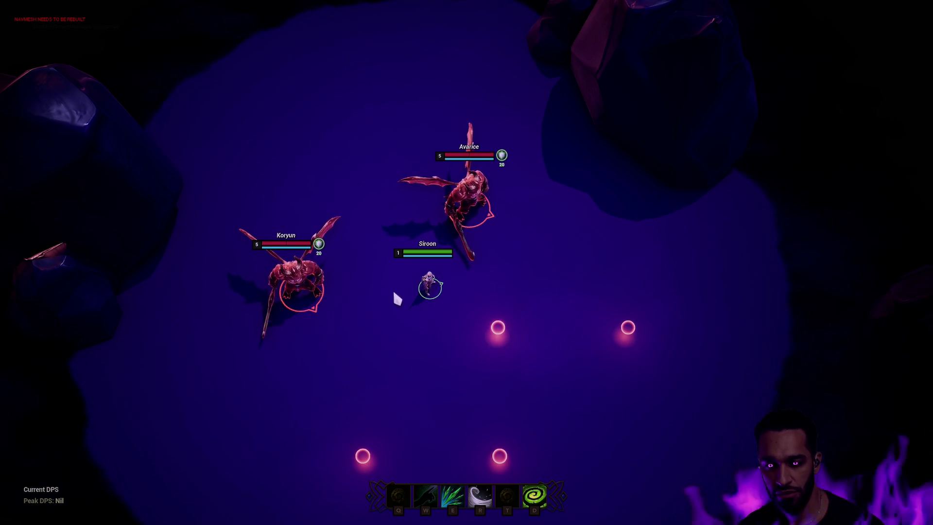
{"action": "right_click", "coordinate": [416, 309]}
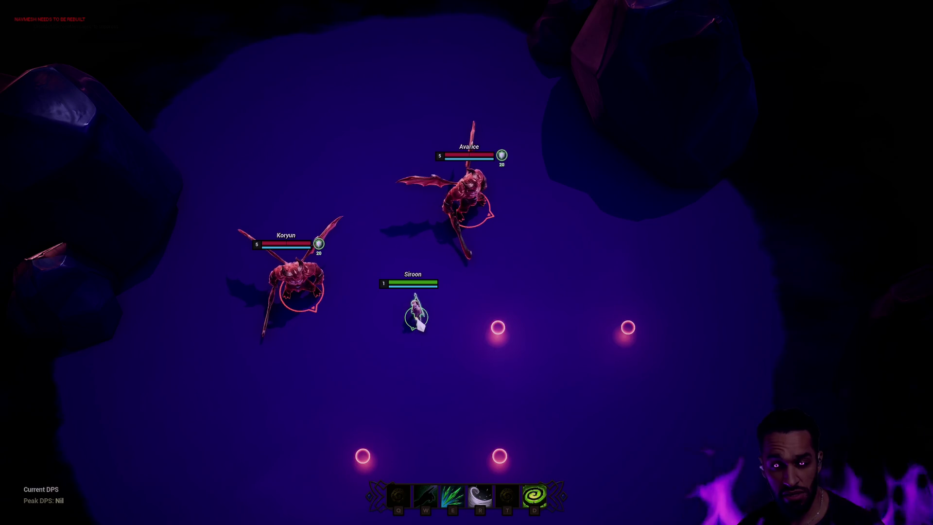
{"action": "key", "text": "Escape"}
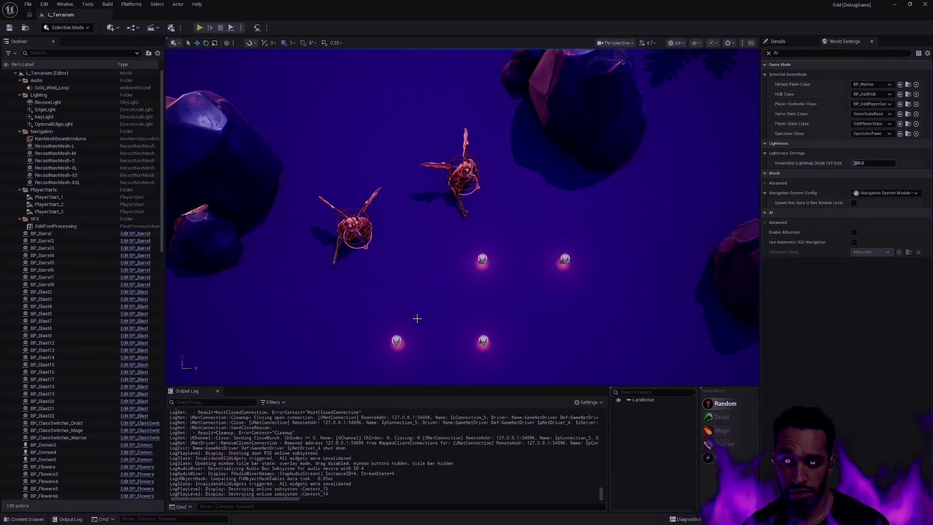
- Set the CT_Demon_Attributes Shield value to 200, then play-test from L_Terrarium
{"action": "key", "text": "ctrl+p"}
{"action": "type", "text": "CT_Demon"}
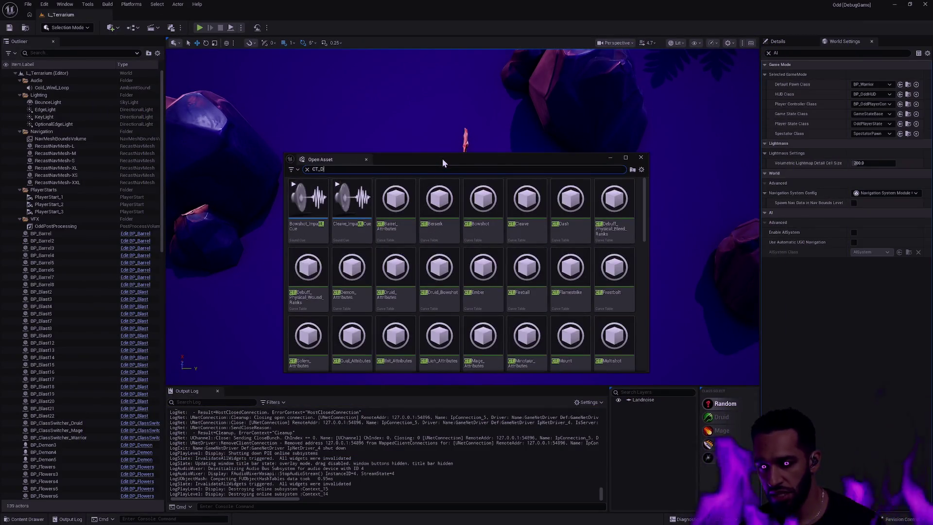
{"action": "key", "text": "Return"}
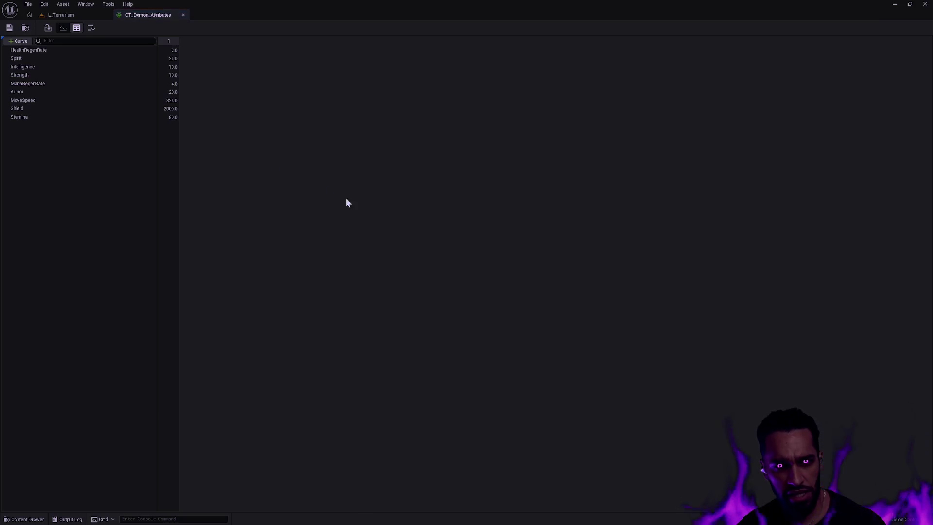
{"action": "left_click", "coordinate": [170, 109]}
{"action": "type", "text": "200"}
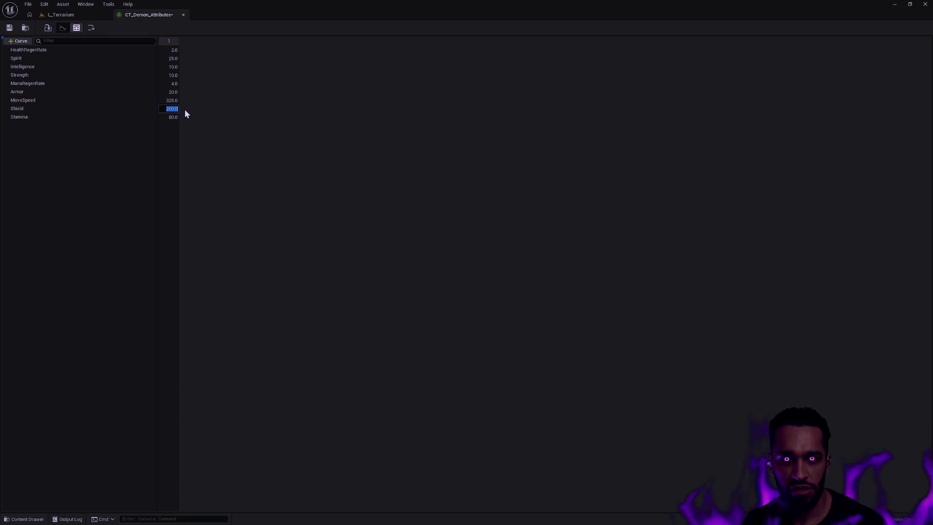
{"action": "left_click", "coordinate": [58, 15]}
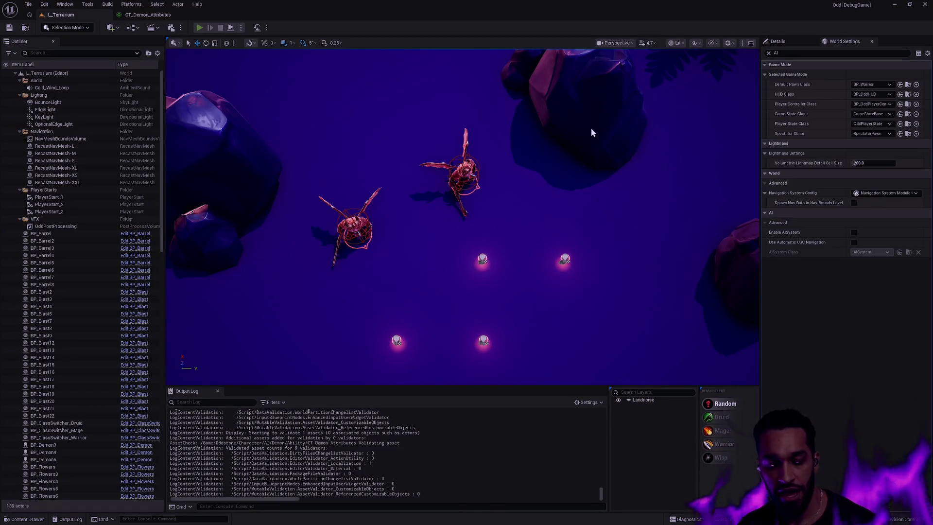
{"action": "key", "text": "alt+p"}
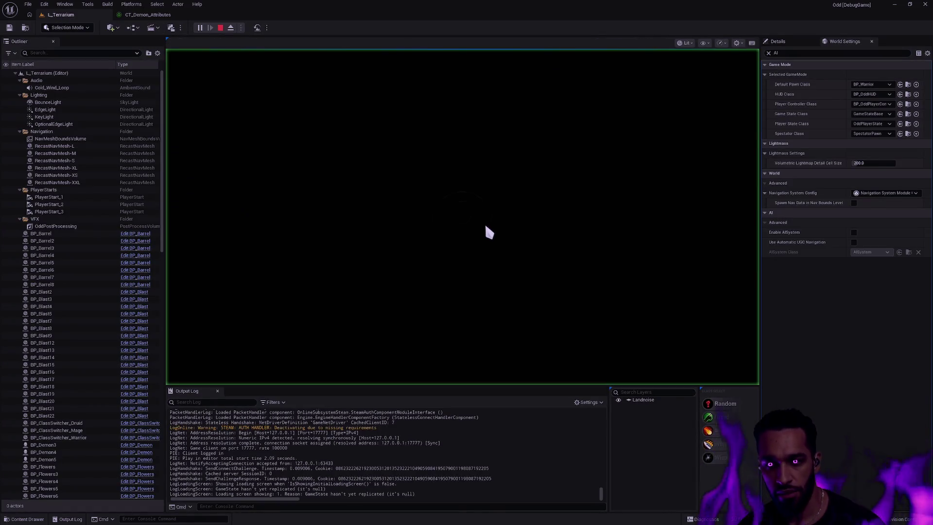
- Play from a chosen landscape spot, stop the session, then search assets for GE_Demon
{"action": "key", "text": "Escape"}
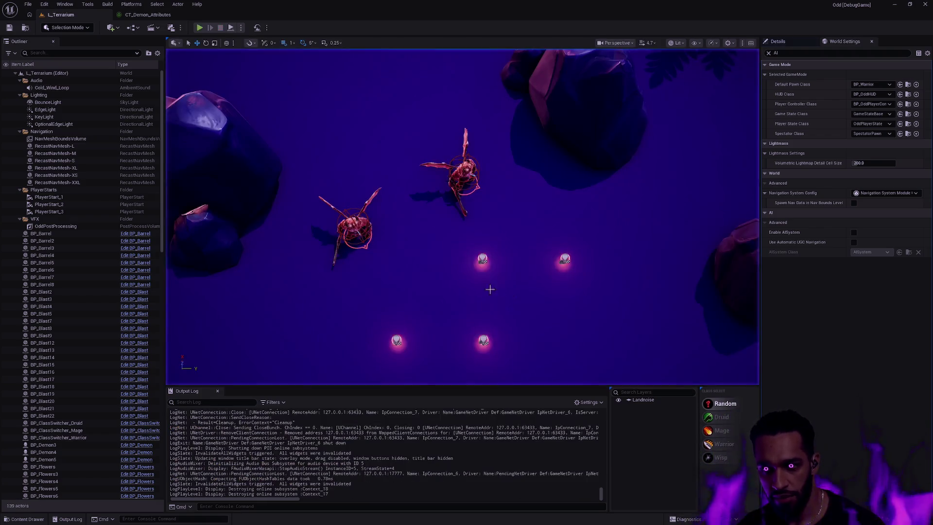
{"action": "right_click", "coordinate": [435, 286]}
{"action": "left_click", "coordinate": [466, 278]}
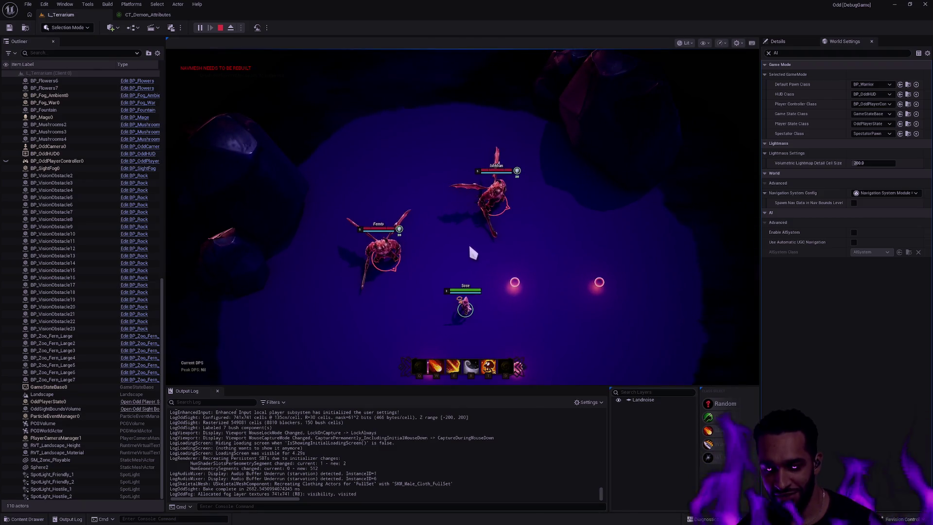
{"action": "key", "text": "F11"}
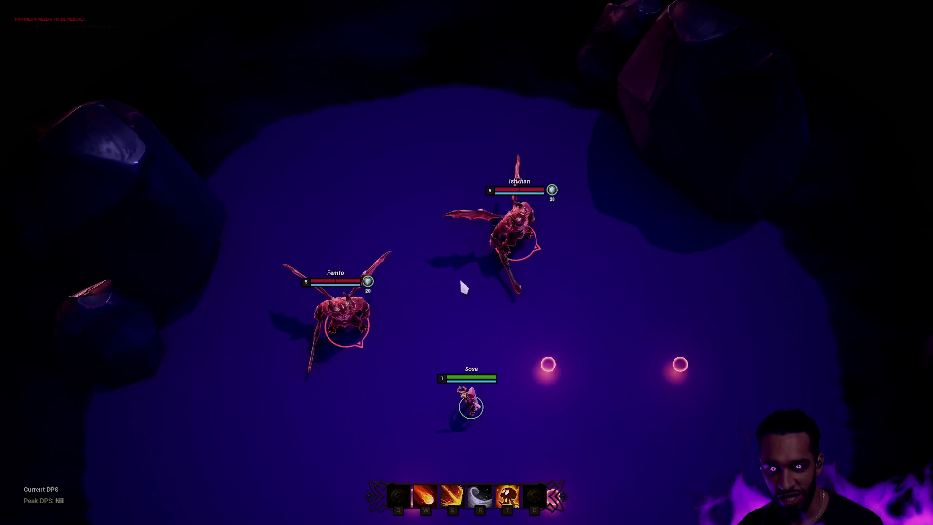
{"action": "key", "text": "F11"}
{"action": "key", "text": "Escape"}
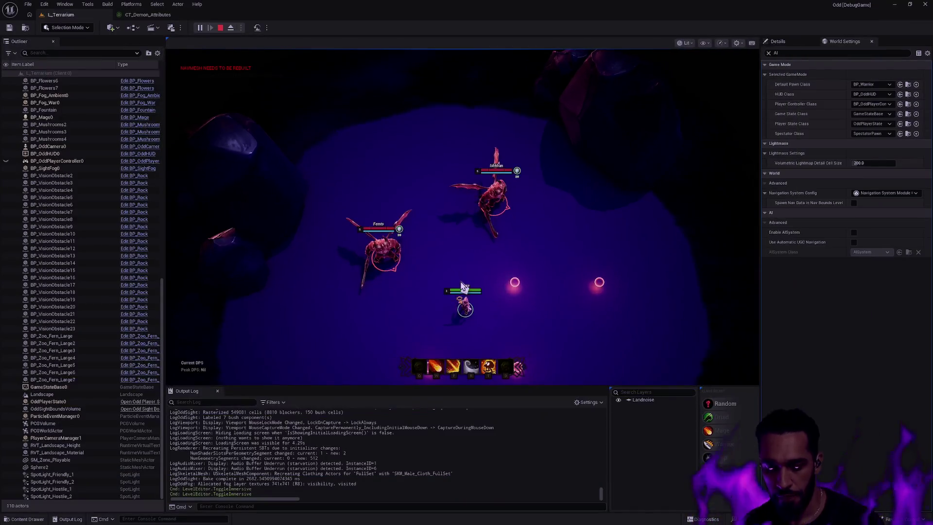
{"action": "key", "text": "ctrl+p"}
{"action": "type", "text": "cE_Demon"}
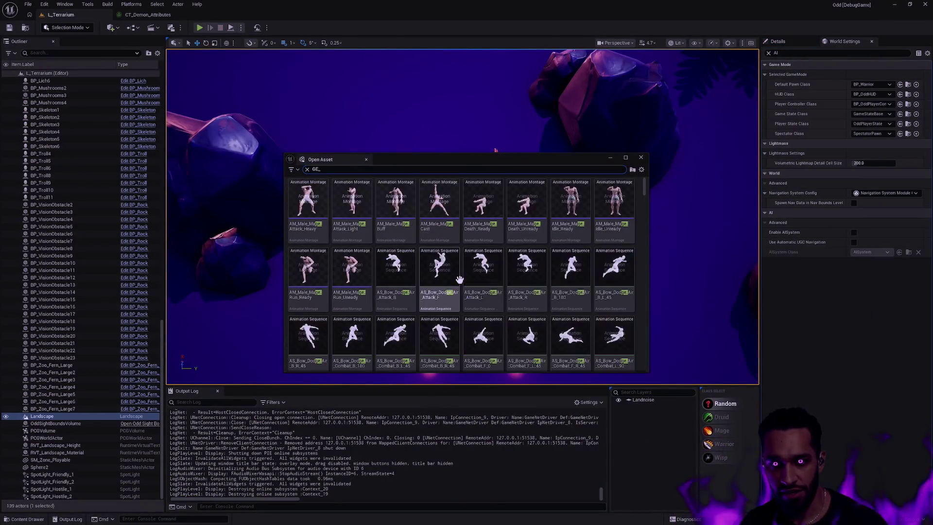
- Open GE_Demon_Attributes, scroll through its CT_Demon_Attributes modifiers, then return to L_Terrarium
{"action": "key", "text": "Return"}
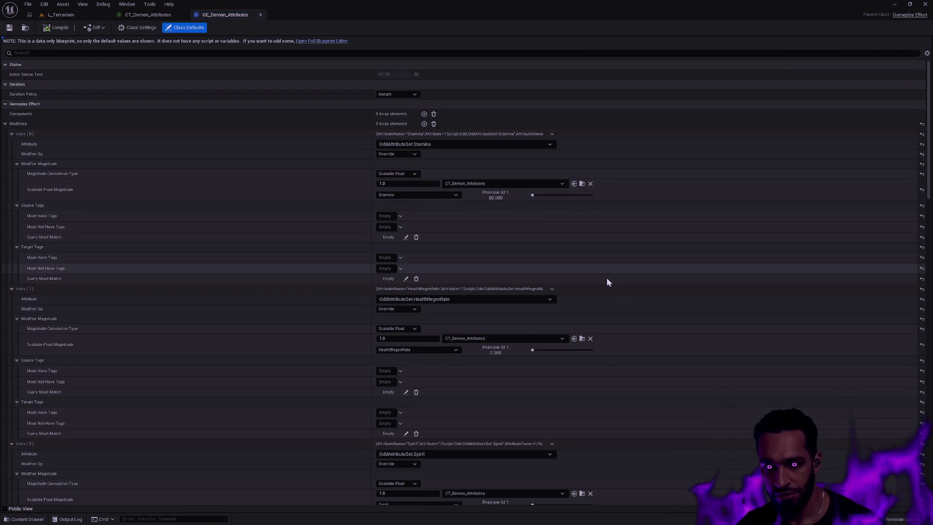
{"action": "scroll", "coordinate": [617, 287], "scroll_direction": "down", "scroll_amount": 5}
{"action": "scroll", "coordinate": [602, 285], "scroll_direction": "down", "scroll_amount": 9}
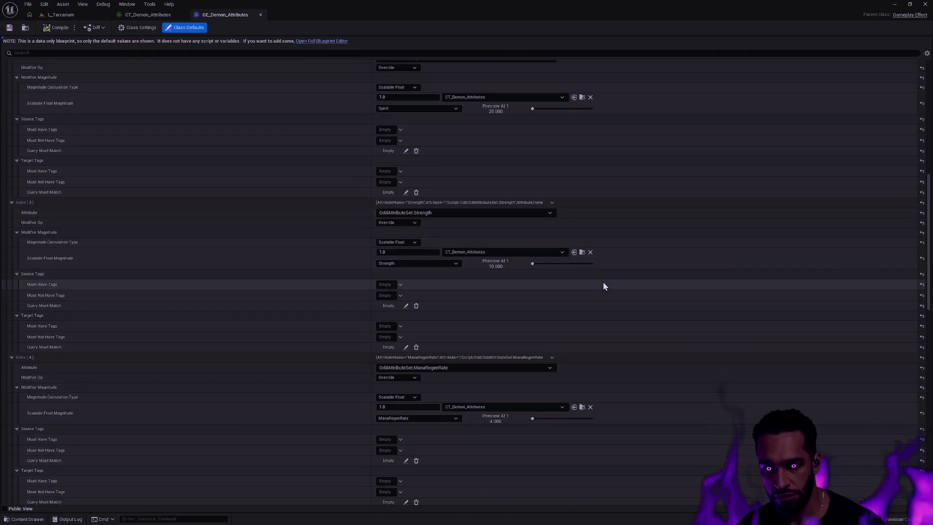
{"action": "scroll", "coordinate": [599, 286], "scroll_direction": "down", "scroll_amount": 1}
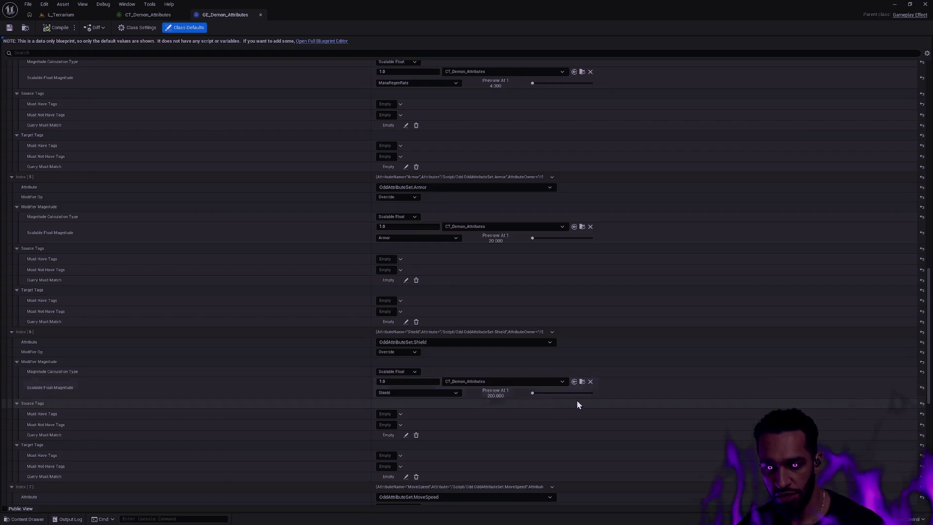
{"action": "scroll", "coordinate": [570, 398], "scroll_direction": "up", "scroll_amount": 4}
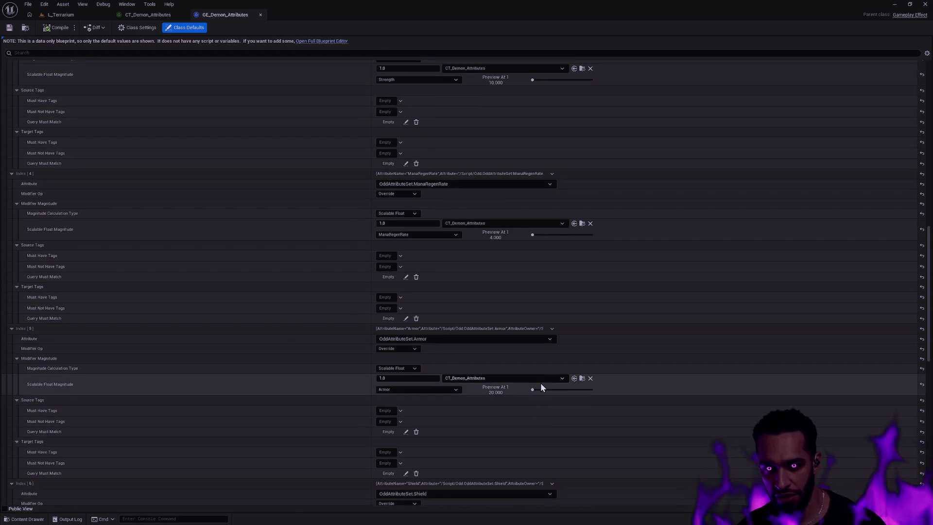
{"action": "scroll", "coordinate": [517, 351], "scroll_direction": "up", "scroll_amount": 6}
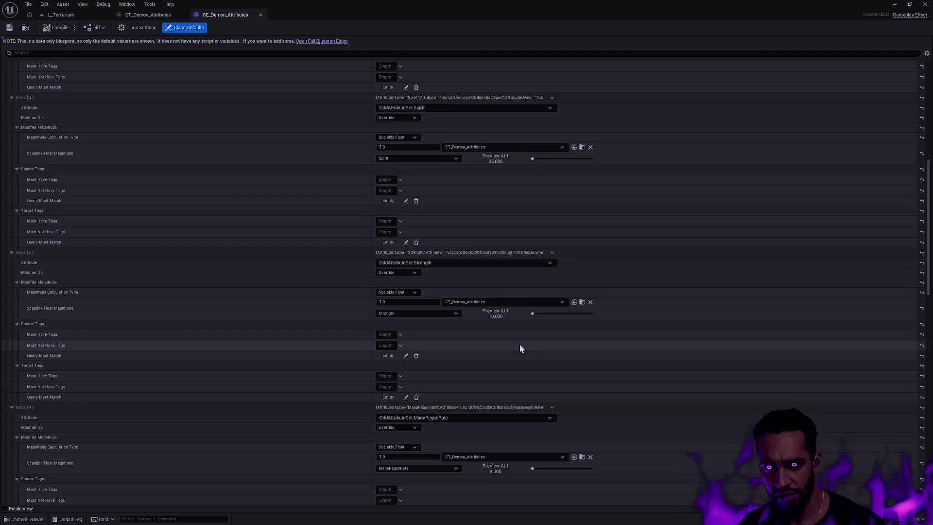
{"action": "scroll", "coordinate": [523, 348], "scroll_direction": "up", "scroll_amount": 3}
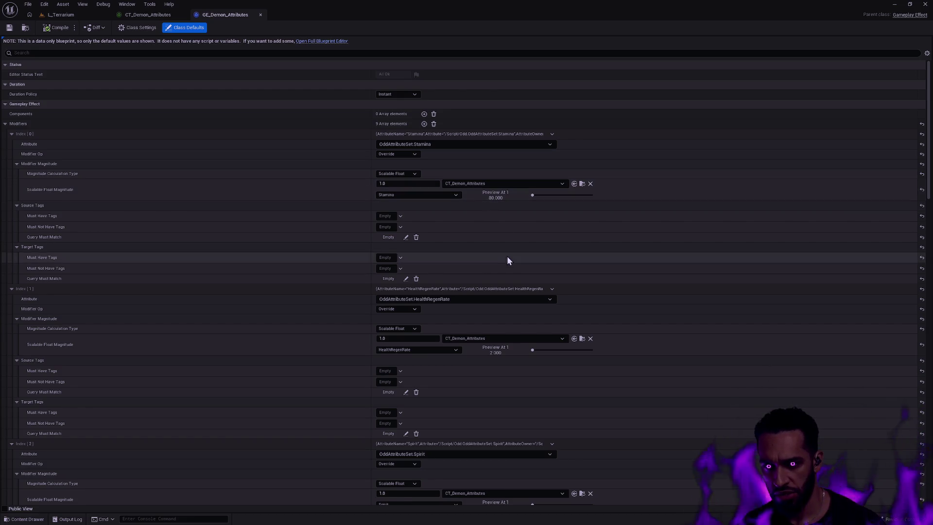
{"action": "scroll", "coordinate": [506, 256], "scroll_direction": "down", "scroll_amount": 7}
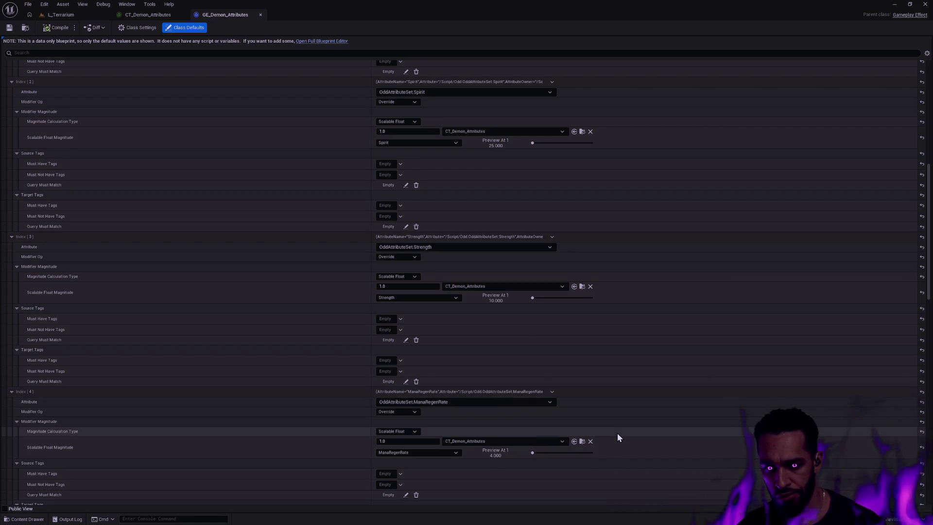
{"action": "scroll", "coordinate": [609, 418], "scroll_direction": "down", "scroll_amount": 4}
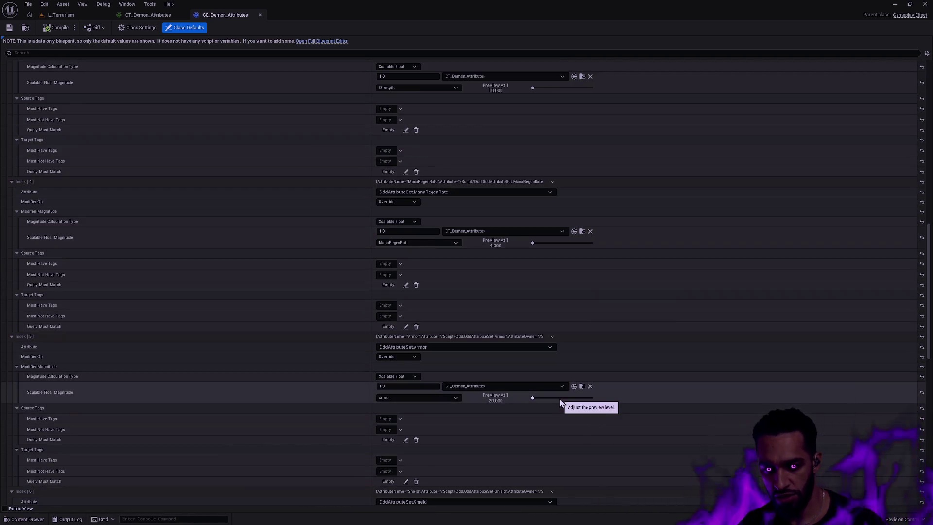
{"action": "scroll", "coordinate": [564, 401], "scroll_direction": "down", "scroll_amount": 2}
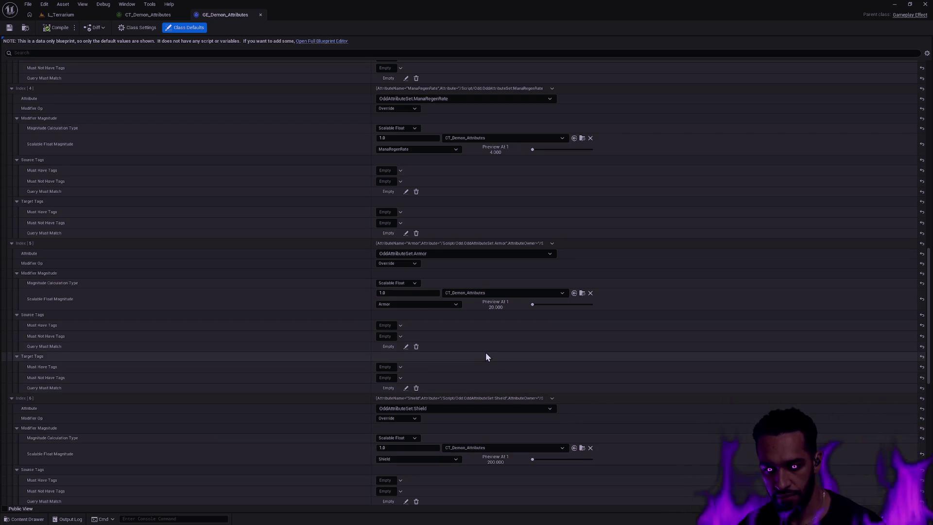
{"action": "left_click", "coordinate": [60, 15]}
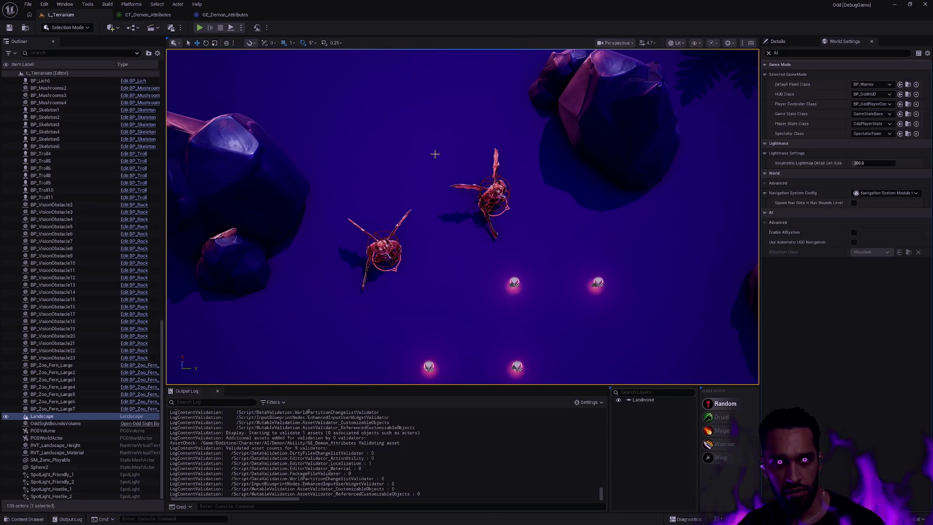
- Start a fullscreen Play From Here session at a chosen spot on the landscape
{"action": "right_click", "coordinate": [457, 308]}
{"action": "left_click", "coordinate": [490, 303]}
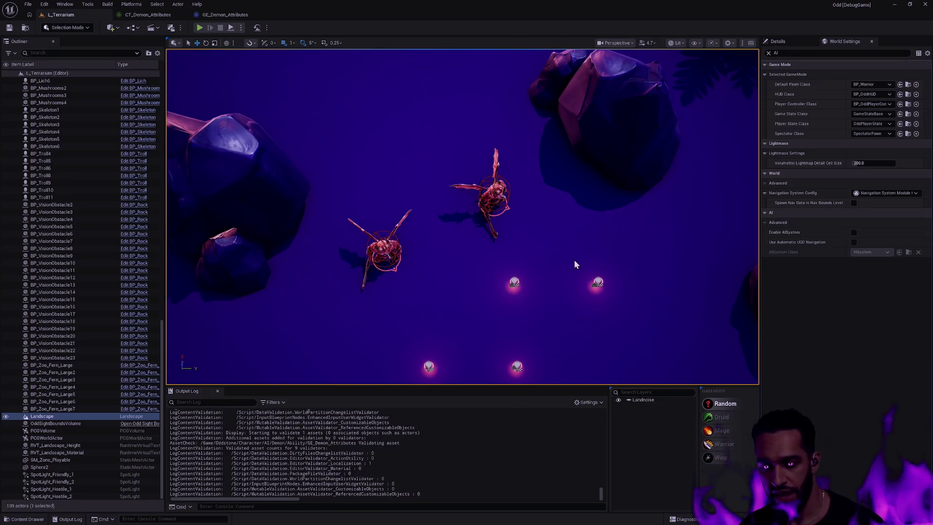
{"action": "key", "text": "alt+p"}
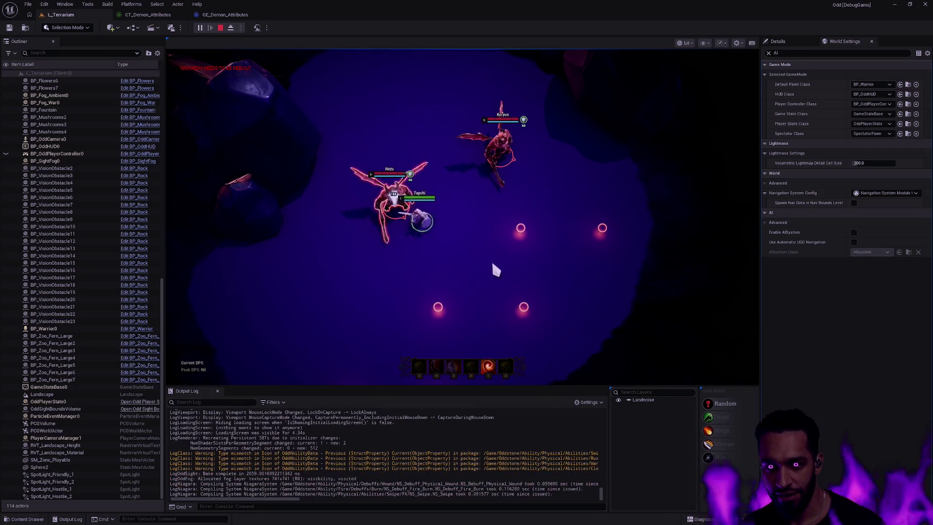
{"action": "key", "text": "F11"}
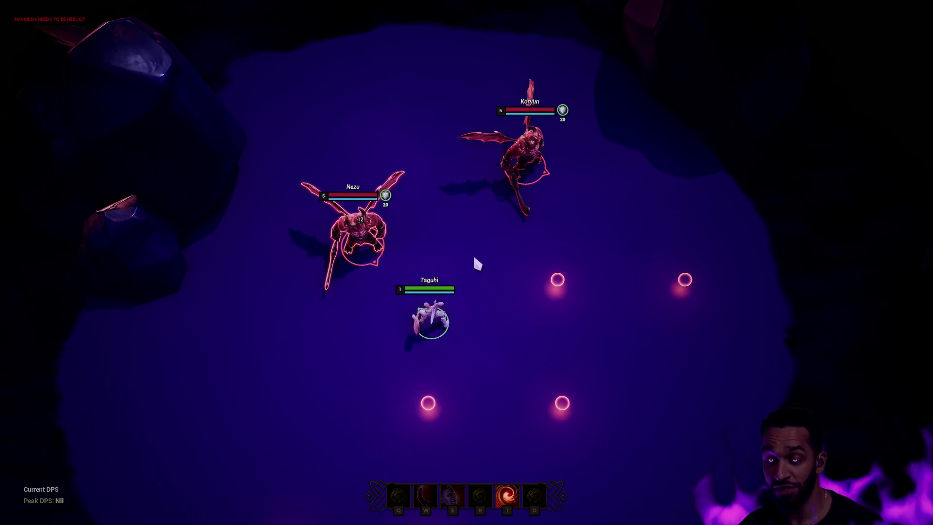
- Dash-attack Nezu and stun Koryun with T, then stop the session and open asset search
{"action": "right_click", "coordinate": [494, 289]}
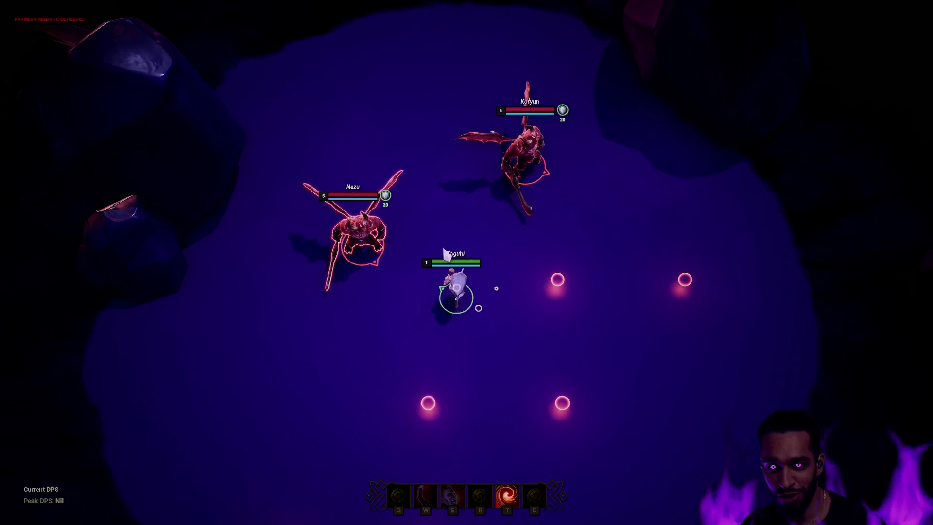
{"action": "key", "text": "t"}
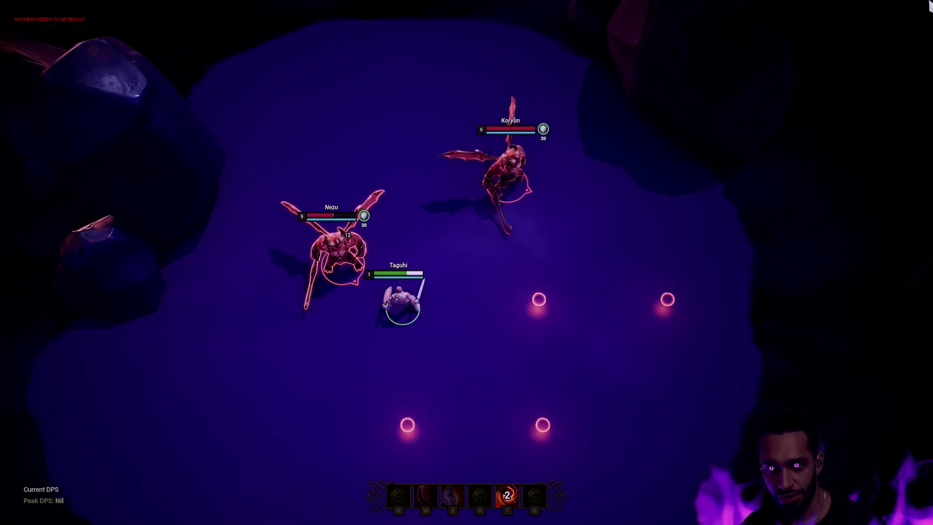
{"action": "right_click", "coordinate": [546, 284]}
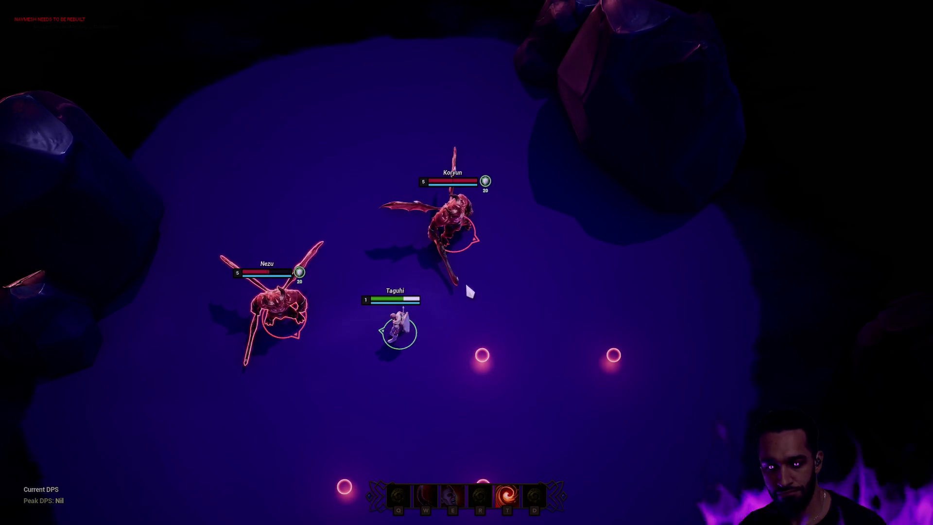
{"action": "key", "text": "t"}
{"action": "right_click", "coordinate": [394, 350]}
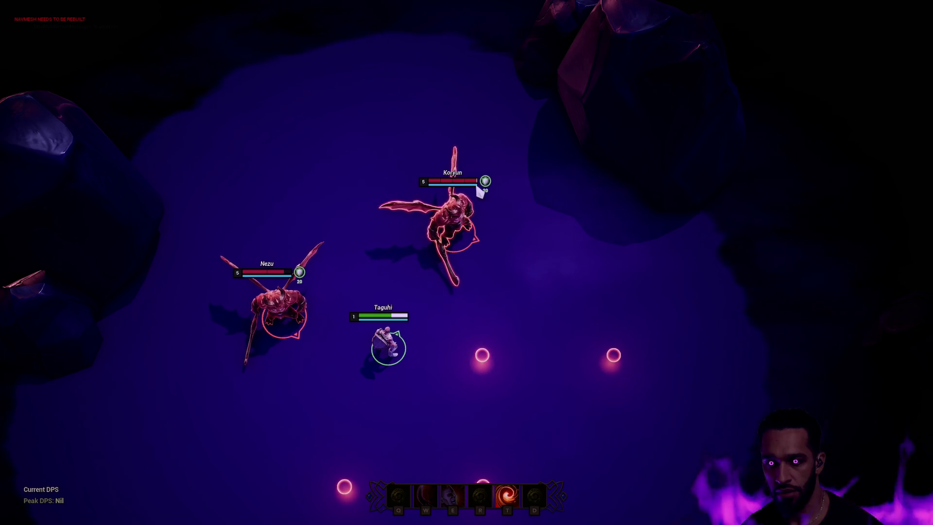
{"action": "key", "text": "Escape"}
{"action": "key", "text": "ctrl+p"}
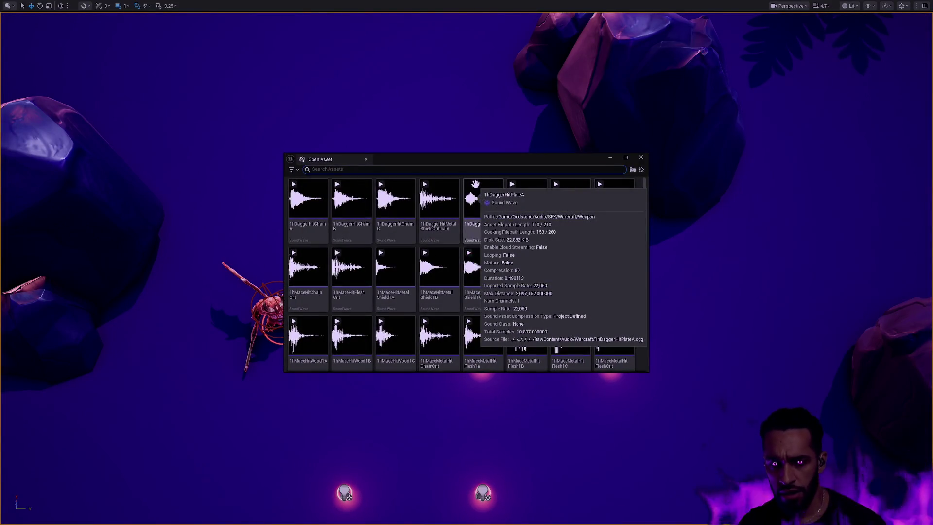
{"action": "type", "text": "AIN"}
- Open the W_Nameplate_AI widget blueprint and survey its event graph comment groups
{"action": "key", "text": "BackSpace"}
{"action": "type", "text": "Name"}
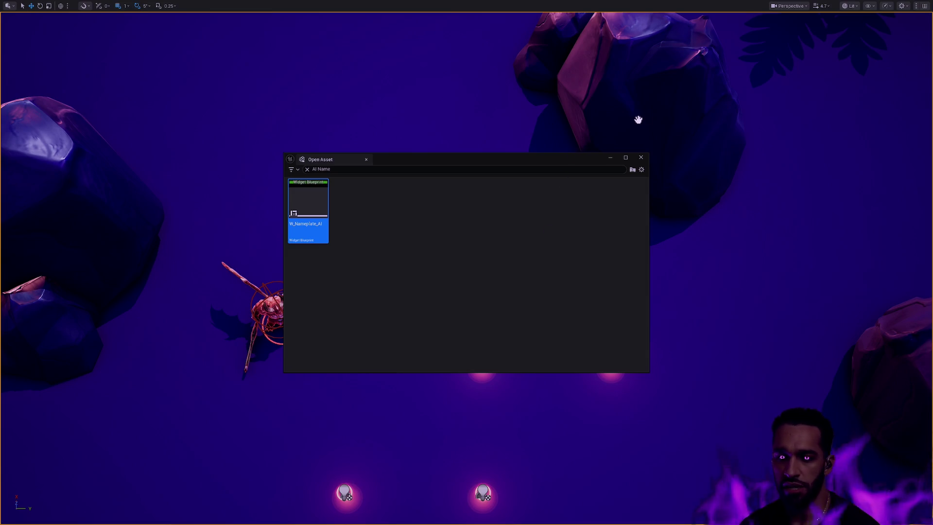
{"action": "left_click", "coordinate": [745, 82]}
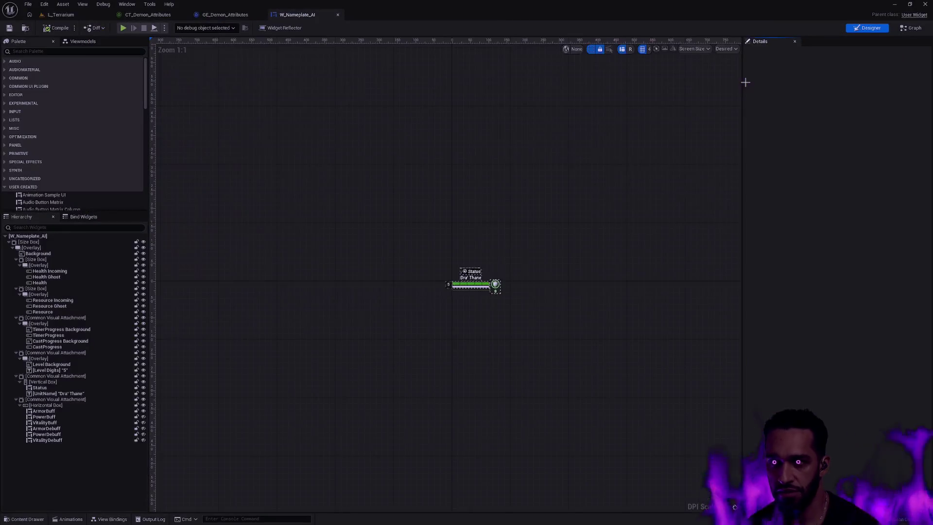
{"action": "key", "text": "Home"}
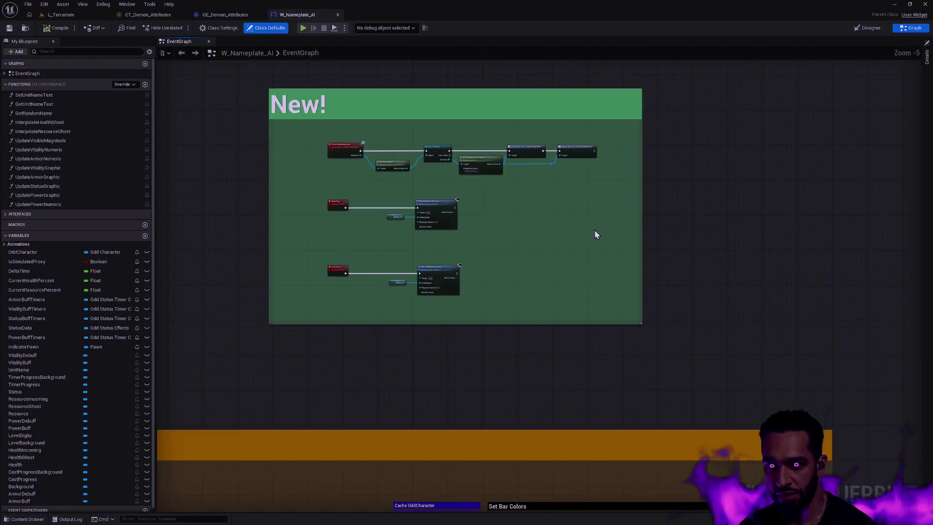
{"action": "scroll", "coordinate": [596, 234], "scroll_direction": "down", "scroll_amount": 5}
{"action": "left_click_drag", "start_coordinate": [701, 268], "coordinate": [701, 189]}
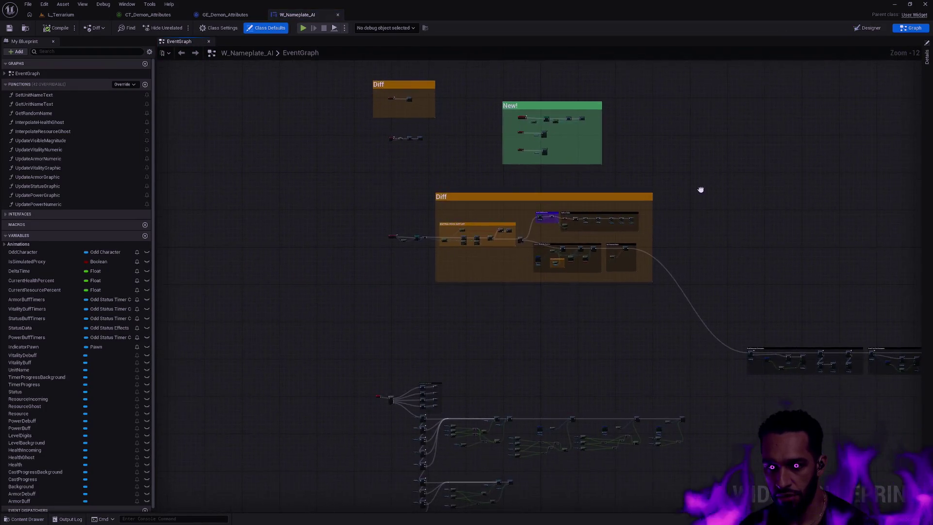
{"action": "scroll", "coordinate": [700, 190], "scroll_direction": "up", "scroll_amount": 3}
{"action": "mouse_move", "coordinate": [629, 281]}
{"action": "left_mouse_down"}
{"action": "mouse_move", "coordinate": [733, 254]}
{"action": "mouse_move", "coordinate": [614, 287]}
{"action": "mouse_move", "coordinate": [671, 392]}
{"action": "left_mouse_up"}
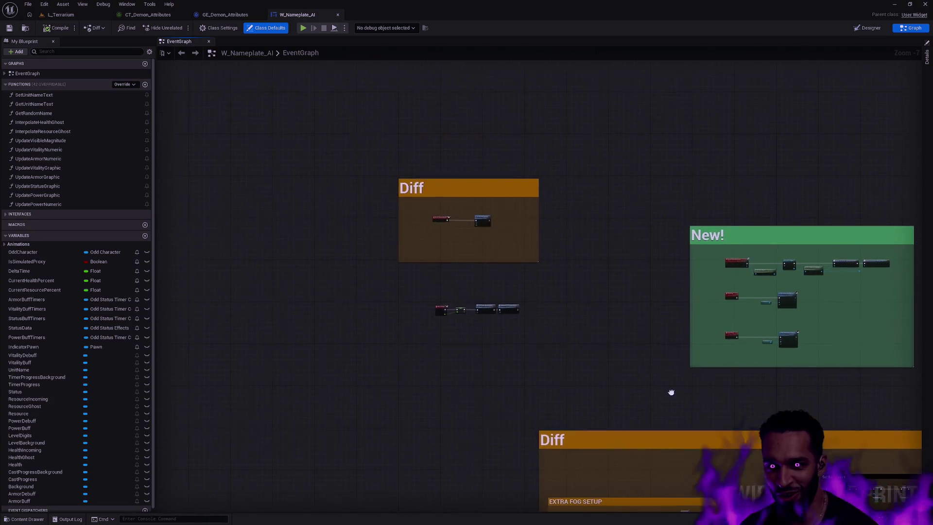
- Pan past the Diff and animation binding comments to the attribute calculation nodes
{"action": "scroll", "coordinate": [668, 339], "scroll_direction": "up", "scroll_amount": 1}
{"action": "left_click_drag", "start_coordinate": [667, 339], "coordinate": [428, 154]}
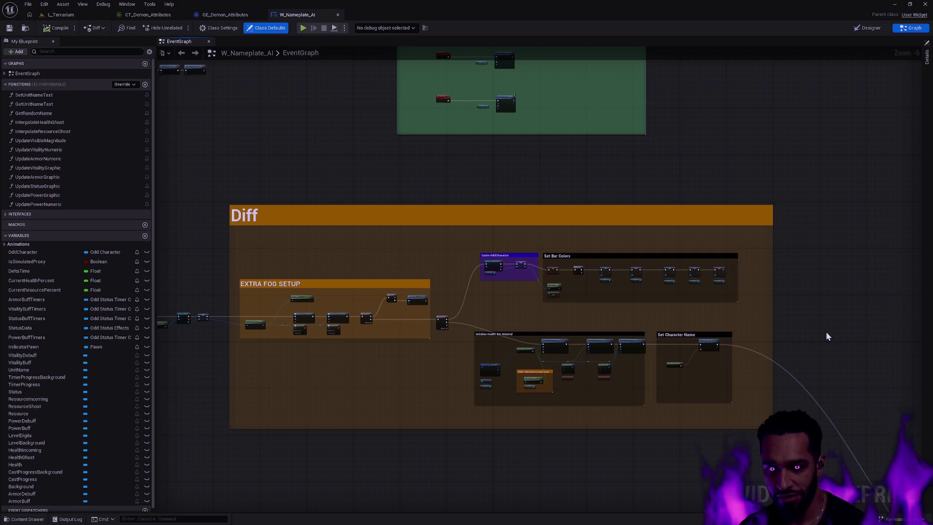
{"action": "scroll", "coordinate": [829, 335], "scroll_direction": "down", "scroll_amount": 2}
{"action": "mouse_move", "coordinate": [830, 334]}
{"action": "left_mouse_down"}
{"action": "mouse_move", "coordinate": [485, 131]}
{"action": "mouse_move", "coordinate": [435, 197]}
{"action": "left_mouse_up"}
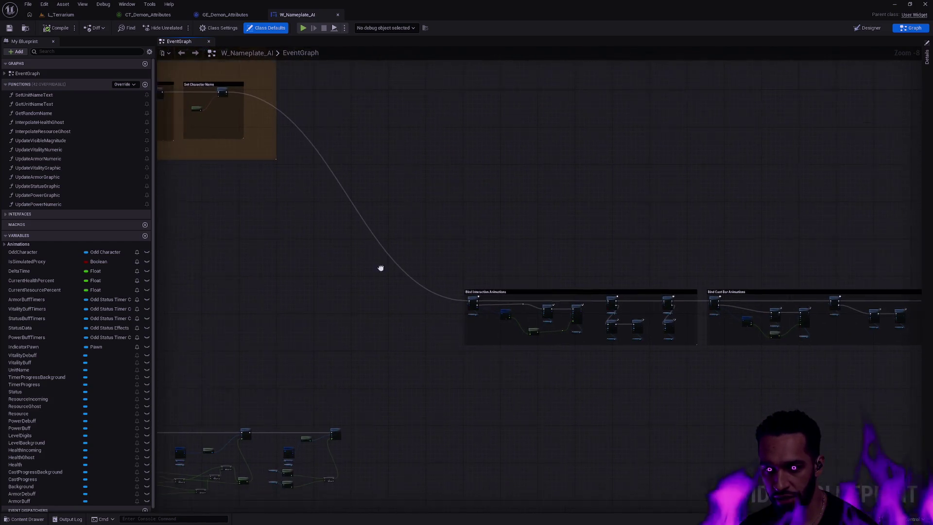
{"action": "scroll", "coordinate": [714, 163], "scroll_direction": "up", "scroll_amount": 2}
{"action": "scroll", "coordinate": [554, 294], "scroll_direction": "up", "scroll_amount": 2}
{"action": "left_click_drag", "start_coordinate": [554, 293], "coordinate": [682, 352]}
{"action": "scroll", "coordinate": [525, 317], "scroll_direction": "up", "scroll_amount": 3}
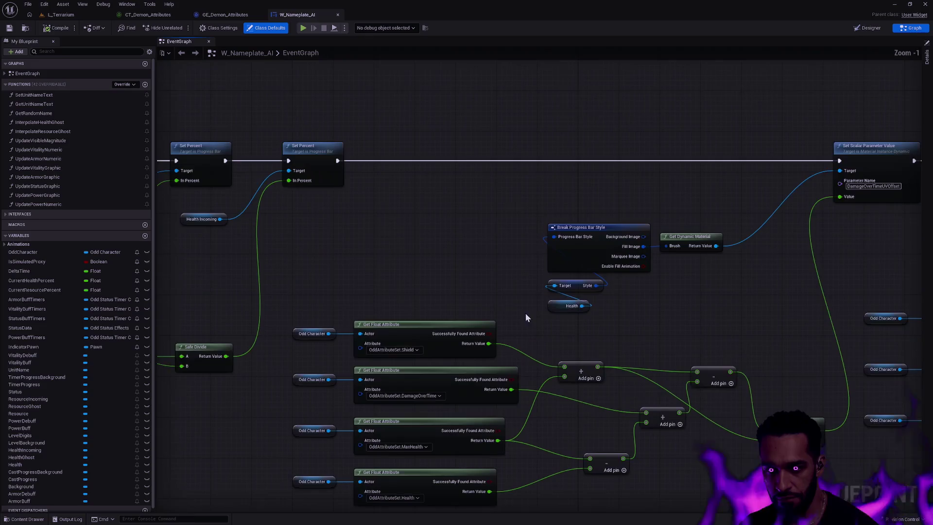
- Trace the Set Scalar Parameter Value and ShieldUVOffset shield nodes, then return to L_Terrarium
{"action": "mouse_move", "coordinate": [422, 268]}
{"action": "left_mouse_down"}
{"action": "mouse_move", "coordinate": [708, 285]}
{"action": "mouse_move", "coordinate": [328, 323]}
{"action": "left_mouse_up"}
{"action": "mouse_move", "coordinate": [743, 337]}
{"action": "left_mouse_down"}
{"action": "mouse_move", "coordinate": [689, 310]}
{"action": "mouse_move", "coordinate": [403, 270]}
{"action": "left_mouse_up"}
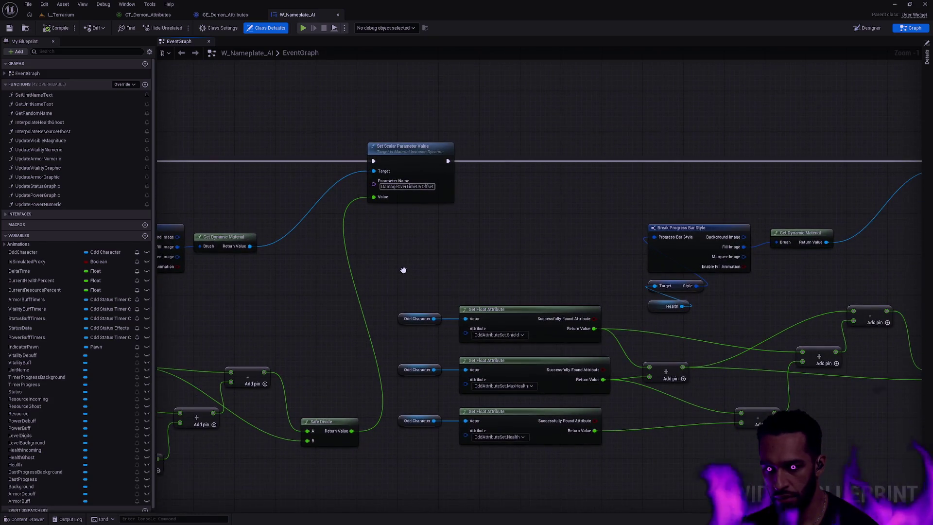
{"action": "left_click_drag", "start_coordinate": [517, 235], "coordinate": [353, 213]}
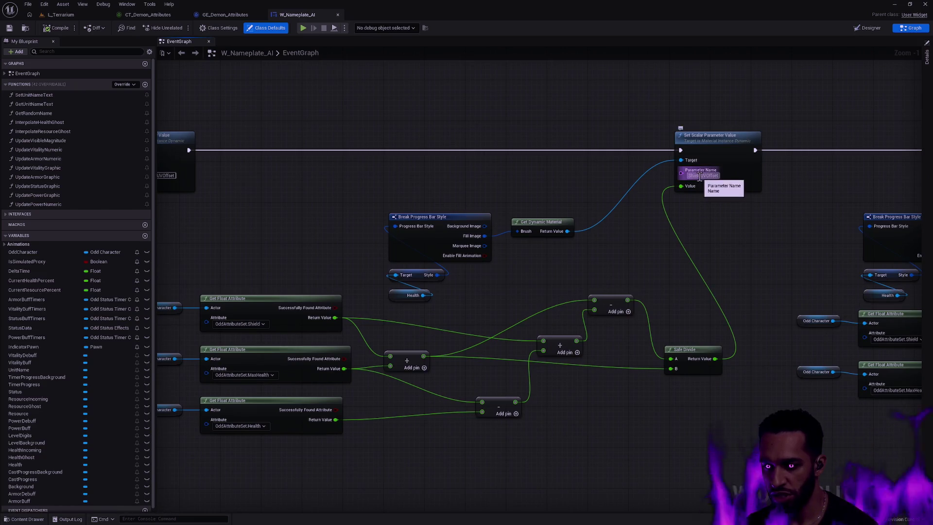
{"action": "left_click_drag", "start_coordinate": [534, 278], "coordinate": [656, 232]}
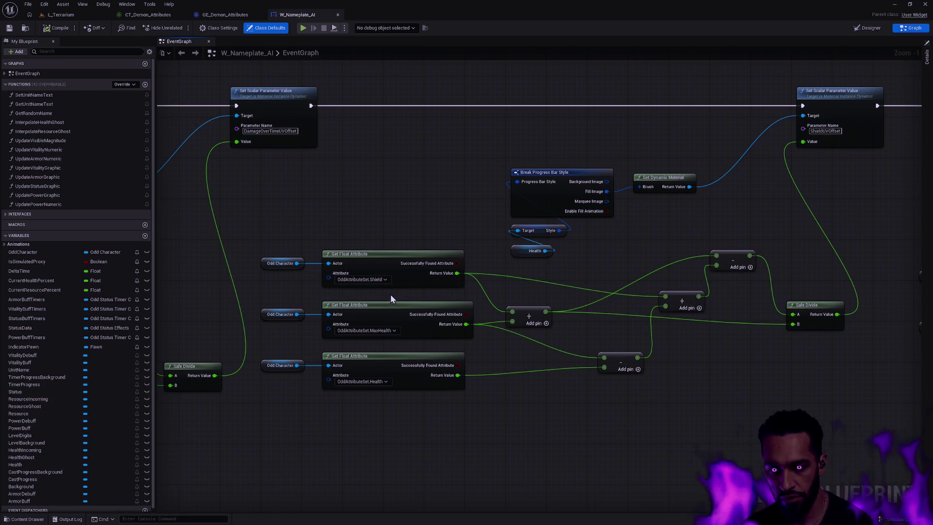
{"action": "left_click_drag", "start_coordinate": [393, 293], "coordinate": [374, 313]}
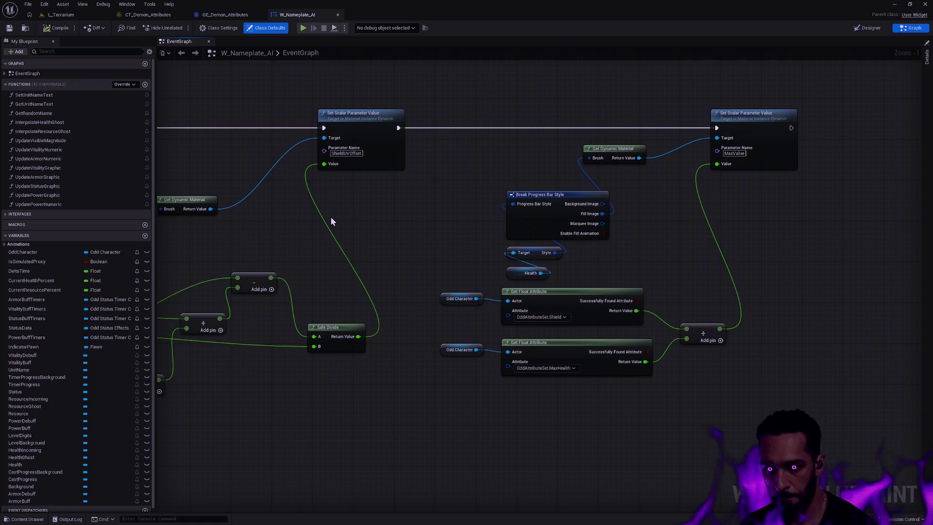
{"action": "left_click_drag", "start_coordinate": [331, 216], "coordinate": [574, 247]}
{"action": "mouse_move", "coordinate": [462, 238]}
{"action": "left_mouse_down"}
{"action": "mouse_move", "coordinate": [541, 257]}
{"action": "mouse_move", "coordinate": [697, 258]}
{"action": "left_mouse_up"}
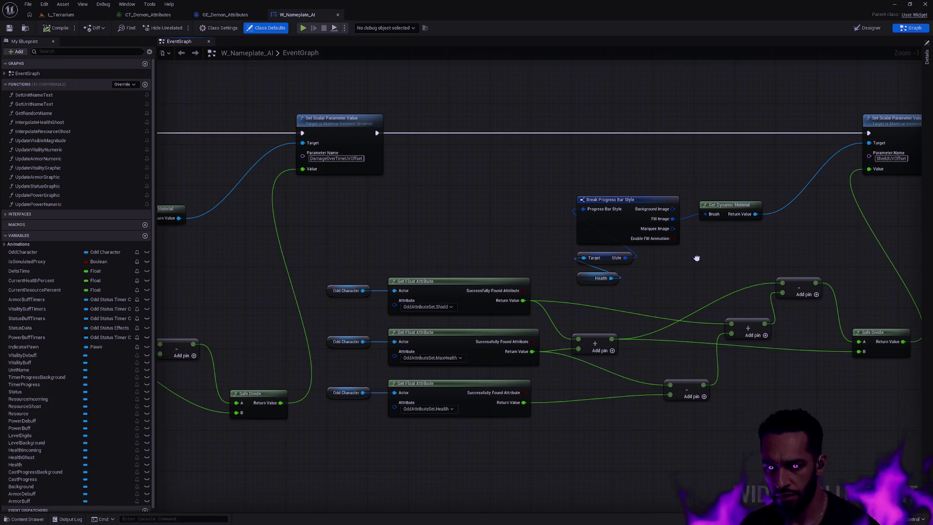
{"action": "left_click", "coordinate": [71, 21]}
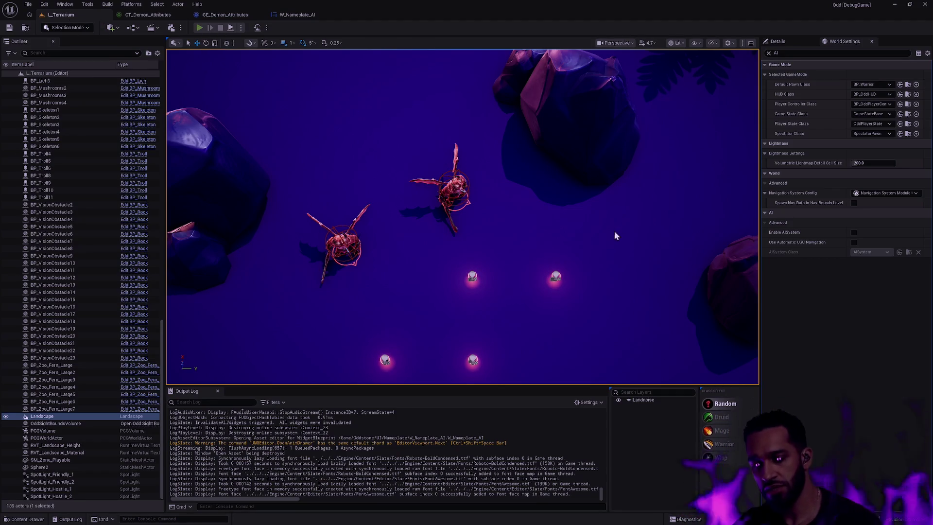
- Start playing and check the hero's attributes in the Gameplay Debugger overlay
{"action": "key", "text": "alt+p"}
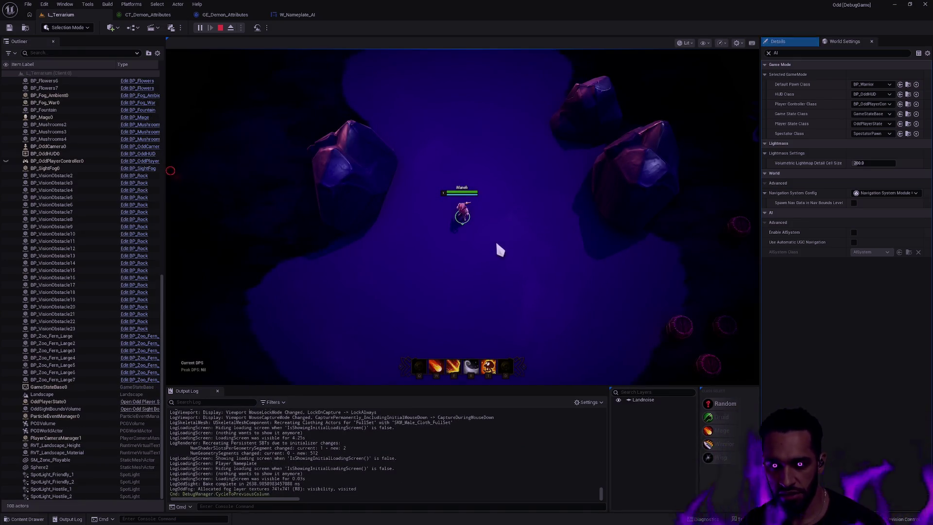
{"action": "key", "text": "apostrophe"}
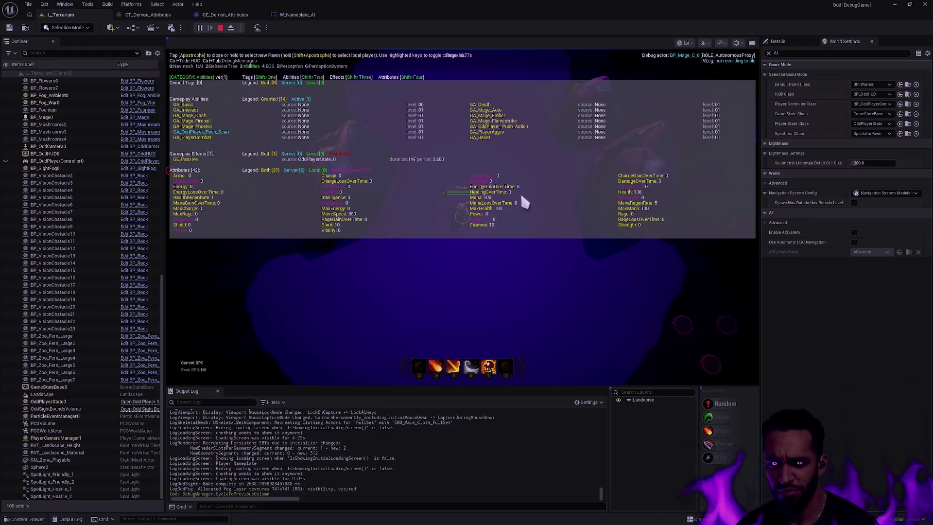
{"action": "left_click", "coordinate": [494, 258]}
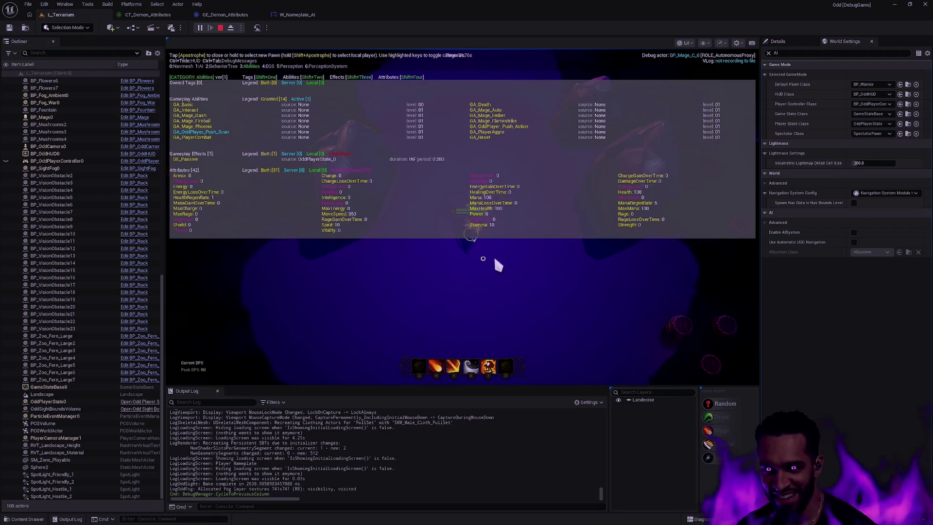
{"action": "left_click", "coordinate": [452, 267]}
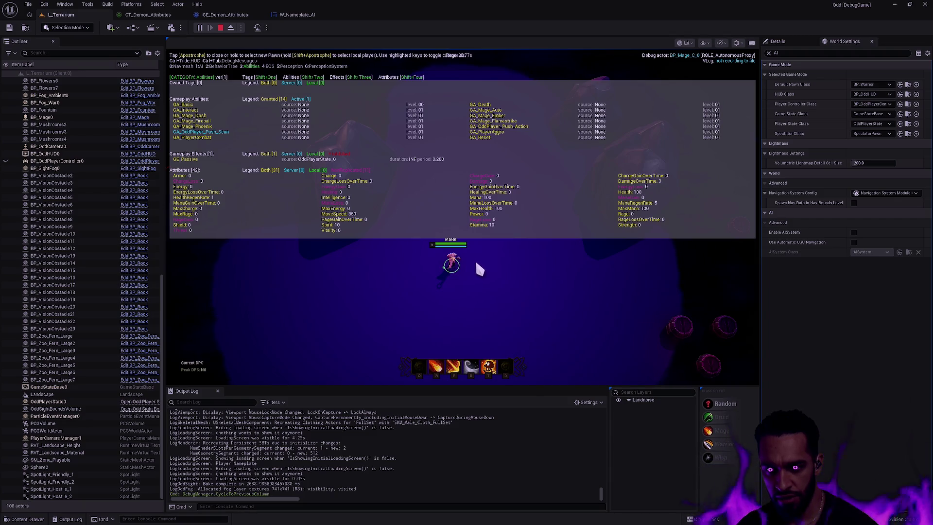
{"action": "left_click", "coordinate": [318, 300]}
{"action": "key", "text": "apostrophe"}
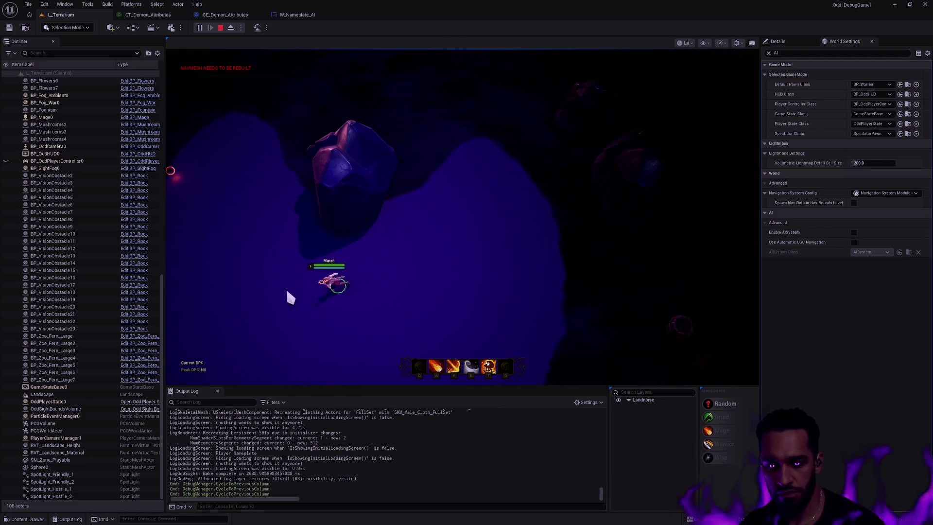
{"action": "key", "text": "apostrophe"}
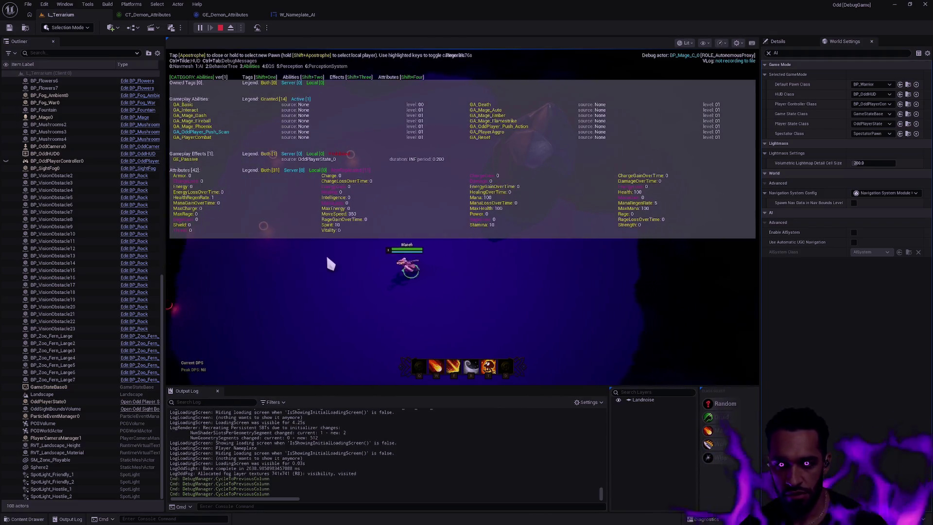
{"action": "key", "text": "apostrophe"}
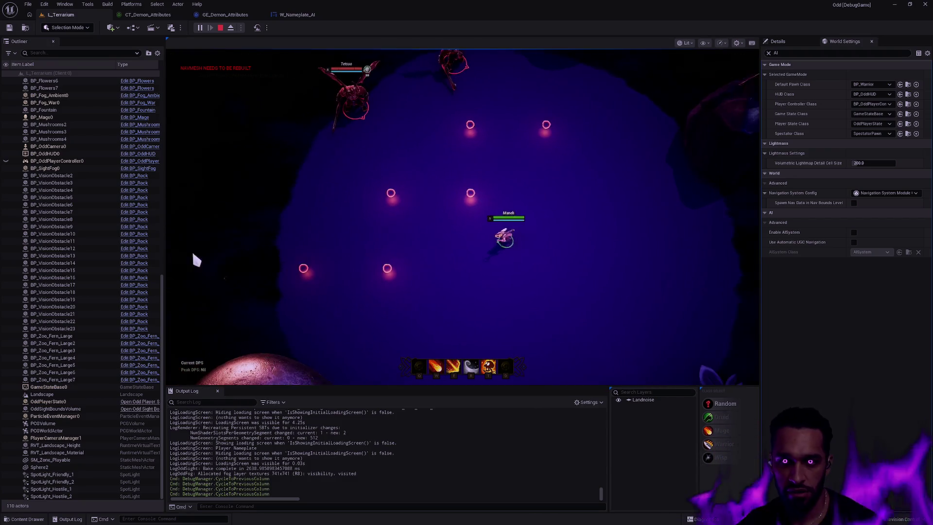
- Fight fullscreen, casting three W fireballs at Tetsuo, then stop playing
{"action": "key", "text": "F11"}
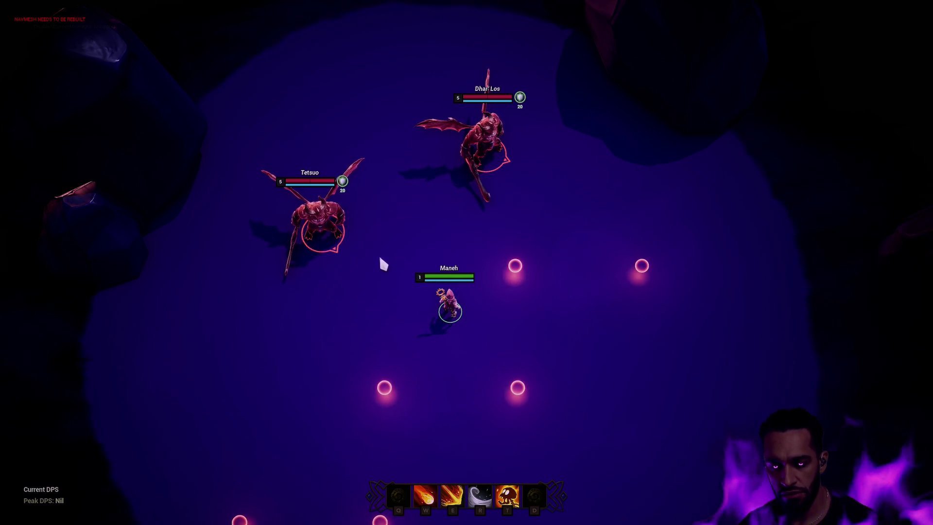
{"action": "key", "text": "w"}
{"action": "right_click", "coordinate": [505, 321]}
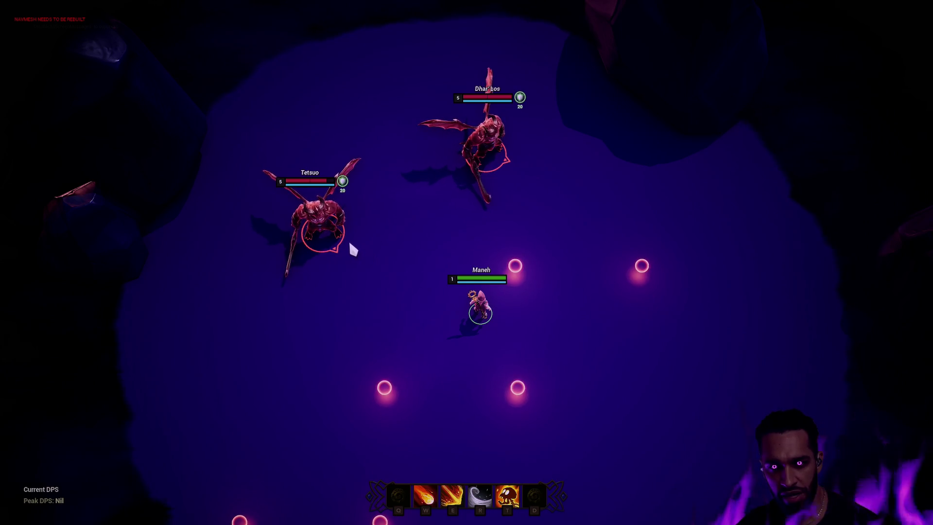
{"action": "key", "text": "w"}
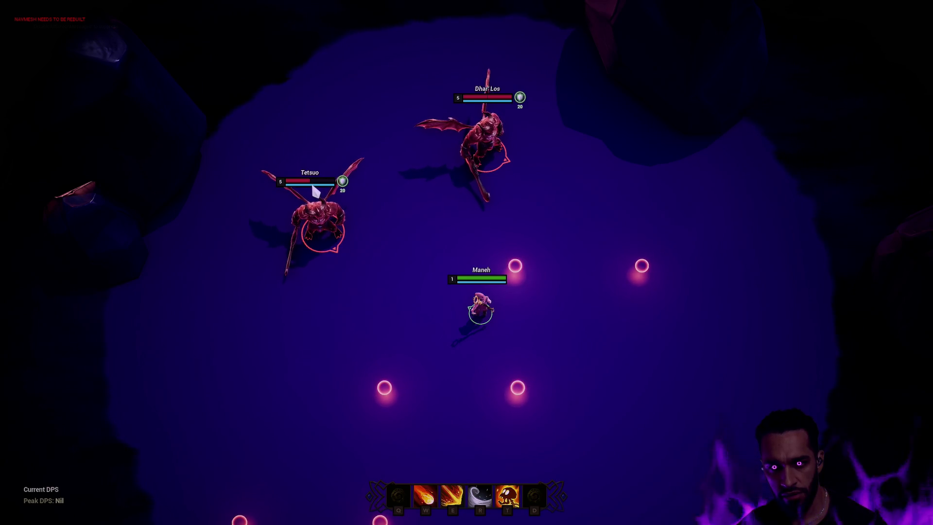
{"action": "key", "text": "w"}
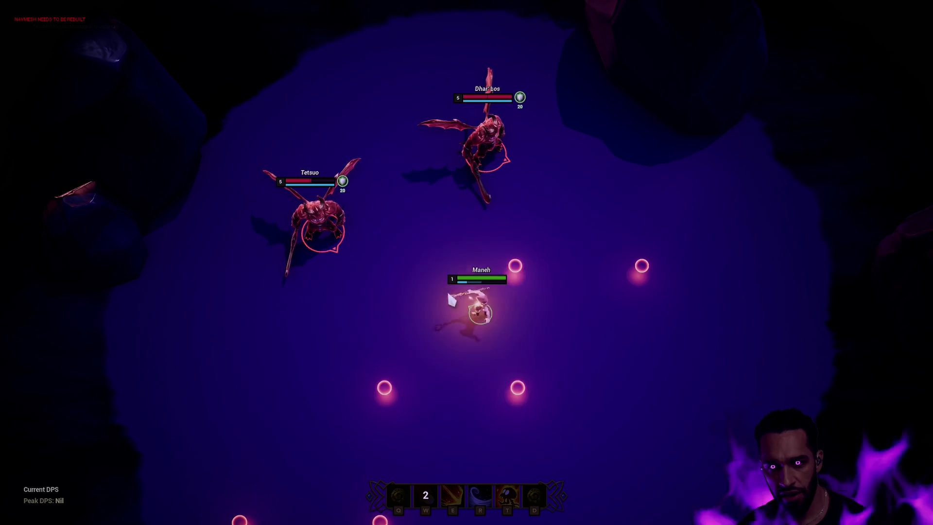
{"action": "right_click", "coordinate": [434, 270]}
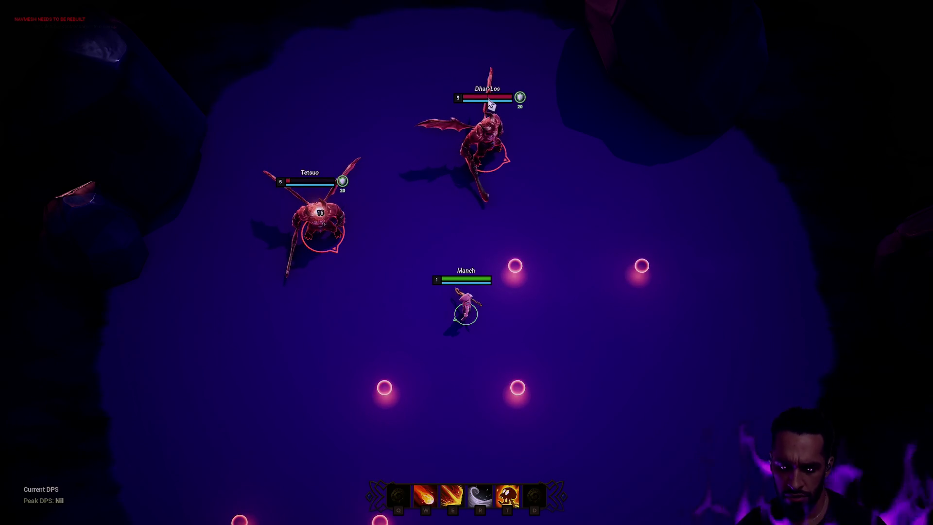
{"action": "key", "text": "Escape"}
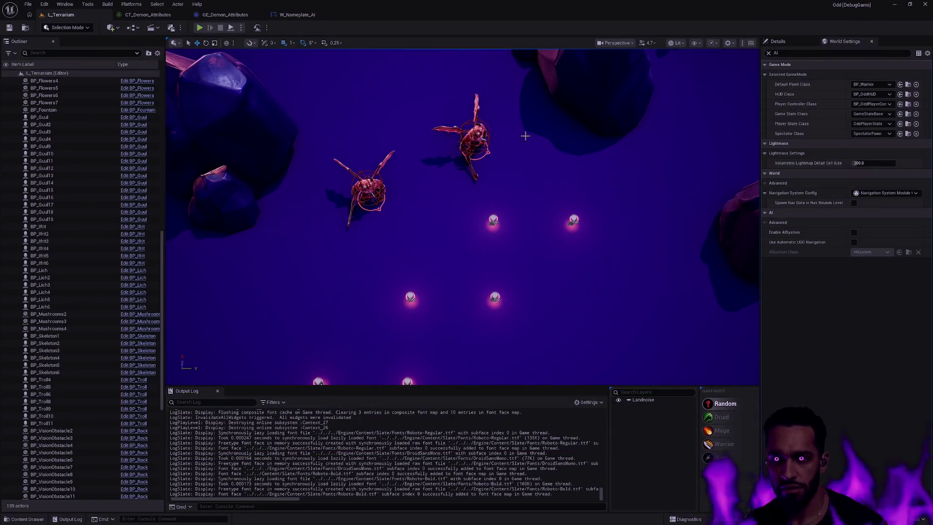
- Select BP_Demon4, pick a landscape spot near the demon group, and start Play-In-Editor
{"action": "left_click_drag", "start_coordinate": [525, 136], "coordinate": [537, 243]}
{"action": "left_click", "coordinate": [450, 280]}
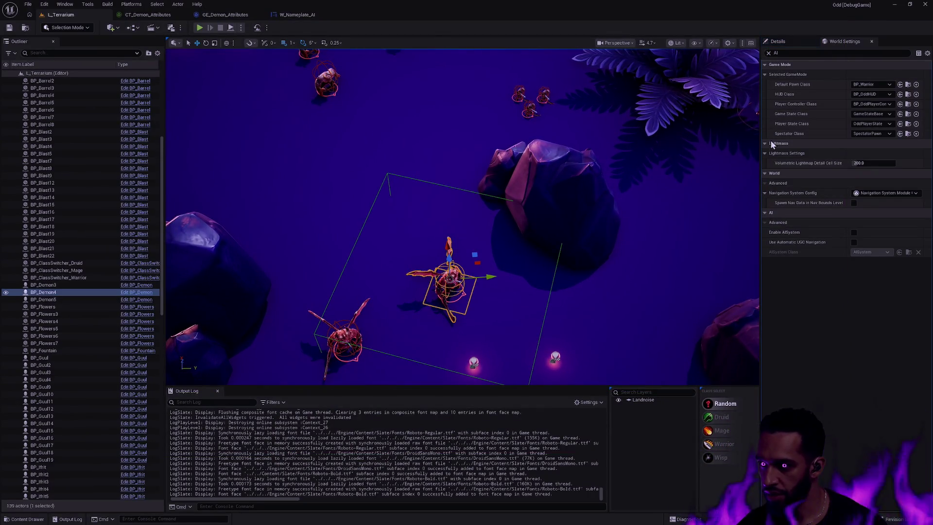
{"action": "left_click_drag", "start_coordinate": [454, 121], "coordinate": [454, 77]}
{"action": "right_click", "coordinate": [397, 234]}
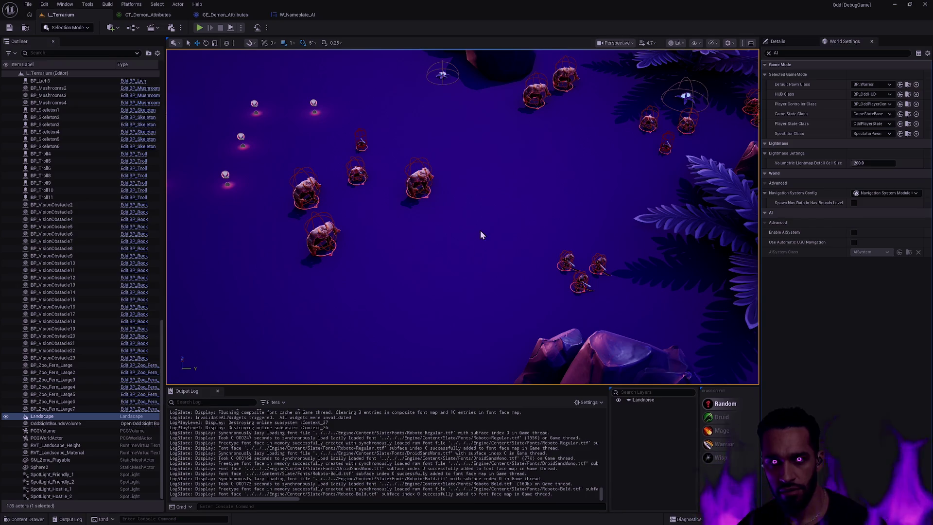
{"action": "key", "text": "alt+p"}
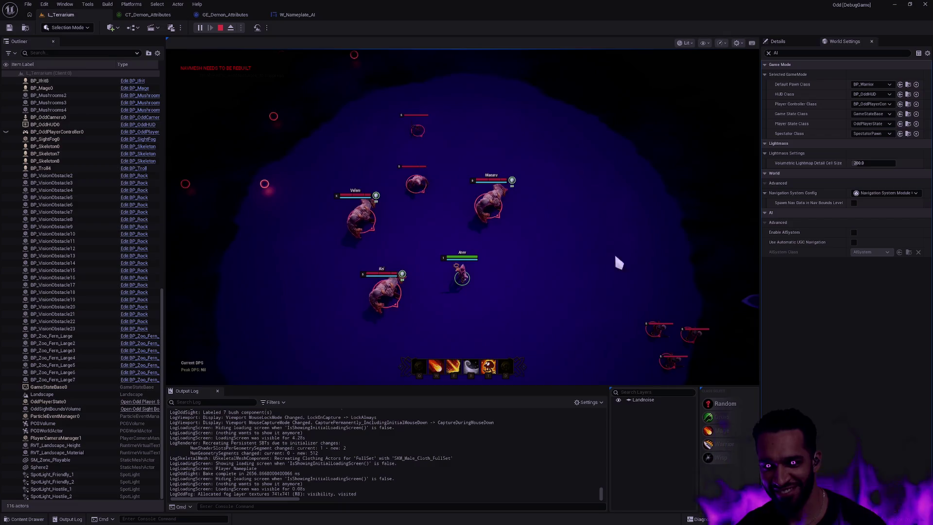
- Fight Masaru, Velem, Dhar'Los and Nezu fullscreen using W, T and R, then stop playing
{"action": "key", "text": "F11"}
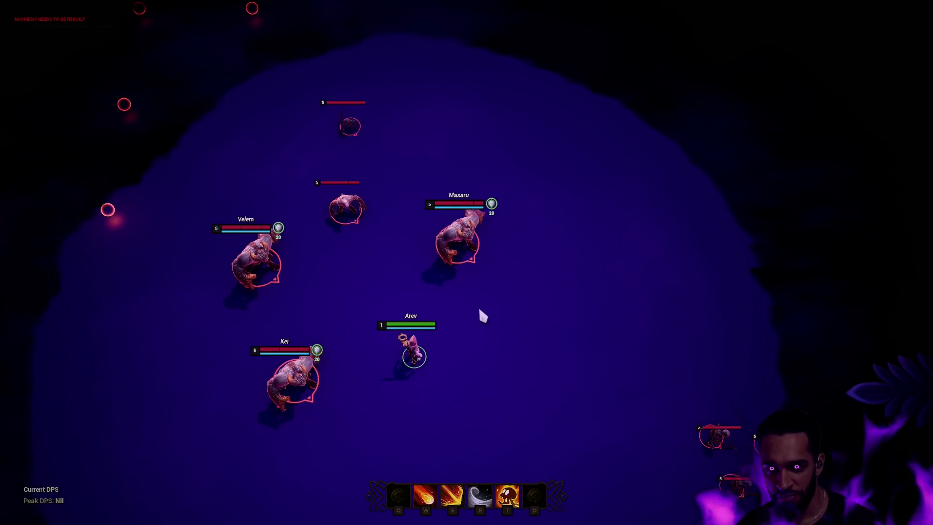
{"action": "key", "text": "w"}
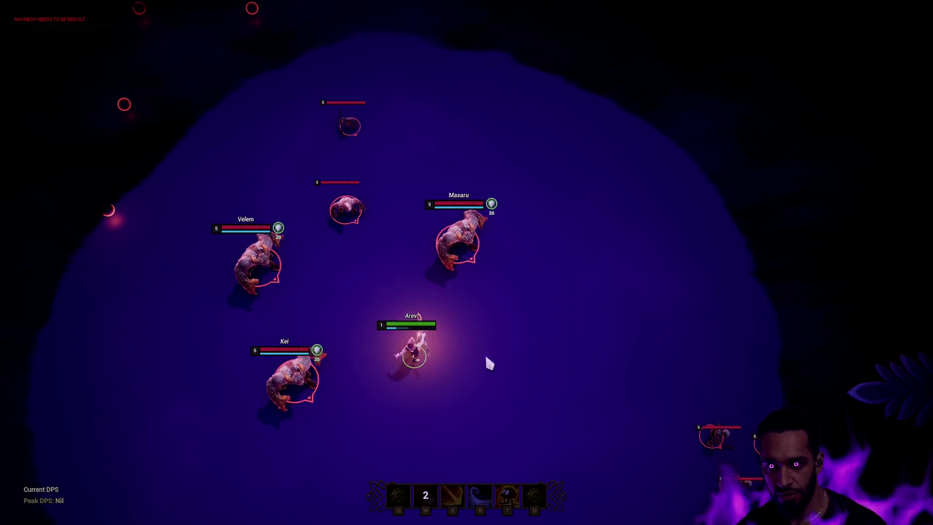
{"action": "right_click", "coordinate": [459, 252]}
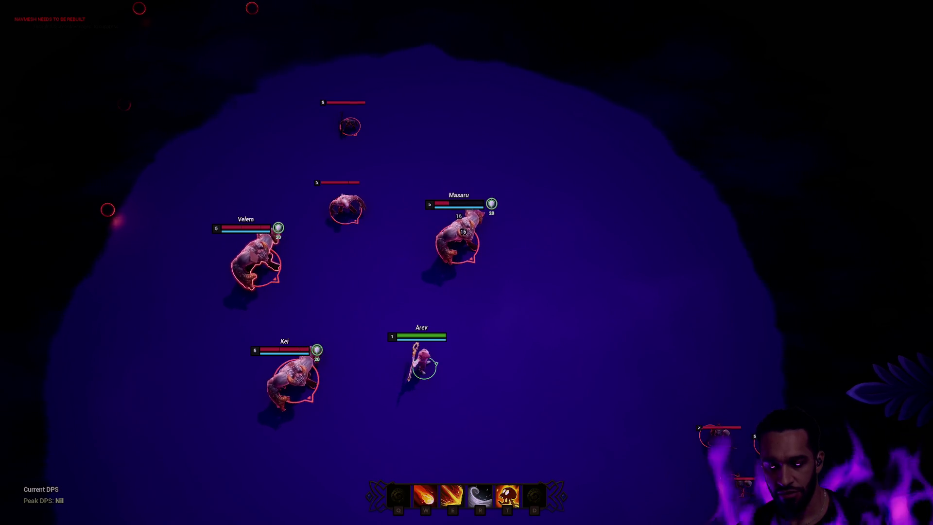
{"action": "key", "text": "w"}
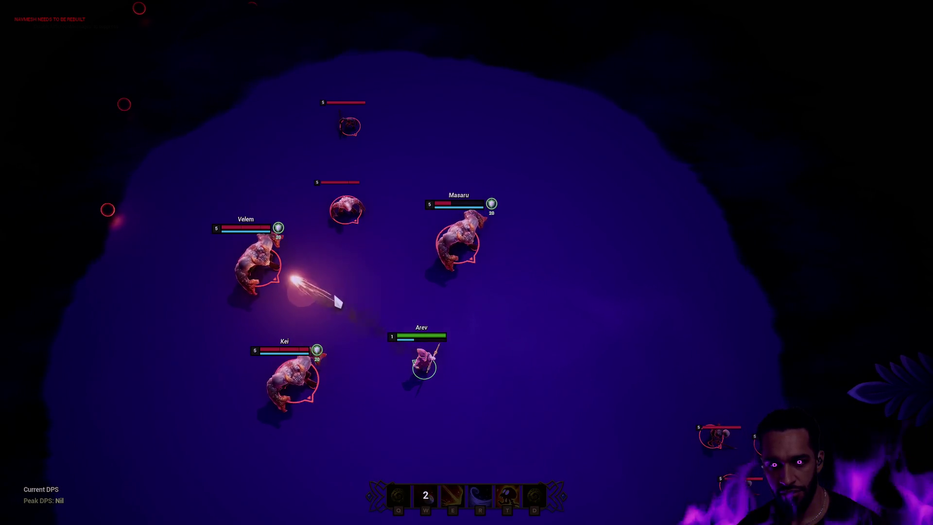
{"action": "key", "text": "t"}
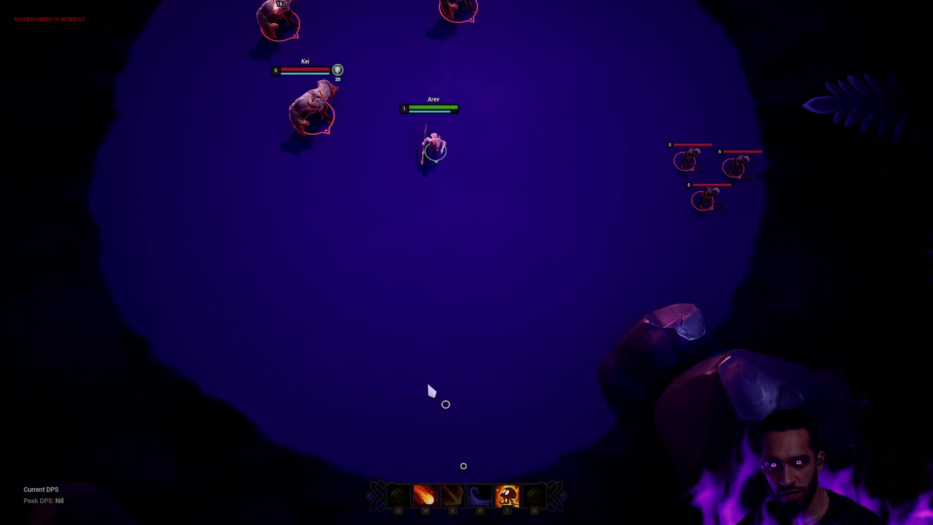
{"action": "key", "text": "r"}
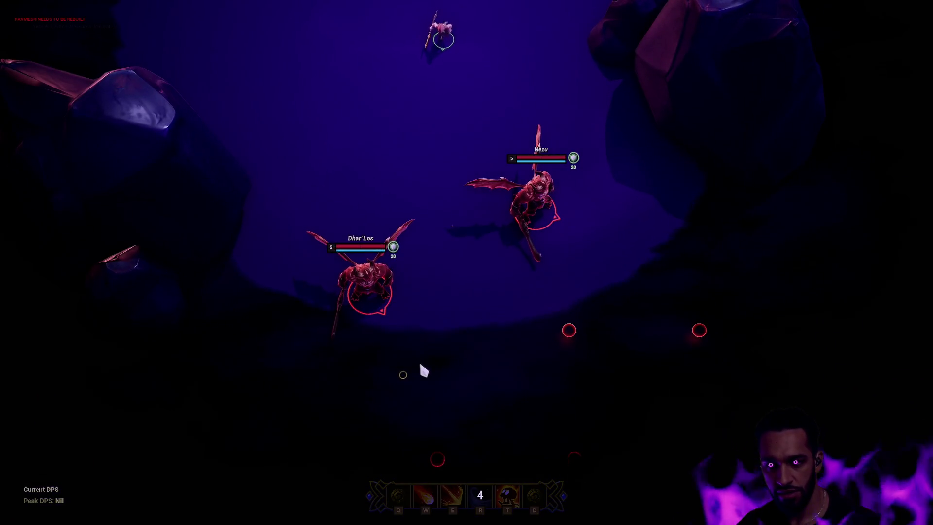
{"action": "right_click", "coordinate": [402, 183]}
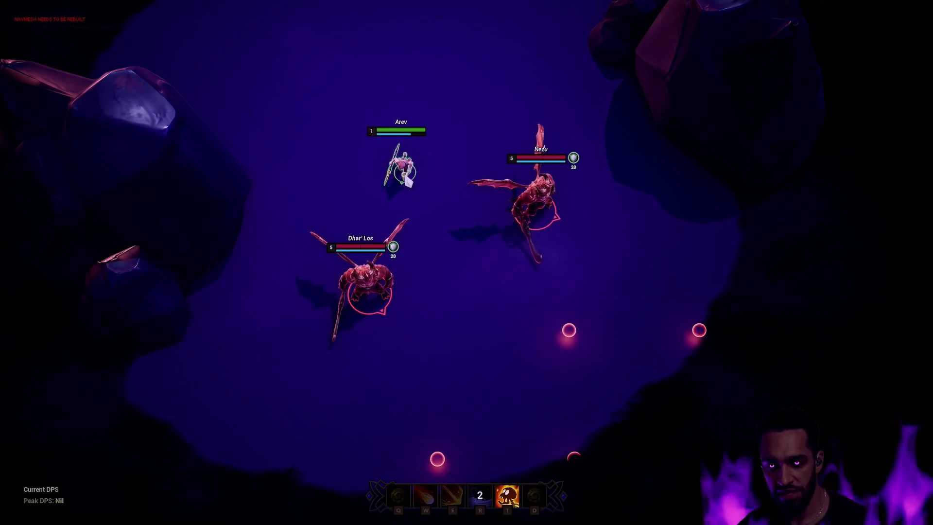
{"action": "key", "text": "Escape"}
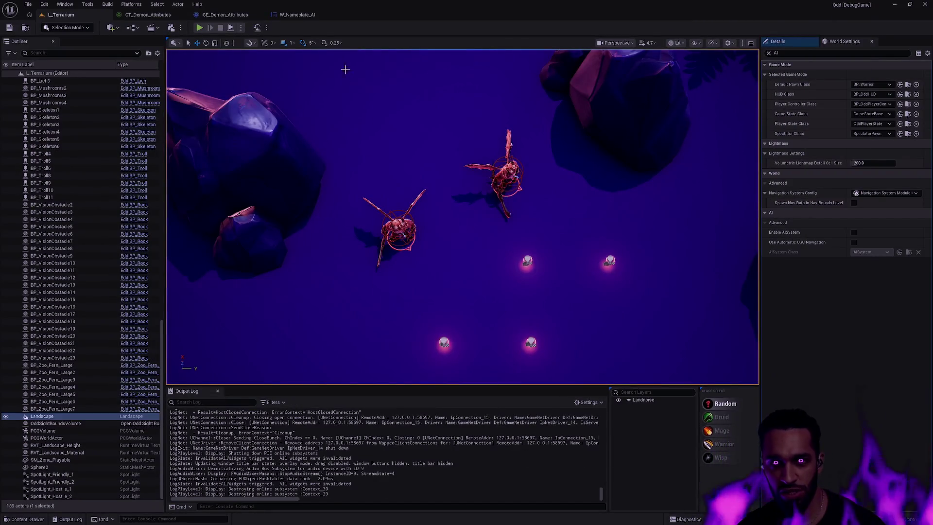
- Check GE_Demon_Attributes' Armor 20 and Shield 200 modifiers, then switch to W_Nameplate_AI
{"action": "left_click", "coordinate": [225, 14]}
{"action": "scroll", "coordinate": [505, 279], "scroll_direction": "down", "scroll_amount": 5}
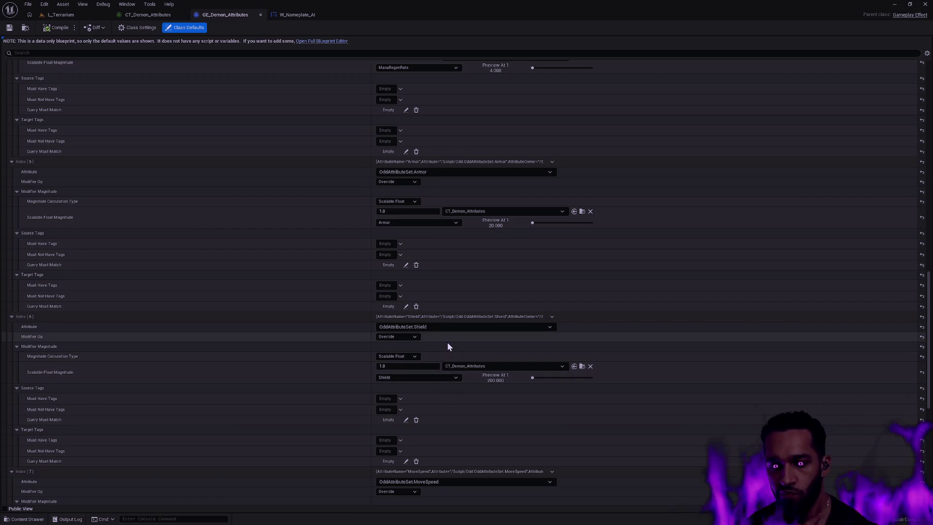
{"action": "left_click", "coordinate": [297, 16]}
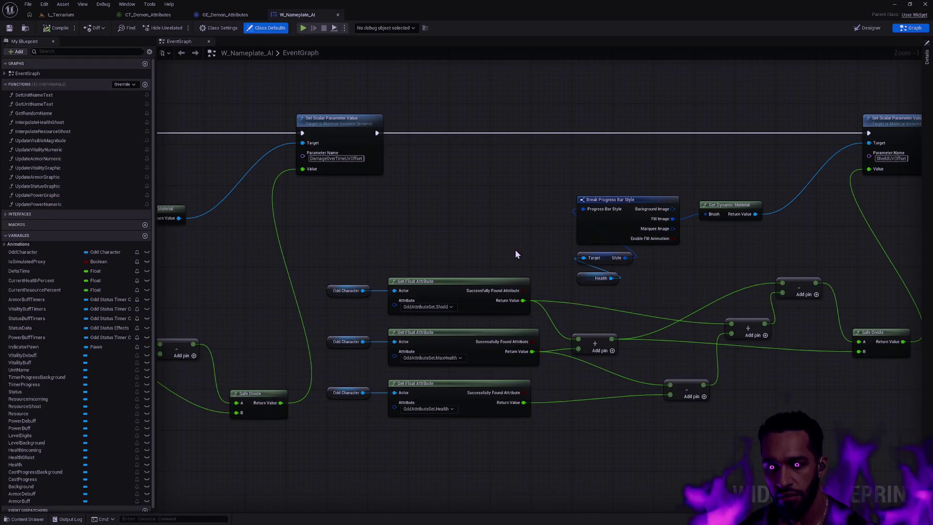
- Pan the EventGraph to the Get Float Attribute and Safe Divide nodes for Shield, MaxHealth, Health
{"action": "left_click_drag", "start_coordinate": [735, 267], "coordinate": [449, 271]}
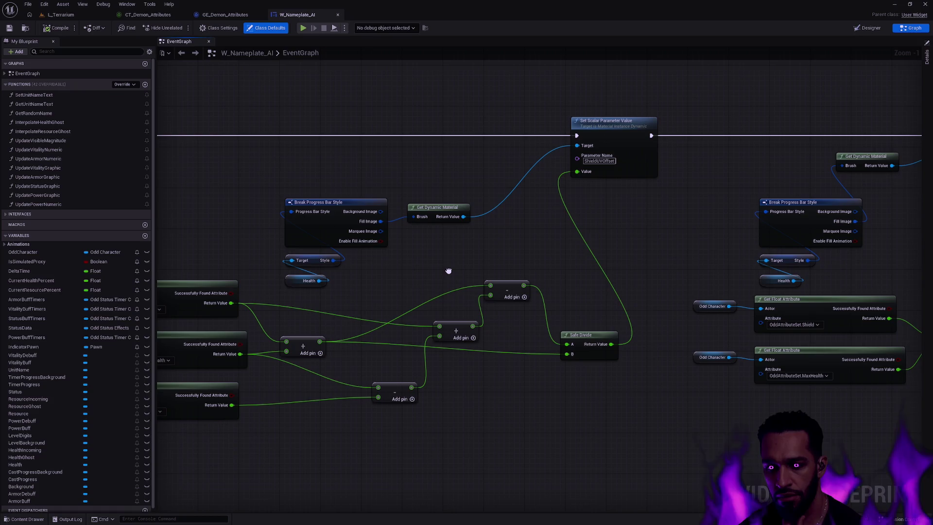
{"action": "left_click_drag", "start_coordinate": [449, 271], "coordinate": [279, 271]}
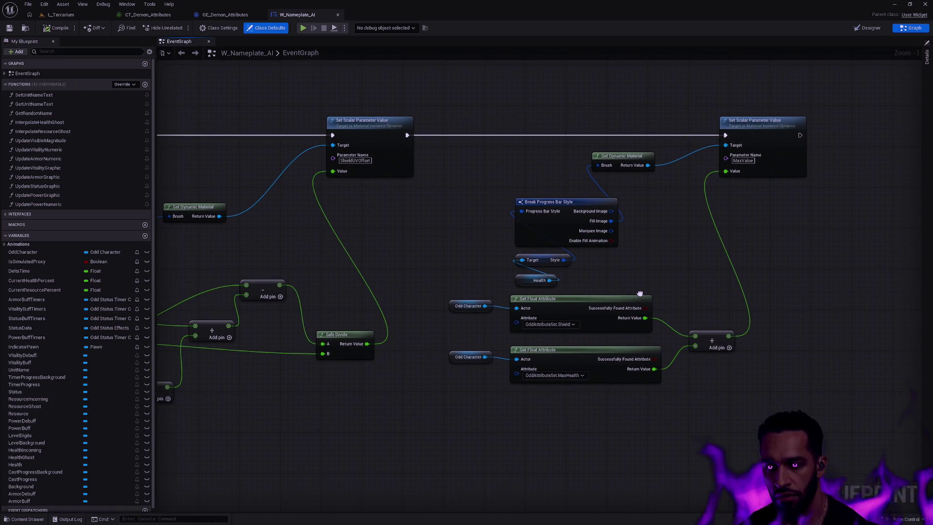
{"action": "scroll", "coordinate": [628, 290], "scroll_direction": "down", "scroll_amount": 3}
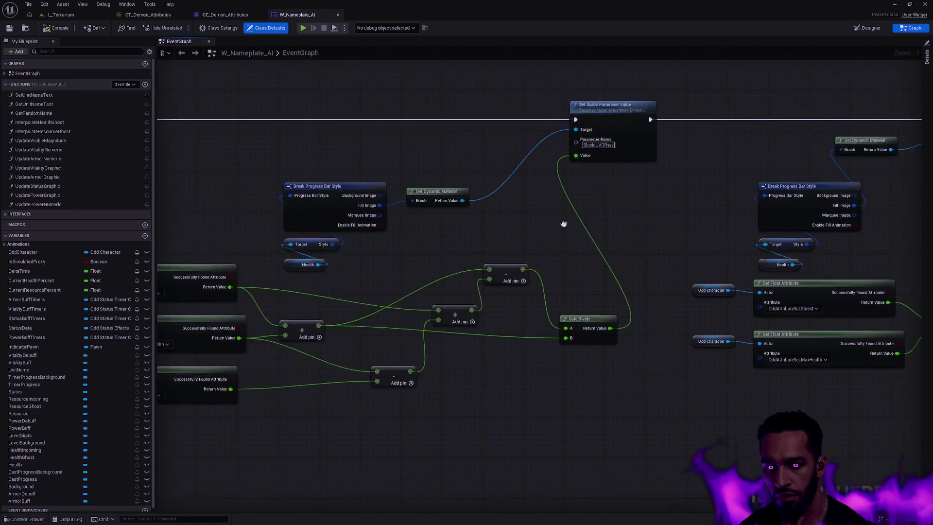
{"action": "left_click_drag", "start_coordinate": [530, 220], "coordinate": [690, 216]}
{"action": "scroll", "coordinate": [690, 216], "scroll_direction": "up", "scroll_amount": 5}
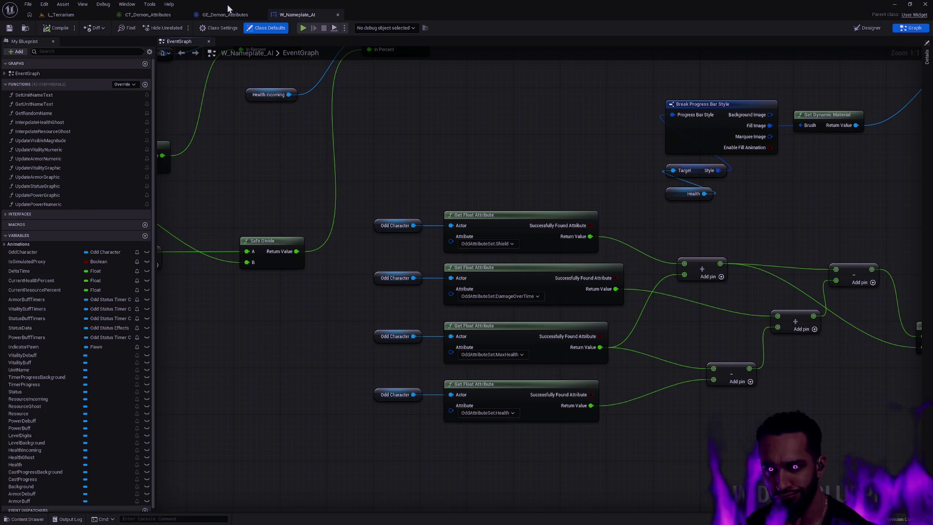
- Return to GE_Demon_Attributes and collapse all Modifiers entries
{"action": "left_click", "coordinate": [218, 15]}
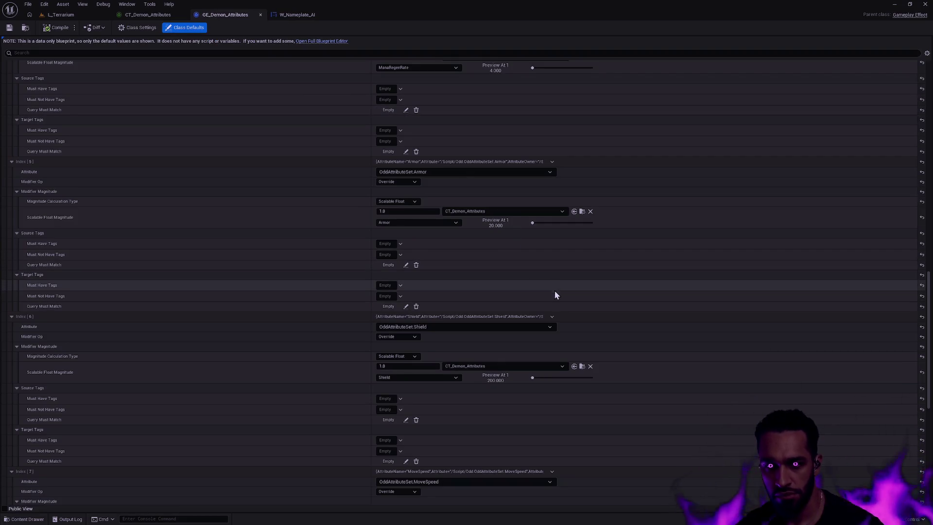
{"action": "scroll", "coordinate": [549, 279], "scroll_direction": "up", "scroll_amount": 3}
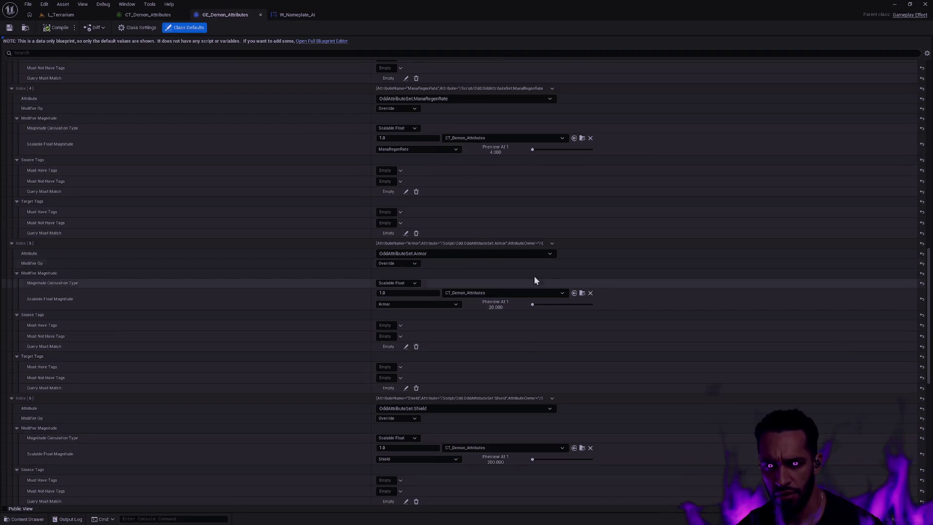
{"action": "scroll", "coordinate": [182, 206], "scroll_direction": "up", "scroll_amount": 15}
{"action": "scroll", "coordinate": [80, 138], "scroll_direction": "up", "scroll_amount": 9}
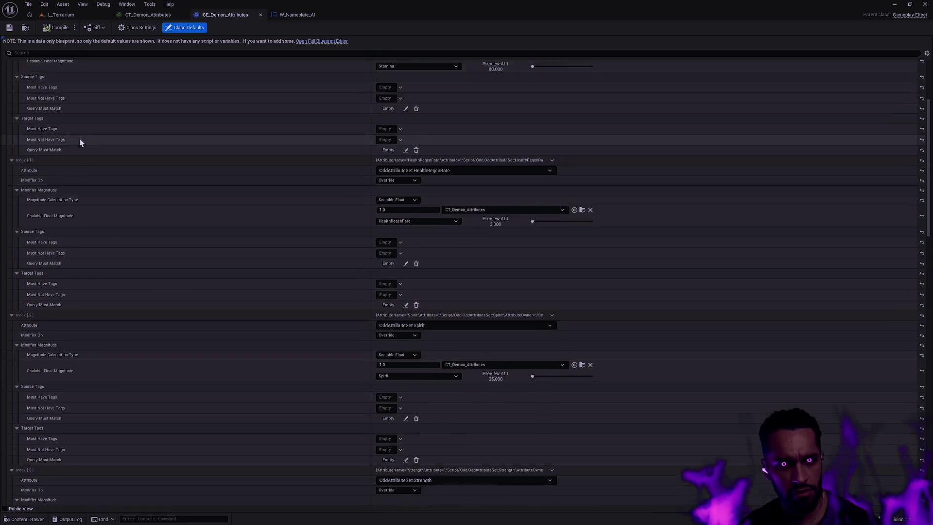
{"action": "left_click", "coordinate": [11, 133]}
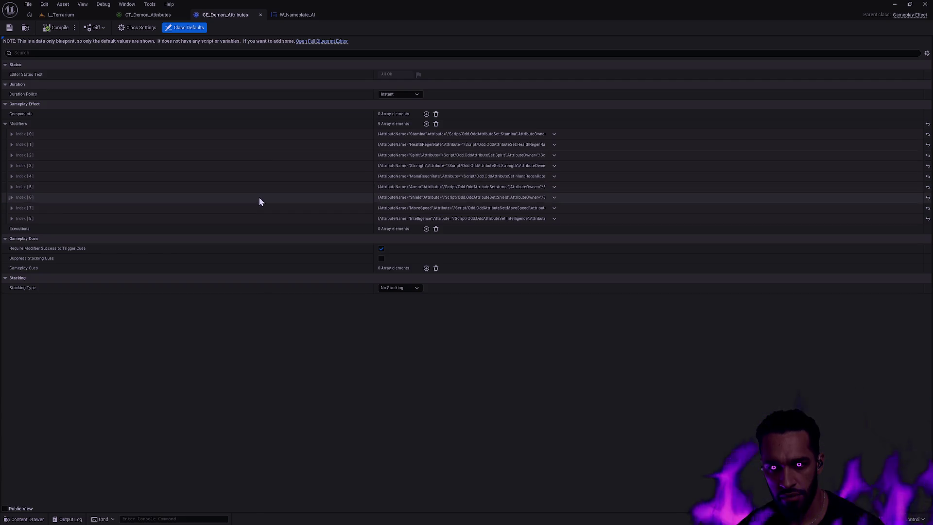
- Expand the Shield modifier at Index [6], check its tags, and show its Modifier Magnitude
{"action": "left_click", "coordinate": [10, 197]}
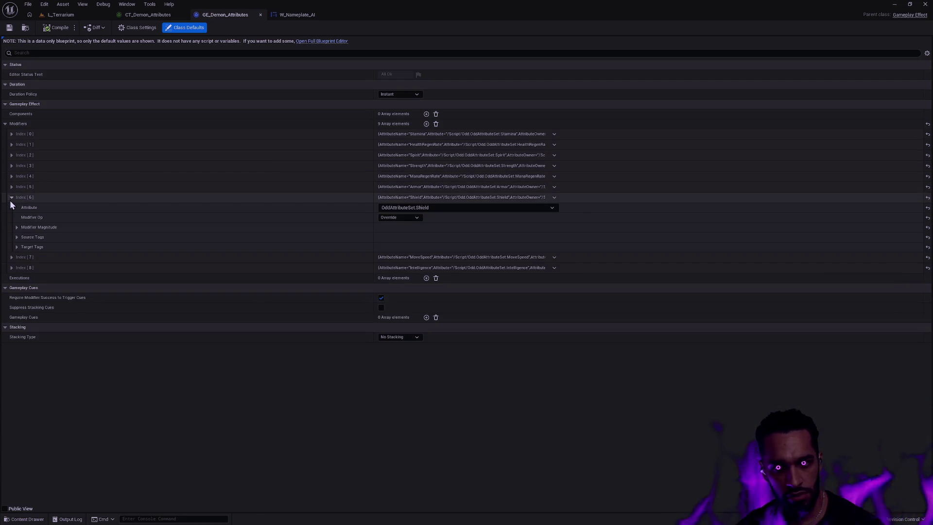
{"action": "left_click", "coordinate": [17, 247]}
{"action": "left_click", "coordinate": [16, 237]}
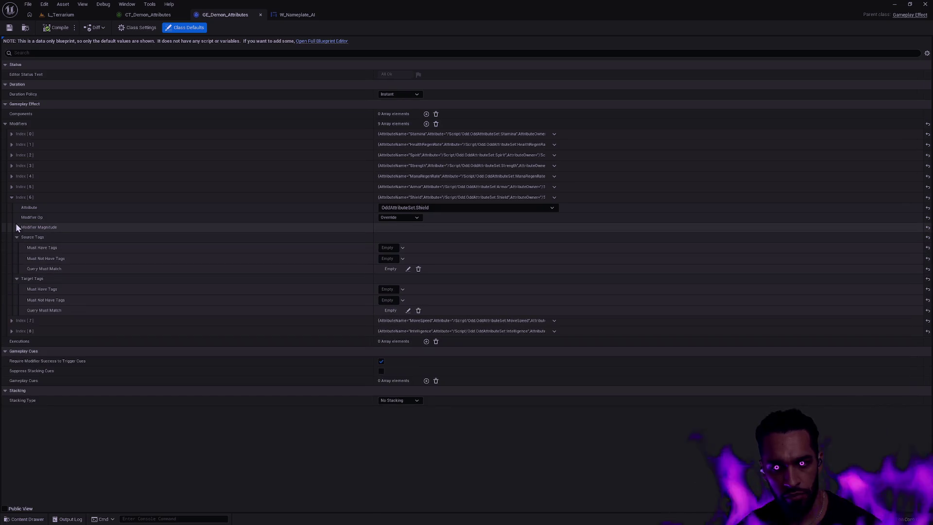
{"action": "left_click", "coordinate": [18, 237]}
{"action": "left_click", "coordinate": [17, 247]}
{"action": "left_click", "coordinate": [16, 227]}
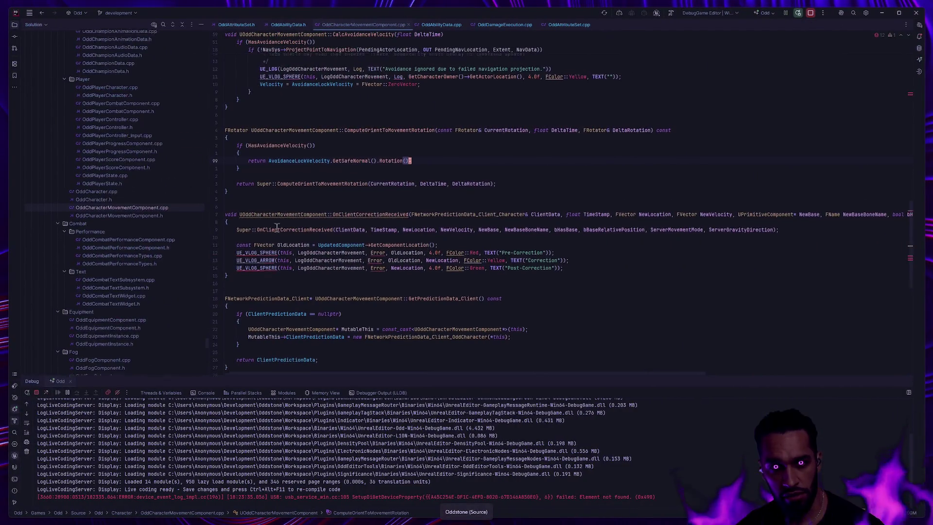
- Open OddAttributeSet.h in Rider and hide the debug output panel
{"action": "left_click", "coordinate": [236, 24]}
{"action": "scroll", "coordinate": [384, 221], "scroll_direction": "down", "scroll_amount": 15}
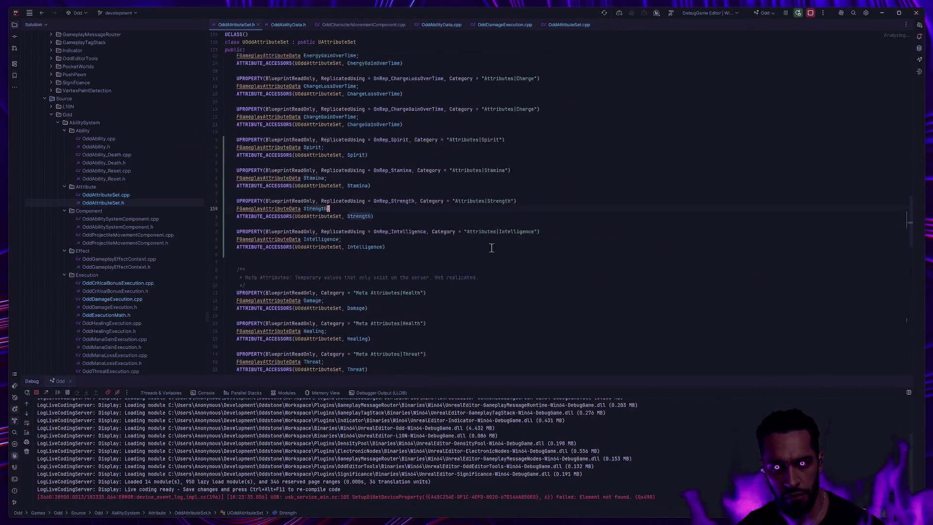
{"action": "left_click", "coordinate": [909, 381]}
{"action": "scroll", "coordinate": [513, 290], "scroll_direction": "down", "scroll_amount": 10}
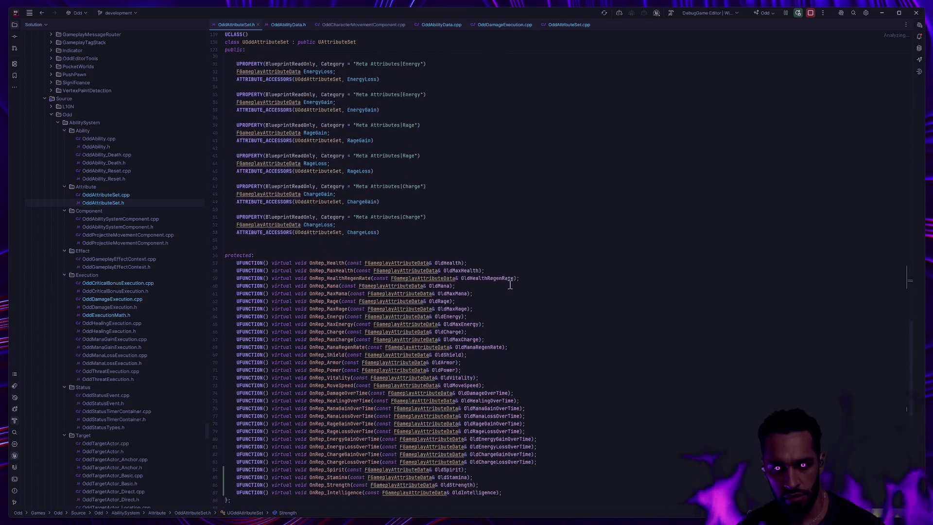
- Switch to OddAttributeSet.cpp and scroll to the PreAttributeBaseChange Shield and Armor clamping
{"action": "key", "text": "ctrl+alt+Home"}
{"action": "scroll", "coordinate": [484, 263], "scroll_direction": "down", "scroll_amount": 20}
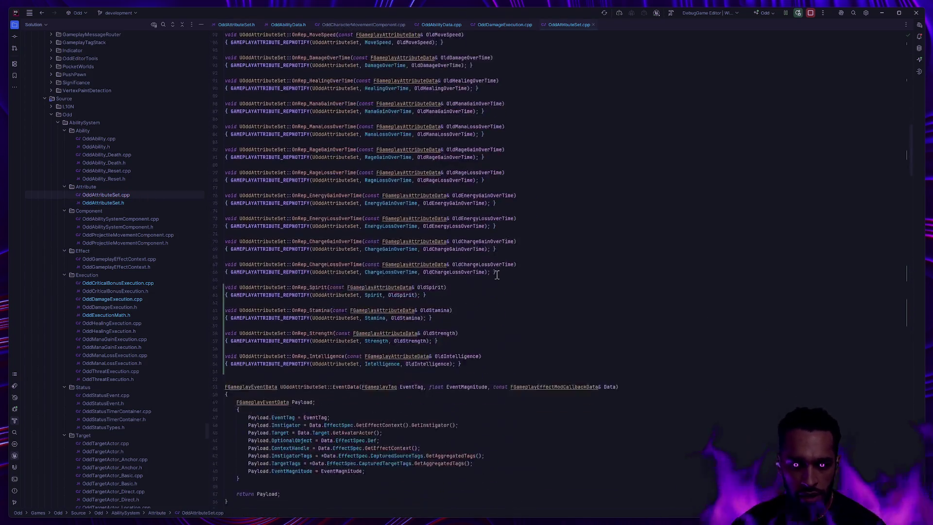
{"action": "scroll", "coordinate": [537, 324], "scroll_direction": "down", "scroll_amount": 5}
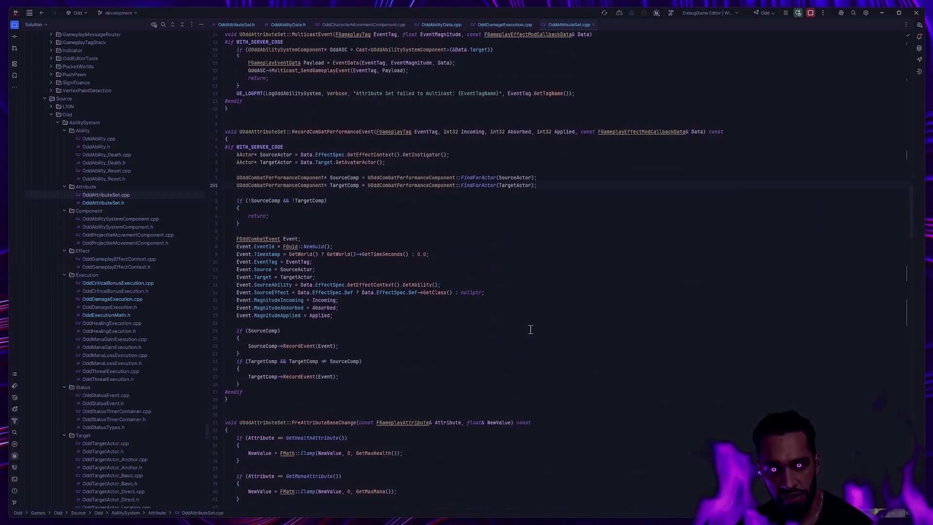
{"action": "scroll", "coordinate": [531, 360], "scroll_direction": "down", "scroll_amount": 20}
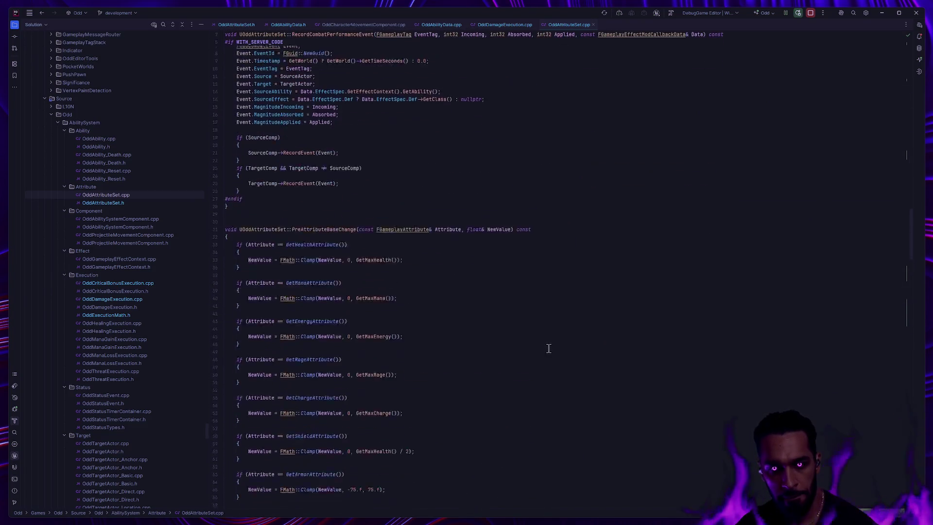
{"action": "scroll", "coordinate": [586, 329], "scroll_direction": "up", "scroll_amount": 5}
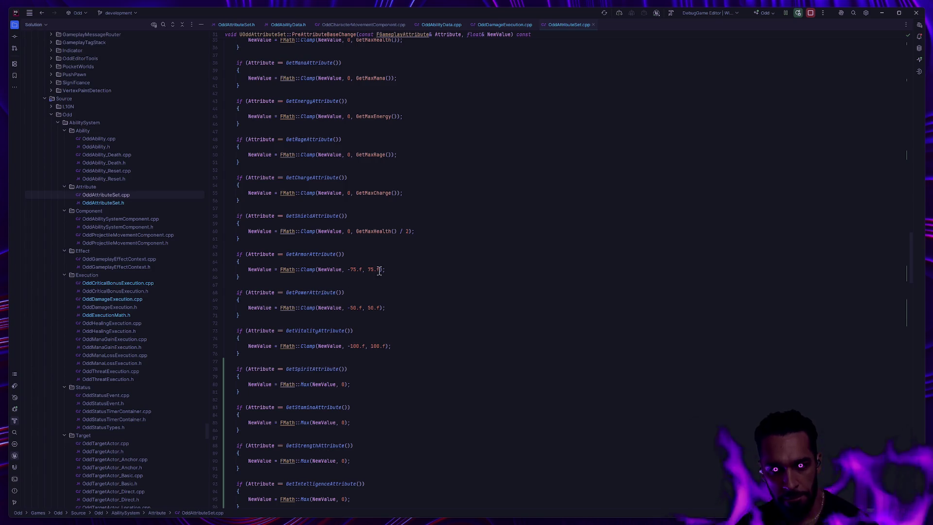
{"action": "scroll", "coordinate": [383, 270], "scroll_direction": "up", "scroll_amount": 6}
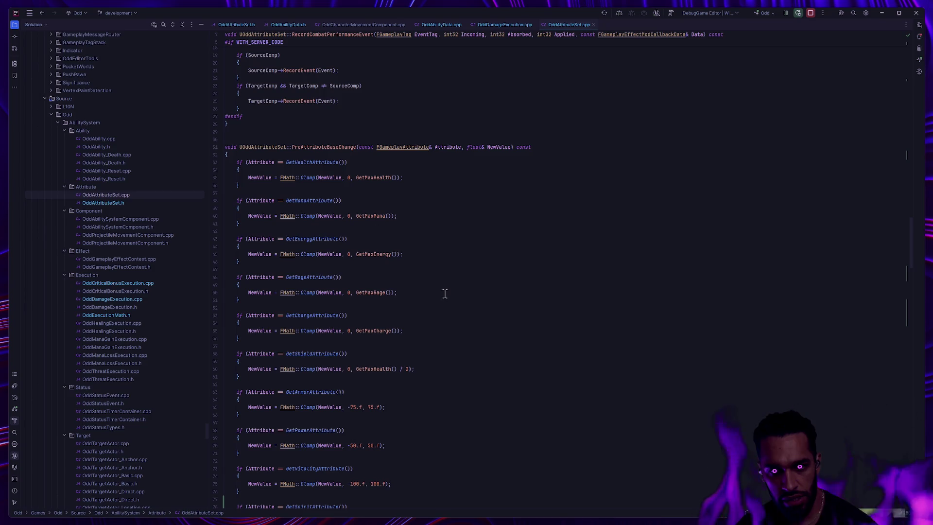
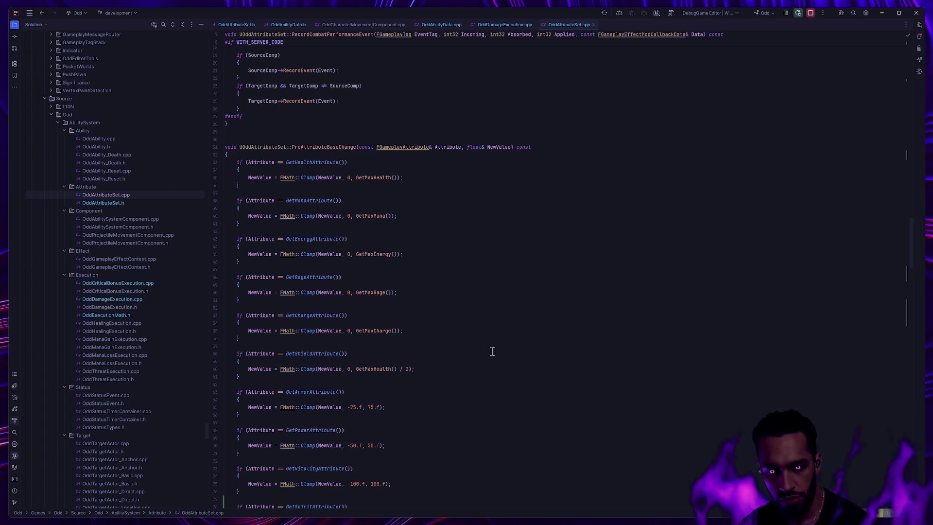
- Select the Health progress bar in W_Nameplate_AI's Designer layout
{"action": "scroll", "coordinate": [492, 351], "scroll_direction": "down", "scroll_amount": 7}
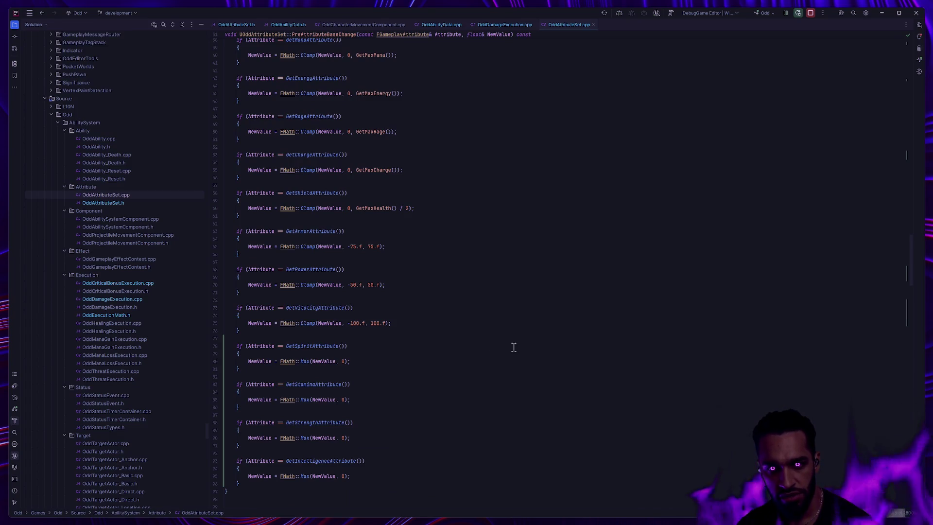
{"action": "scroll", "coordinate": [514, 347], "scroll_direction": "down", "scroll_amount": 9}
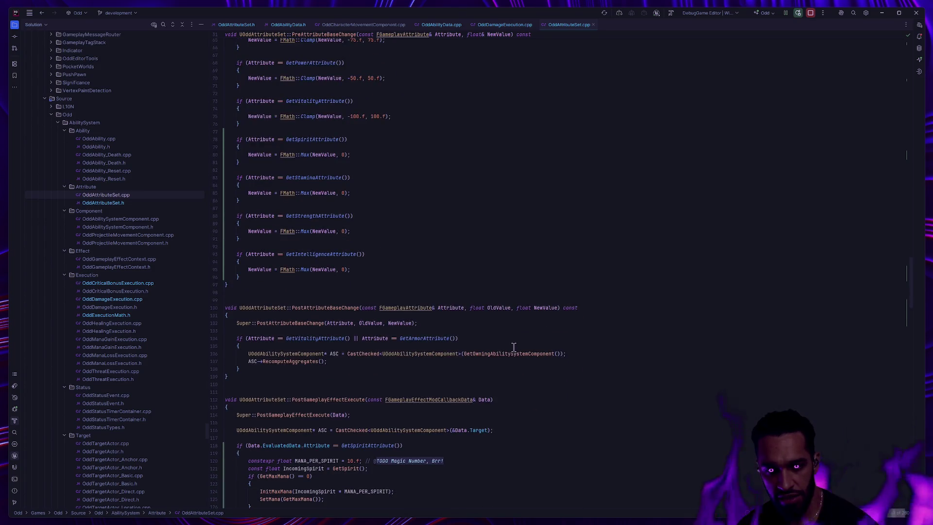
{"action": "scroll", "coordinate": [514, 347], "scroll_direction": "down", "scroll_amount": 3}
{"action": "scroll", "coordinate": [514, 347], "scroll_direction": "down", "scroll_amount": 6}
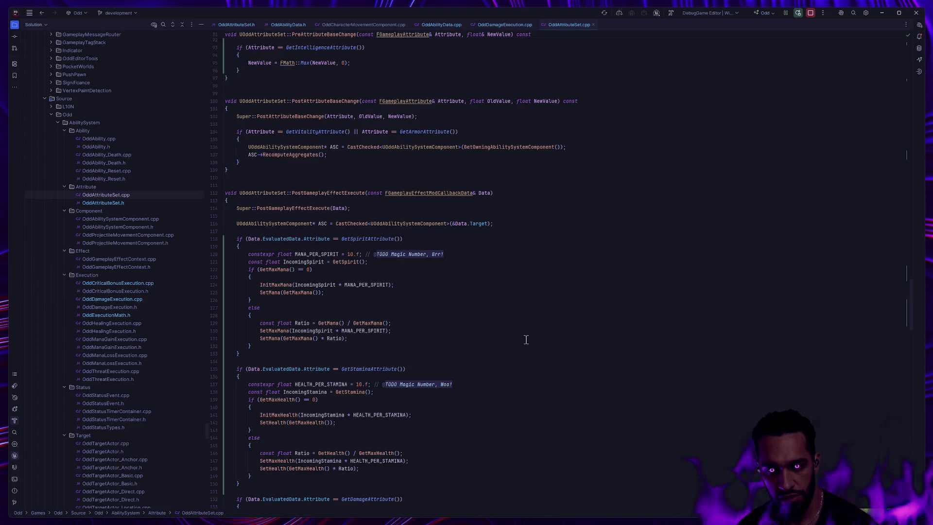
{"action": "scroll", "coordinate": [538, 334], "scroll_direction": "down", "scroll_amount": 10}
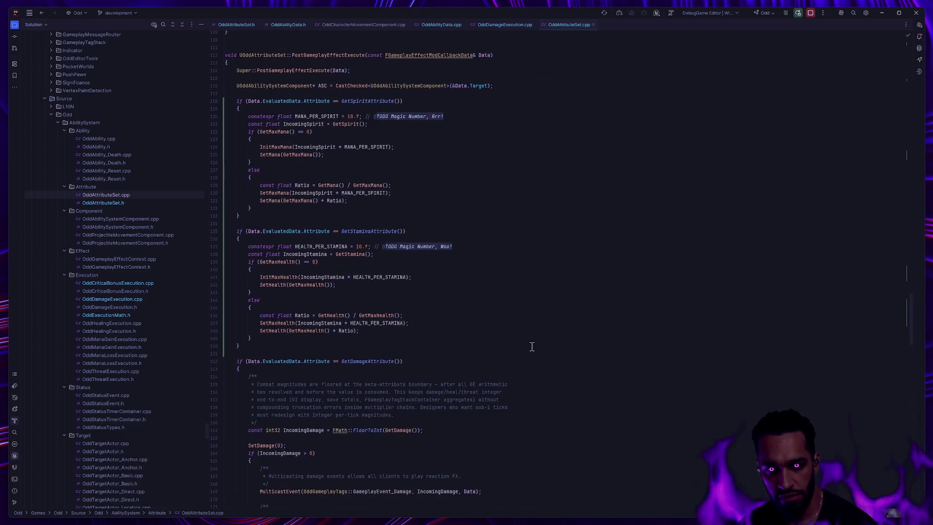
{"action": "scroll", "coordinate": [532, 346], "scroll_direction": "down", "scroll_amount": 9}
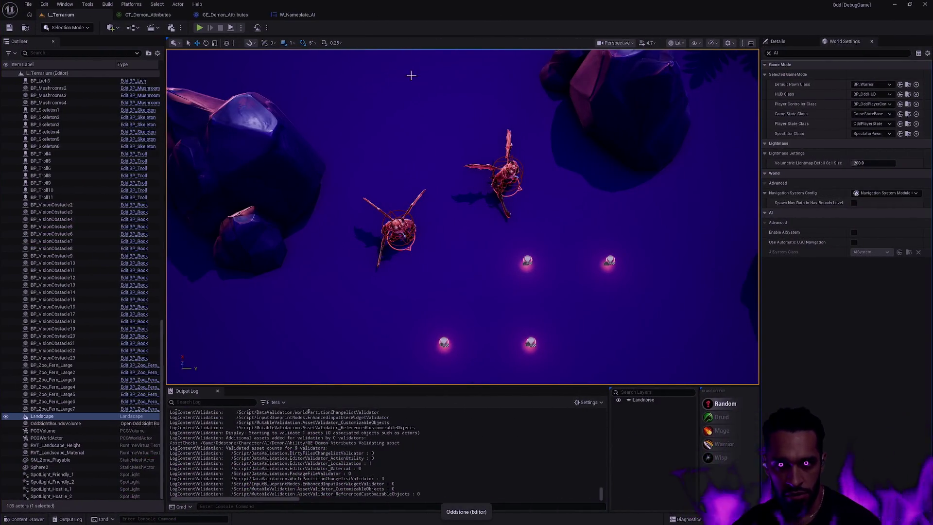
{"action": "left_click", "coordinate": [319, 16]}
{"action": "left_click", "coordinate": [871, 29]}
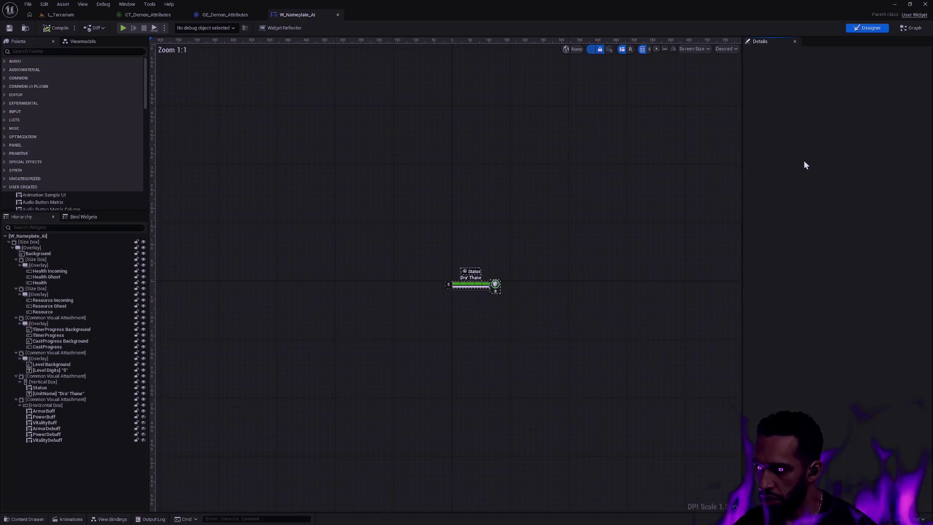
{"action": "left_click", "coordinate": [467, 285]}
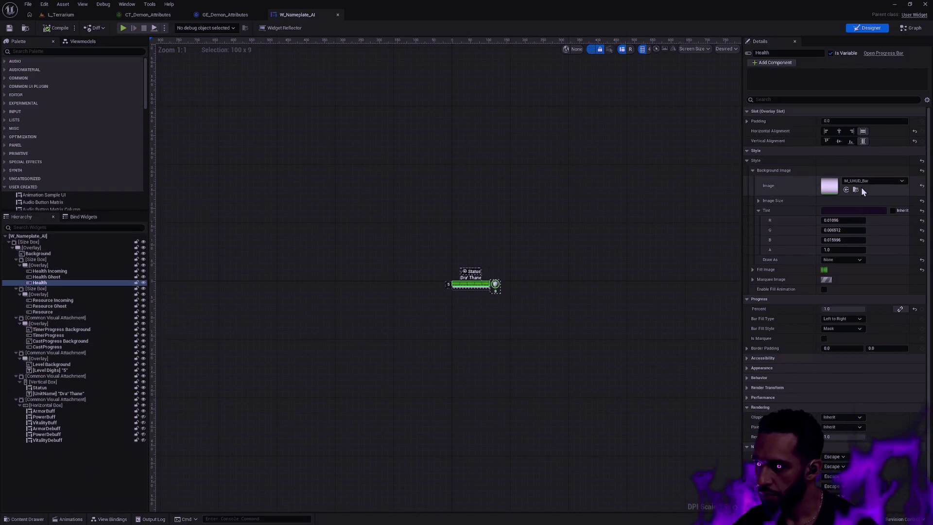
- Inspect the Health bar's M_UHUD_Bar material, close it, and open M_UHUD_BarSegmented instead
{"action": "left_click", "coordinate": [856, 190]}
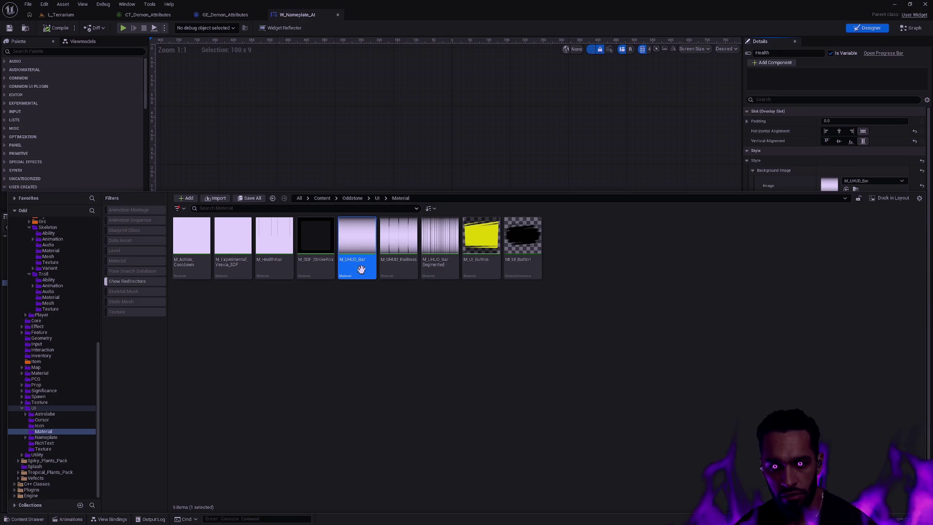
{"action": "double_click", "coordinate": [362, 268]}
{"action": "mouse_move", "coordinate": [267, 246]}
{"action": "left_mouse_down"}
{"action": "mouse_move", "coordinate": [673, 245]}
{"action": "mouse_move", "coordinate": [566, 246]}
{"action": "left_mouse_up"}
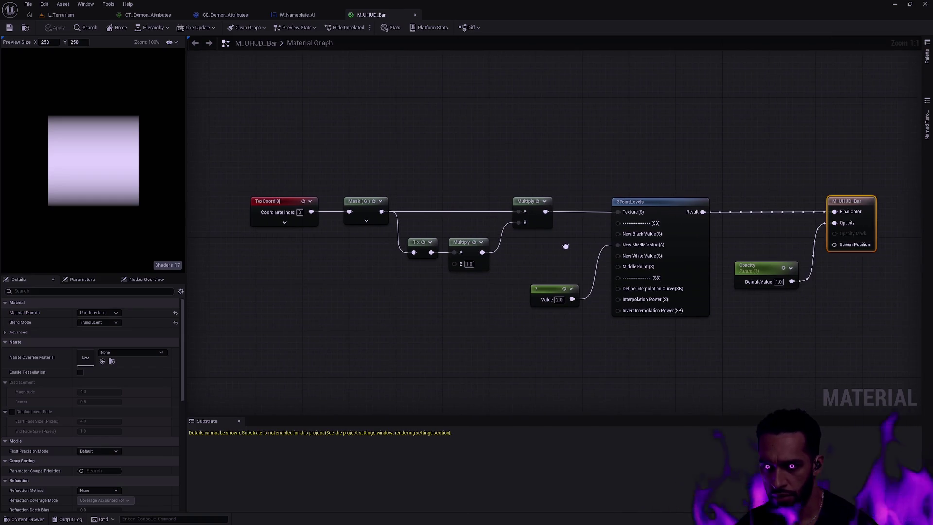
{"action": "left_click", "coordinate": [29, 27]}
{"action": "left_click", "coordinate": [414, 15]}
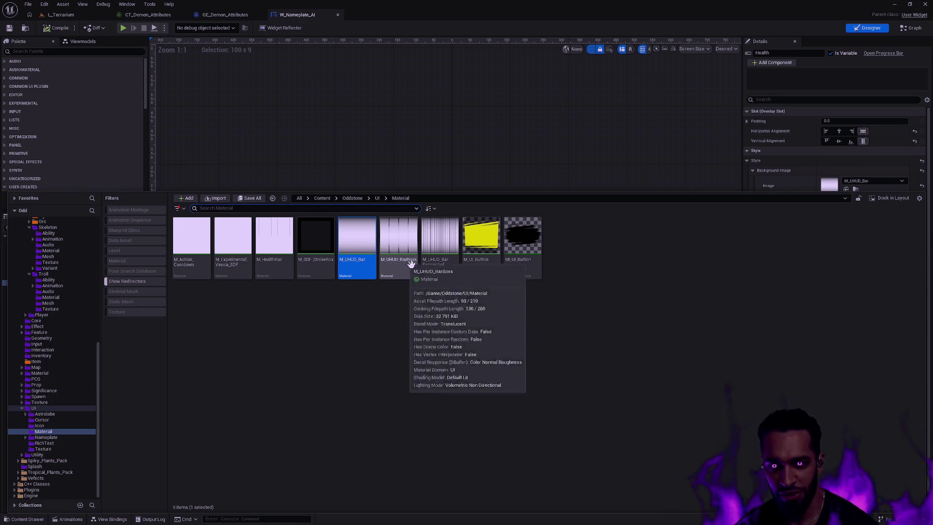
{"action": "double_click", "coordinate": [441, 267]}
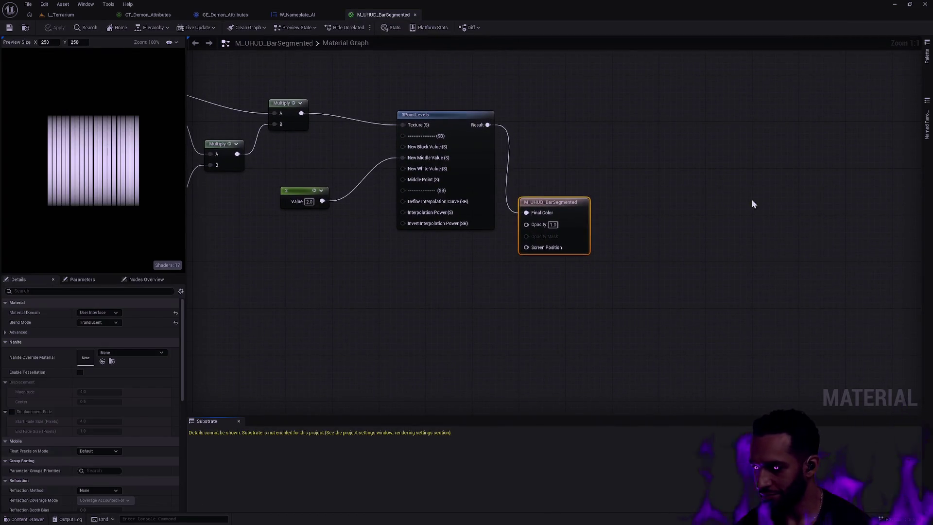
- Pan the M_UHUD_BarSegmented graph across its TexCoord, Divide, MaxValue and Texture Sample nodes
{"action": "mouse_move", "coordinate": [371, 173]}
{"action": "left_mouse_down"}
{"action": "mouse_move", "coordinate": [612, 250]}
{"action": "mouse_move", "coordinate": [649, 241]}
{"action": "left_mouse_up"}
{"action": "mouse_move", "coordinate": [492, 271]}
{"action": "left_mouse_down"}
{"action": "mouse_move", "coordinate": [625, 261]}
{"action": "mouse_move", "coordinate": [805, 268]}
{"action": "left_mouse_up"}
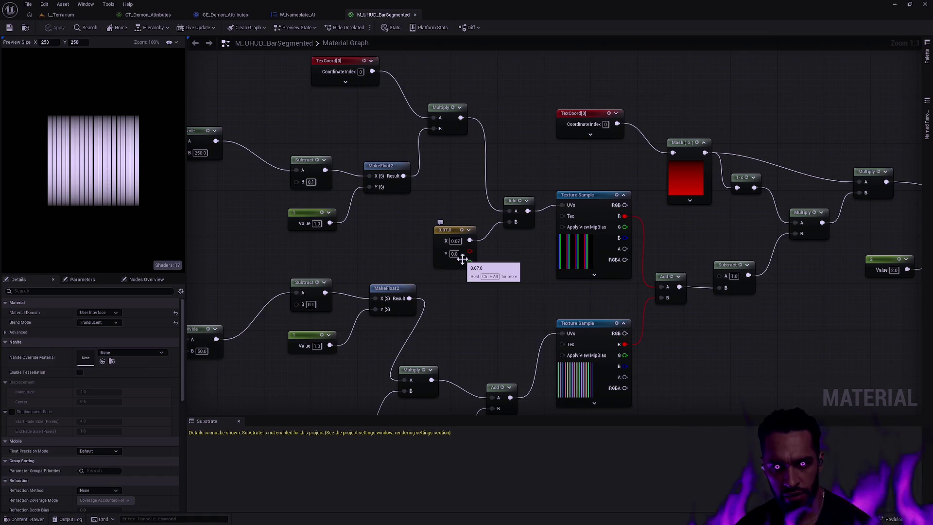
{"action": "mouse_move", "coordinate": [394, 245]}
{"action": "left_mouse_down"}
{"action": "mouse_move", "coordinate": [558, 122]}
{"action": "mouse_move", "coordinate": [558, 166]}
{"action": "mouse_move", "coordinate": [582, 199]}
{"action": "mouse_move", "coordinate": [581, 238]}
{"action": "mouse_move", "coordinate": [556, 297]}
{"action": "left_mouse_up"}
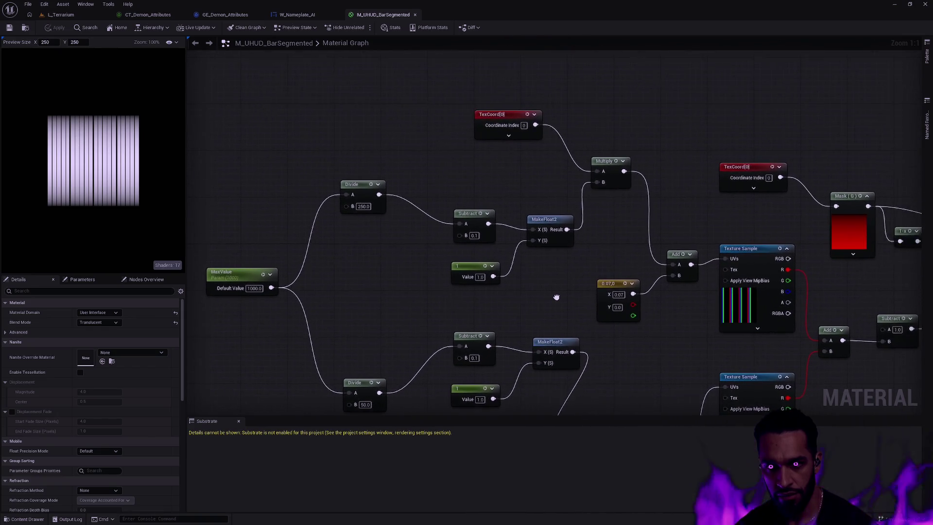
{"action": "mouse_move", "coordinate": [650, 371]}
{"action": "left_mouse_down"}
{"action": "mouse_move", "coordinate": [377, 242]}
{"action": "mouse_move", "coordinate": [459, 173]}
{"action": "left_mouse_up"}
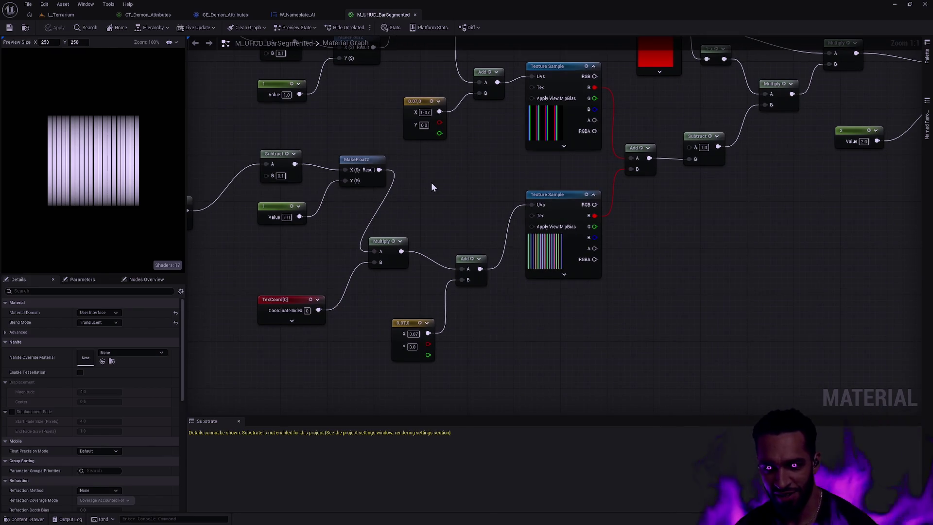
{"action": "mouse_move", "coordinate": [683, 194]}
{"action": "left_mouse_down"}
{"action": "mouse_move", "coordinate": [577, 257]}
{"action": "mouse_move", "coordinate": [826, 218]}
{"action": "left_mouse_up"}
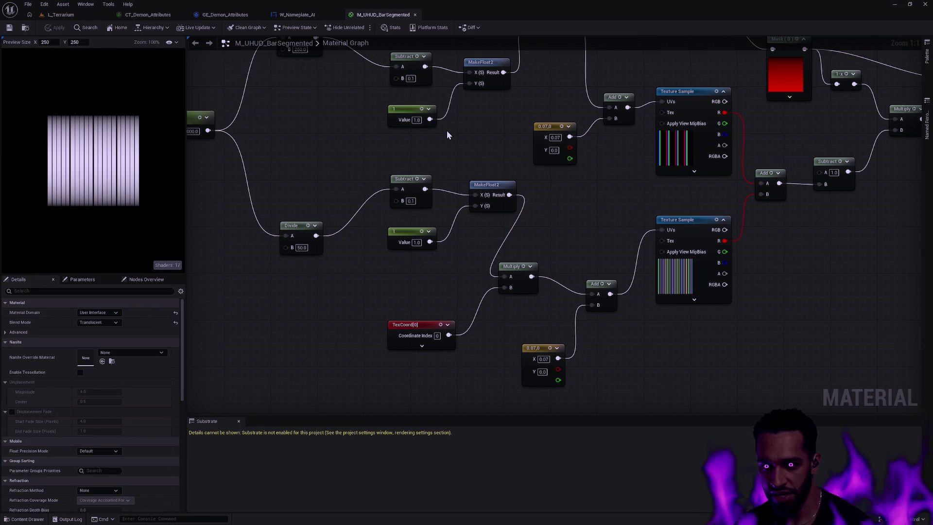
{"action": "mouse_move", "coordinate": [447, 130]}
{"action": "left_mouse_down"}
{"action": "mouse_move", "coordinate": [551, 142]}
{"action": "mouse_move", "coordinate": [364, 133]}
{"action": "left_mouse_up"}
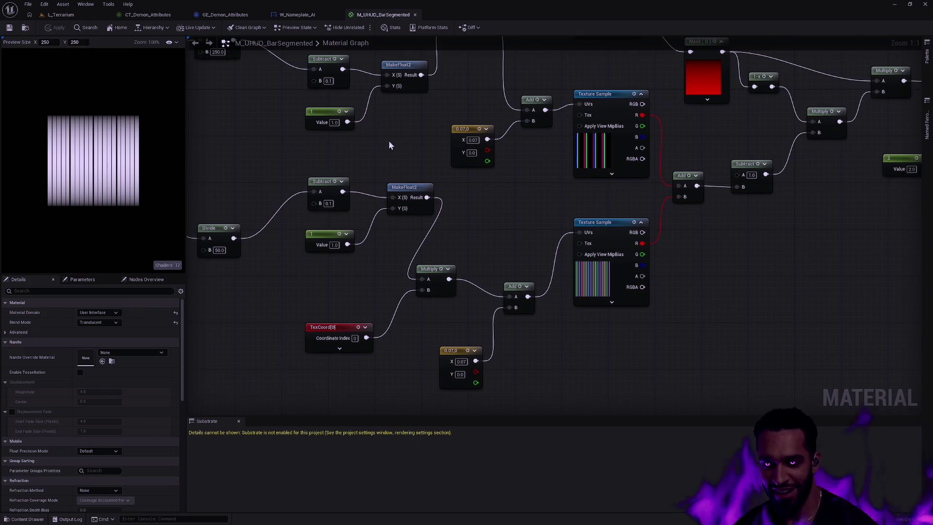
- Examine the top Texture Sample node's texture, then go back to W_Nameplate_AI
{"action": "left_click", "coordinate": [607, 95]}
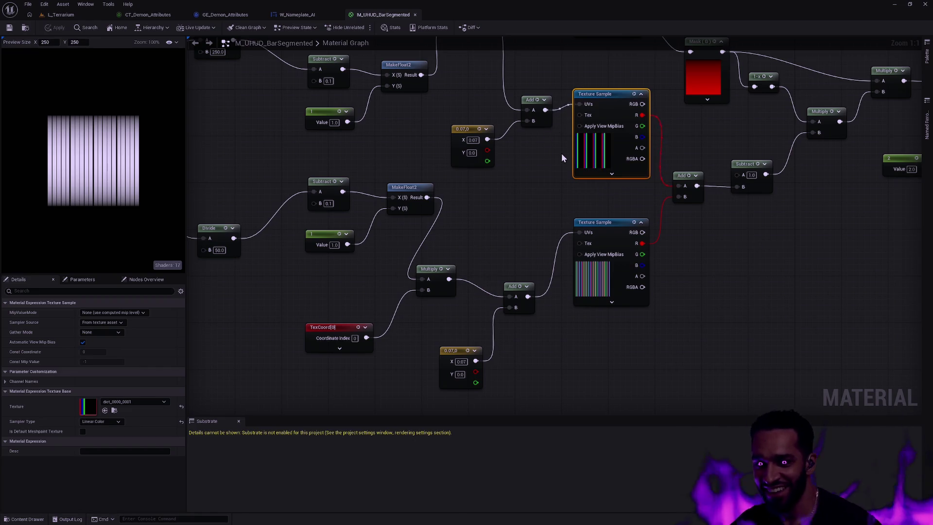
{"action": "scroll", "coordinate": [602, 144], "scroll_direction": "up", "scroll_amount": 7}
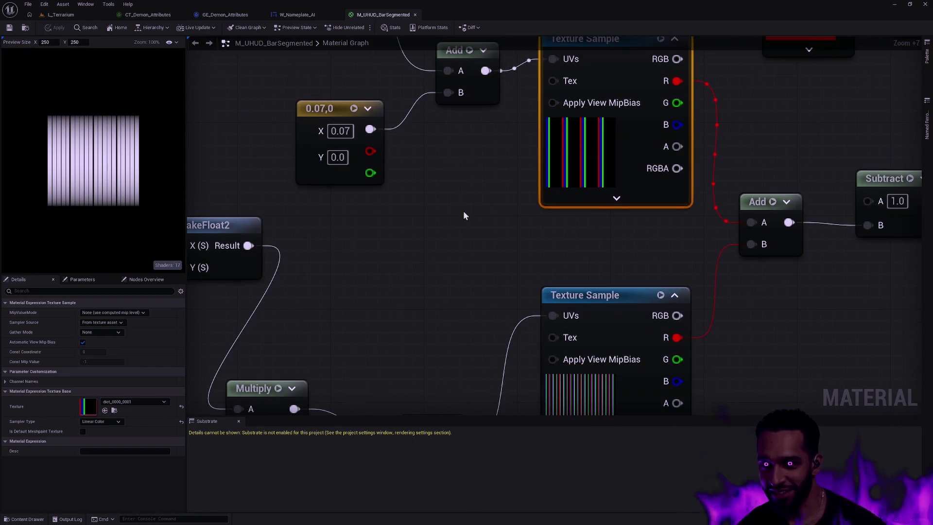
{"action": "left_click_drag", "start_coordinate": [462, 215], "coordinate": [491, 223]}
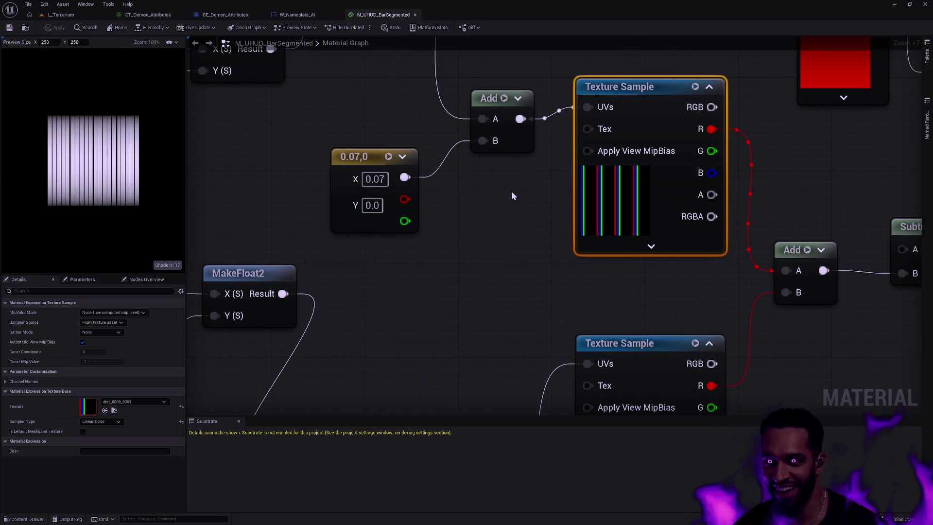
{"action": "scroll", "coordinate": [512, 192], "scroll_direction": "down", "scroll_amount": 7}
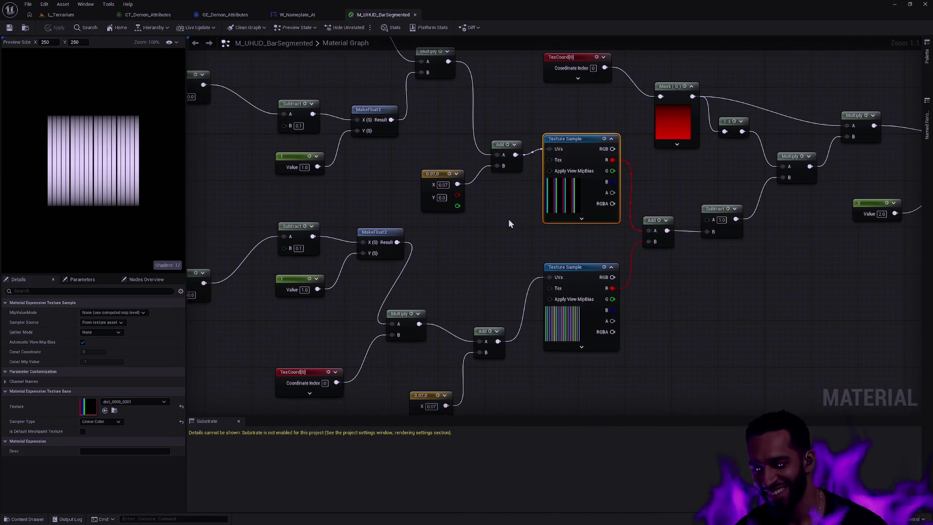
{"action": "scroll", "coordinate": [511, 221], "scroll_direction": "up", "scroll_amount": 7}
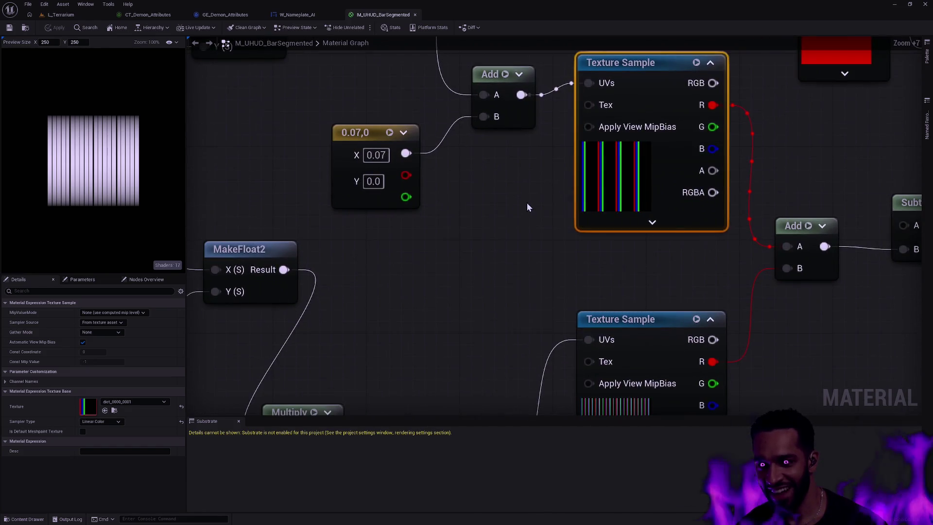
{"action": "scroll", "coordinate": [445, 231], "scroll_direction": "down", "scroll_amount": 5}
{"action": "scroll", "coordinate": [444, 231], "scroll_direction": "down", "scroll_amount": 4}
{"action": "mouse_move", "coordinate": [462, 136]}
{"action": "left_mouse_down"}
{"action": "mouse_move", "coordinate": [498, 366]}
{"action": "mouse_move", "coordinate": [442, 216]}
{"action": "left_mouse_up"}
{"action": "left_click", "coordinate": [297, 15]}
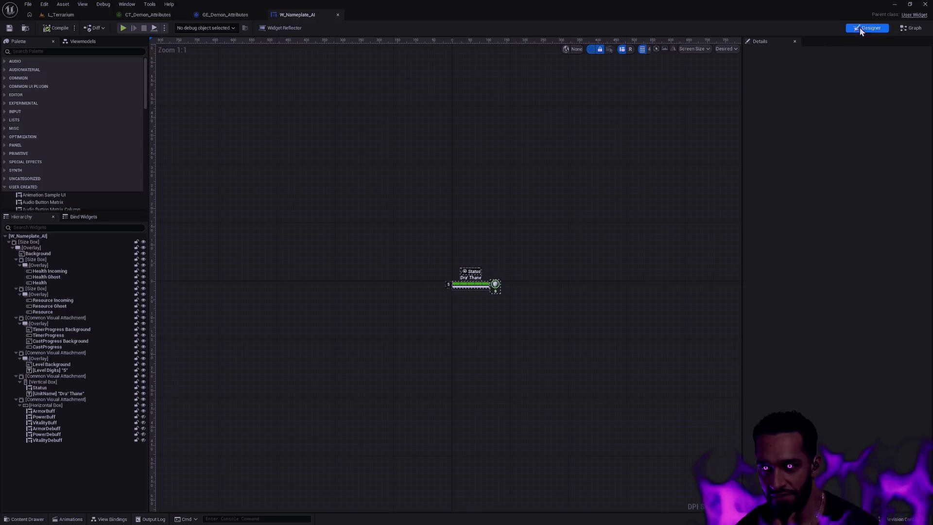
- Survey the EventGraph's Shield, Mana, MaxMana and ManaGainOverTime attribute-changed listeners
{"action": "scroll", "coordinate": [474, 161], "scroll_direction": "down", "scroll_amount": 5}
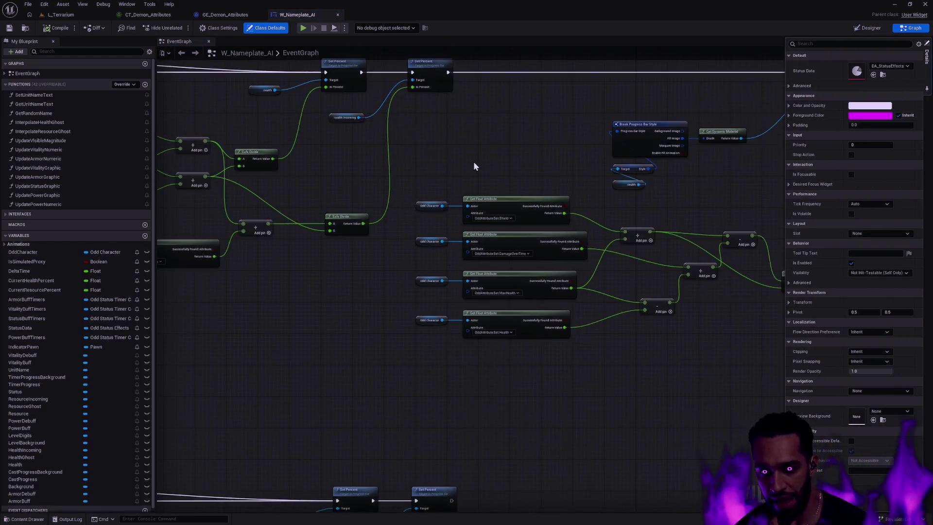
{"action": "scroll", "coordinate": [535, 311], "scroll_direction": "up", "scroll_amount": 4}
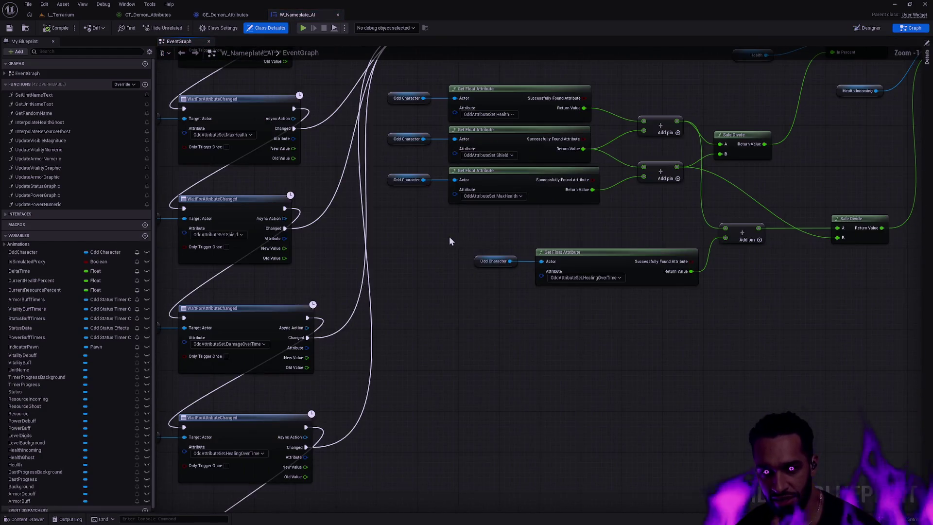
{"action": "left_click_drag", "start_coordinate": [449, 236], "coordinate": [560, 330]}
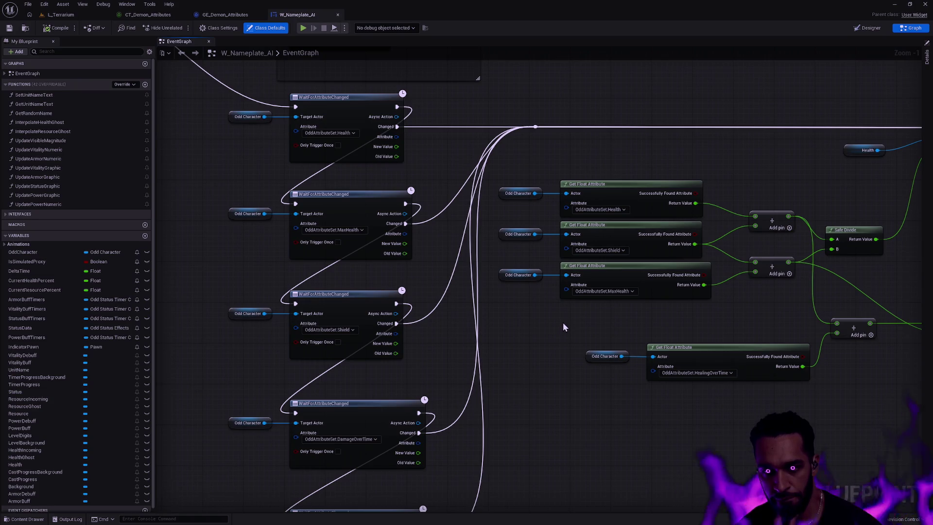
{"action": "mouse_move", "coordinate": [427, 367]}
{"action": "left_mouse_down"}
{"action": "mouse_move", "coordinate": [239, 279]}
{"action": "mouse_move", "coordinate": [273, 274]}
{"action": "mouse_move", "coordinate": [311, 228]}
{"action": "left_mouse_up"}
{"action": "scroll", "coordinate": [311, 229], "scroll_direction": "down", "scroll_amount": 2}
{"action": "scroll", "coordinate": [292, 245], "scroll_direction": "up", "scroll_amount": 3}
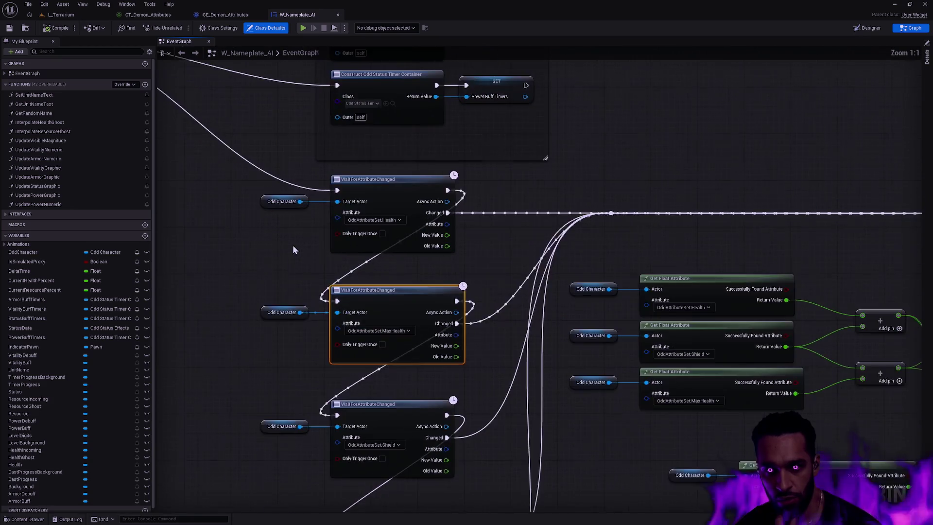
{"action": "mouse_move", "coordinate": [413, 180]}
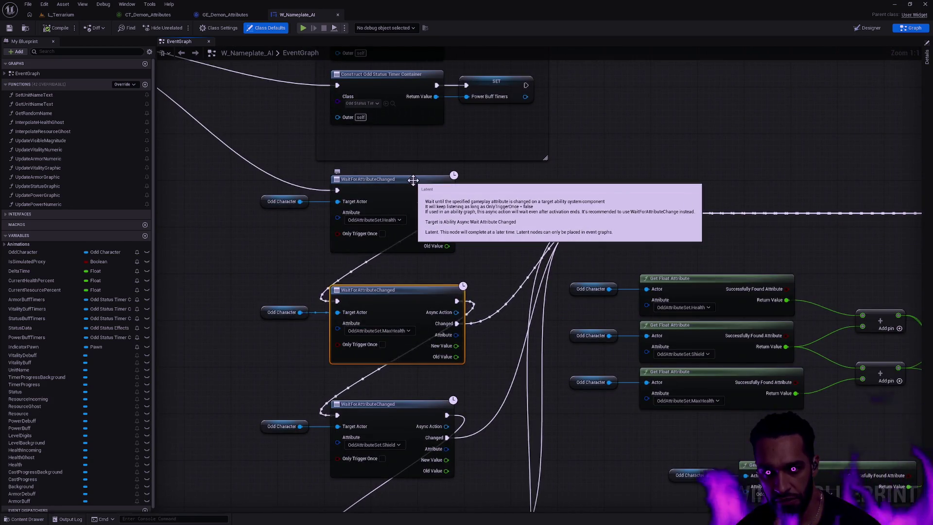
{"action": "scroll", "coordinate": [374, 297], "scroll_direction": "down", "scroll_amount": 7}
{"action": "scroll", "coordinate": [401, 325], "scroll_direction": "up", "scroll_amount": 3}
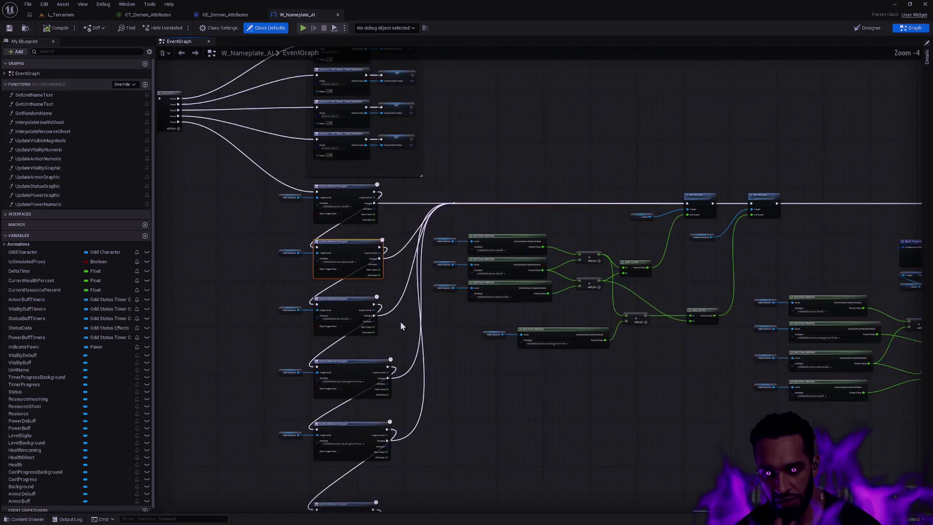
{"action": "mouse_move", "coordinate": [426, 344]}
{"action": "left_mouse_down"}
{"action": "mouse_move", "coordinate": [509, 378]}
{"action": "mouse_move", "coordinate": [475, 293]}
{"action": "mouse_move", "coordinate": [480, 206]}
{"action": "left_mouse_up"}
{"action": "scroll", "coordinate": [480, 209], "scroll_direction": "up", "scroll_amount": 3}
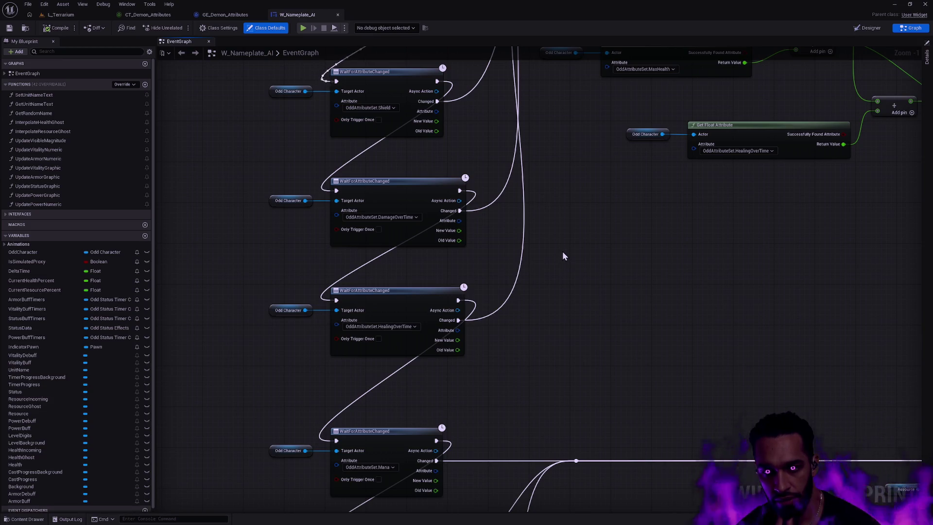
{"action": "left_click_drag", "start_coordinate": [563, 280], "coordinate": [566, 202]}
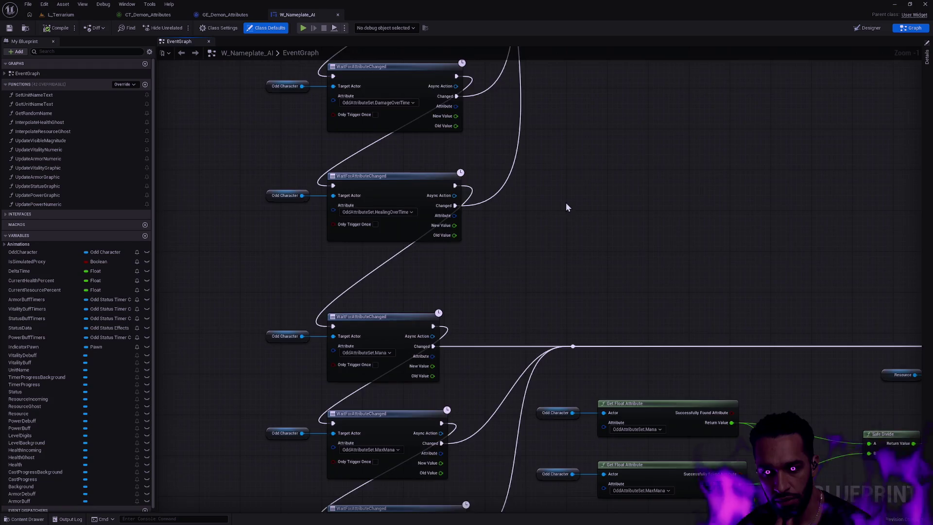
{"action": "scroll", "coordinate": [565, 204], "scroll_direction": "down", "scroll_amount": 3}
{"action": "scroll", "coordinate": [574, 247], "scroll_direction": "up", "scroll_amount": 4}
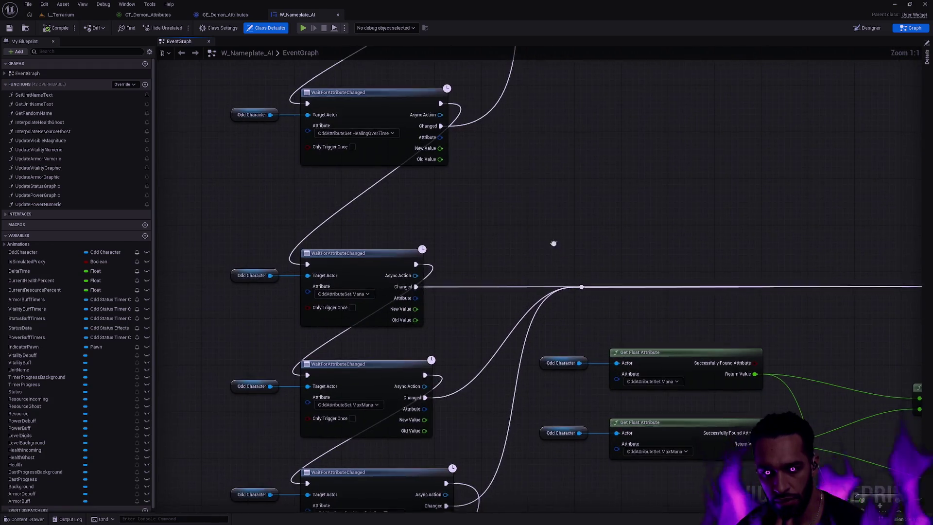
{"action": "left_click_drag", "start_coordinate": [553, 243], "coordinate": [549, 106]}
{"action": "scroll", "coordinate": [489, 250], "scroll_direction": "down", "scroll_amount": 5}
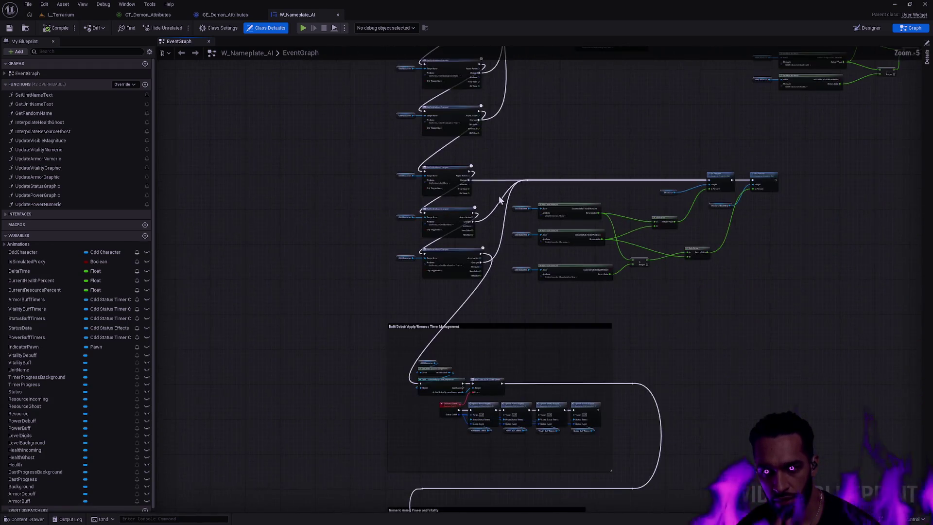
- Clear the selection and frame the Health WaitForAttributeChanged listener at 1:1 zoom
{"action": "mouse_move", "coordinate": [496, 259]}
{"action": "left_mouse_down"}
{"action": "mouse_move", "coordinate": [496, 317]}
{"action": "mouse_move", "coordinate": [507, 216]}
{"action": "left_mouse_up"}
{"action": "left_click", "coordinate": [507, 217]}
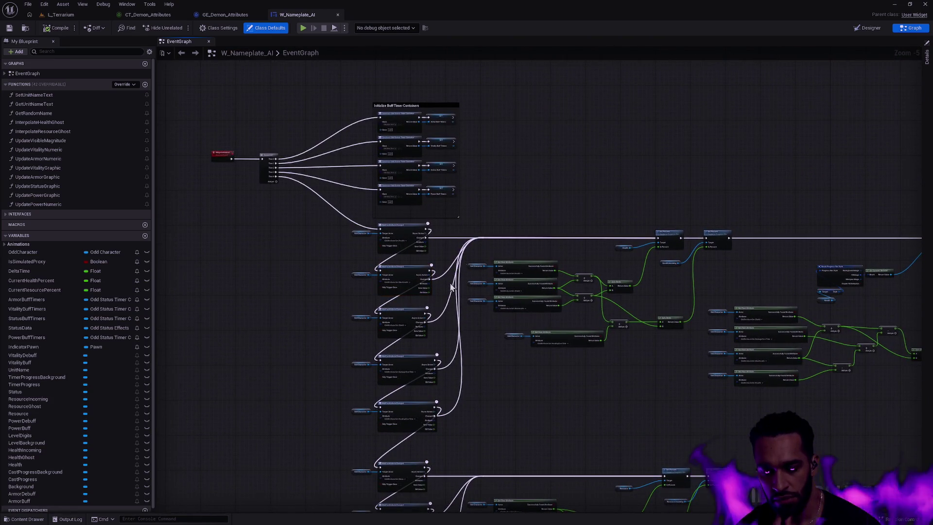
{"action": "scroll", "coordinate": [471, 316], "scroll_direction": "up", "scroll_amount": 5}
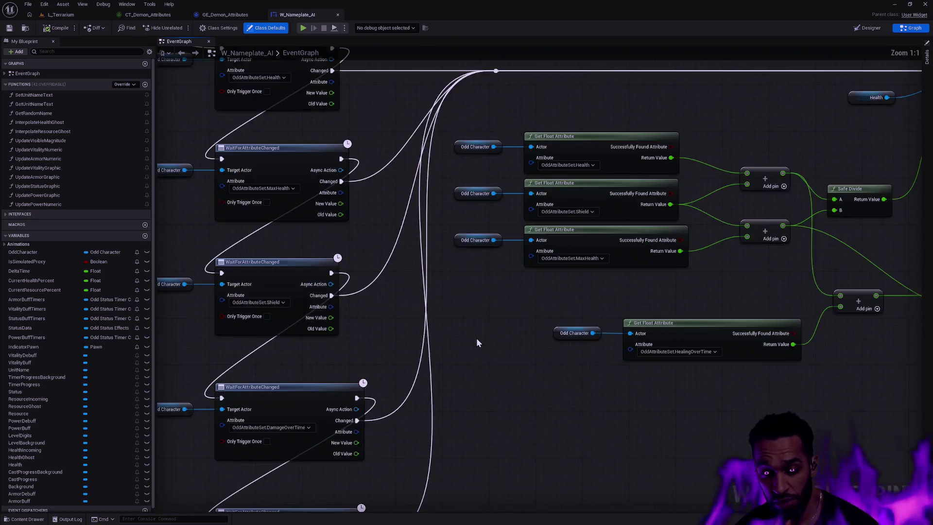
{"action": "left_click_drag", "start_coordinate": [526, 328], "coordinate": [554, 351]}
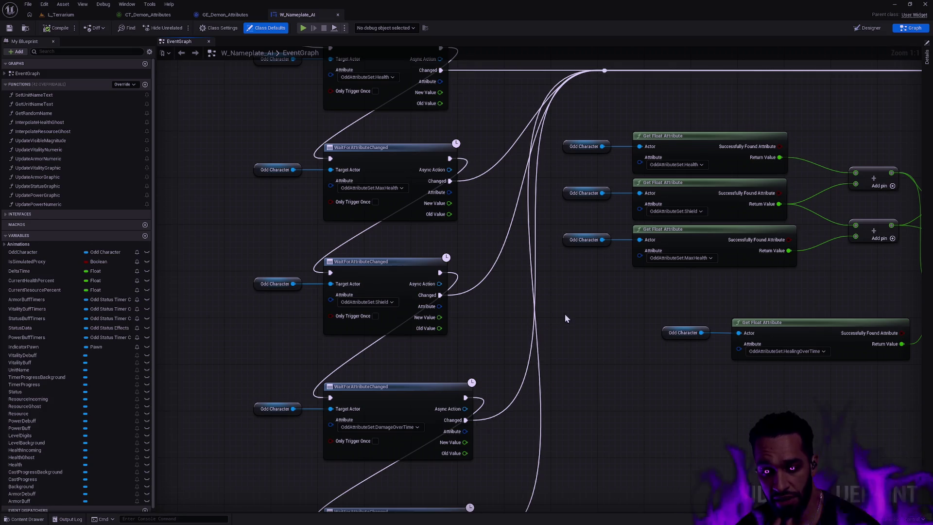
{"action": "left_click_drag", "start_coordinate": [503, 267], "coordinate": [507, 347]}
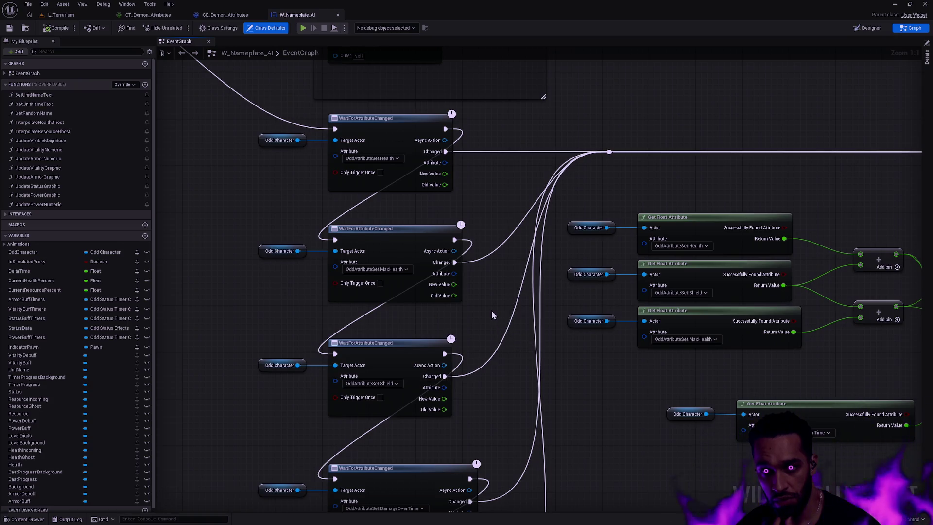
{"action": "scroll", "coordinate": [493, 314], "scroll_direction": "down", "scroll_amount": 2}
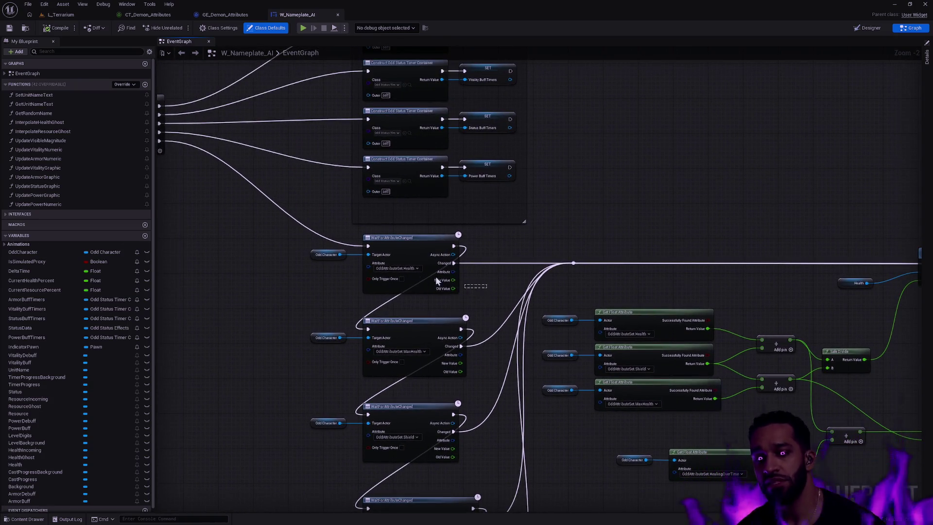
- Duplicate the Health WaitForAttributeChanged listener and set the copy's attribute to Stamina
{"action": "left_click_drag", "start_coordinate": [435, 280], "coordinate": [330, 250]}
{"action": "key", "text": "ctrl+c"}
{"action": "key", "text": "ctrl+v"}
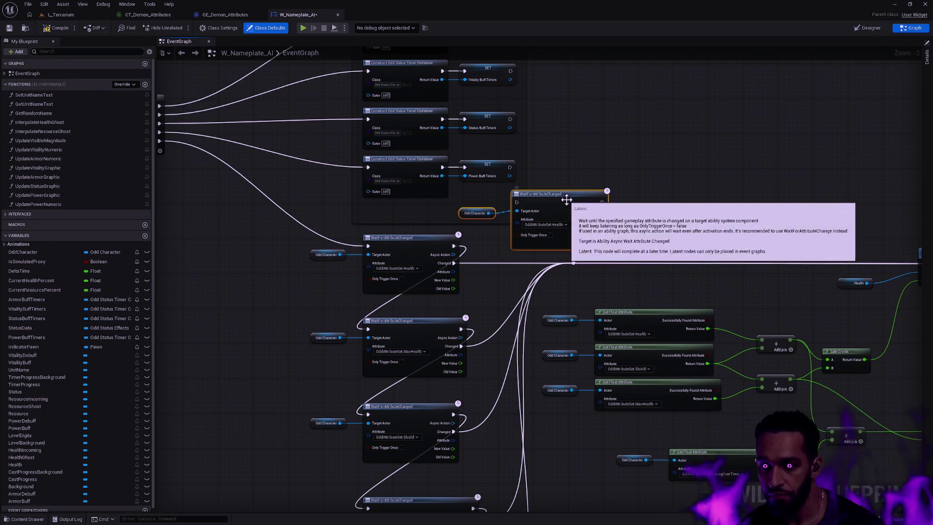
{"action": "left_click", "coordinate": [556, 225]}
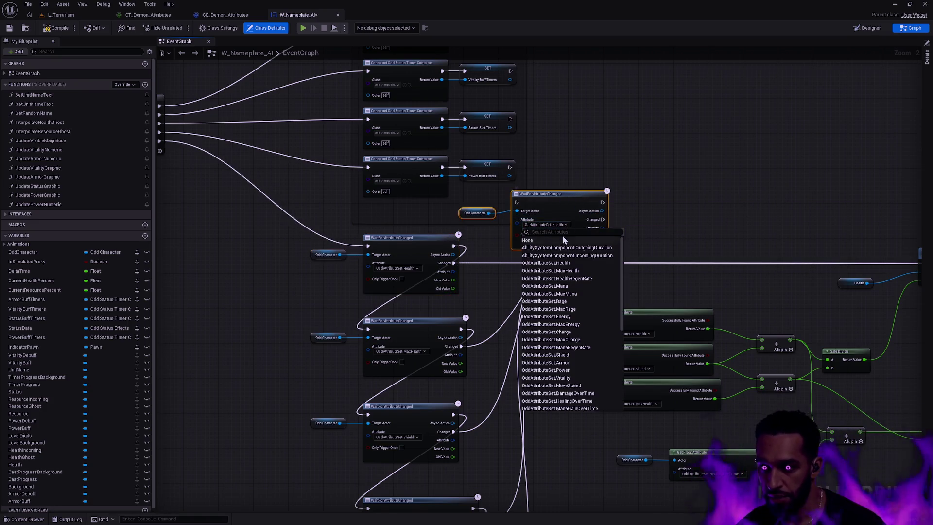
{"action": "type", "text": "stamina"}
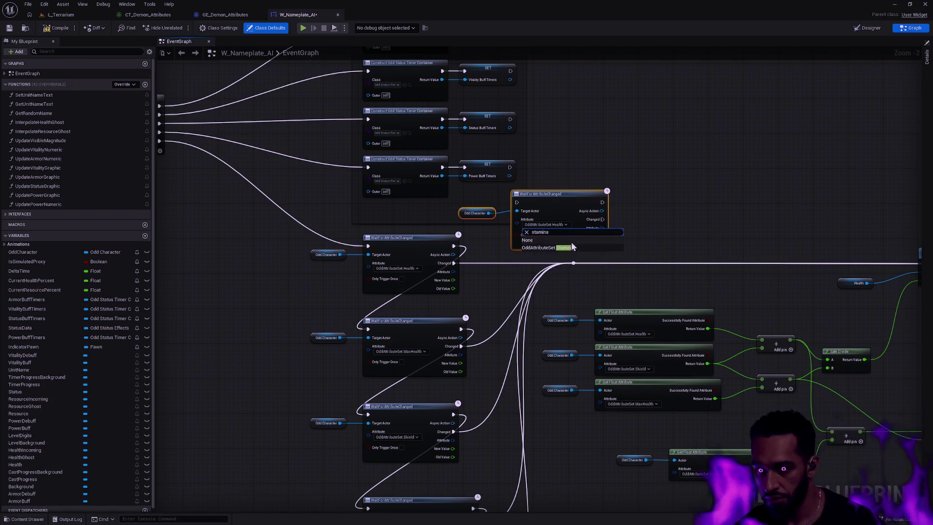
{"action": "left_click", "coordinate": [572, 247]}
{"action": "left_click", "coordinate": [693, 160]}
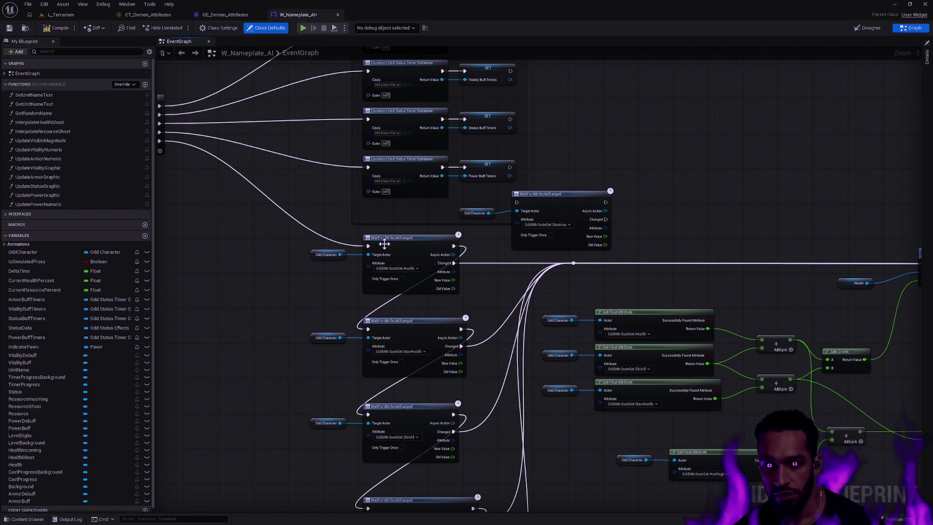
- Wire the Stamina listener into the exec chain and bar update, compile, and return to L_Terrarium
{"action": "left_click_drag", "start_coordinate": [380, 247], "coordinate": [517, 203]}
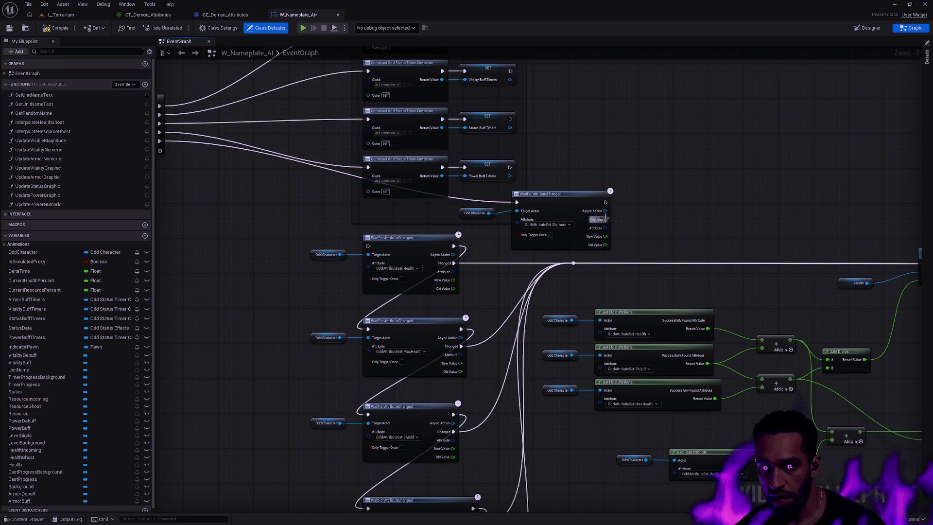
{"action": "left_click_drag", "start_coordinate": [606, 202], "coordinate": [368, 246]}
{"action": "mouse_move", "coordinate": [608, 219]}
{"action": "left_mouse_down"}
{"action": "mouse_move", "coordinate": [560, 258]}
{"action": "mouse_move", "coordinate": [574, 263]}
{"action": "left_mouse_up"}
{"action": "left_click", "coordinate": [57, 27]}
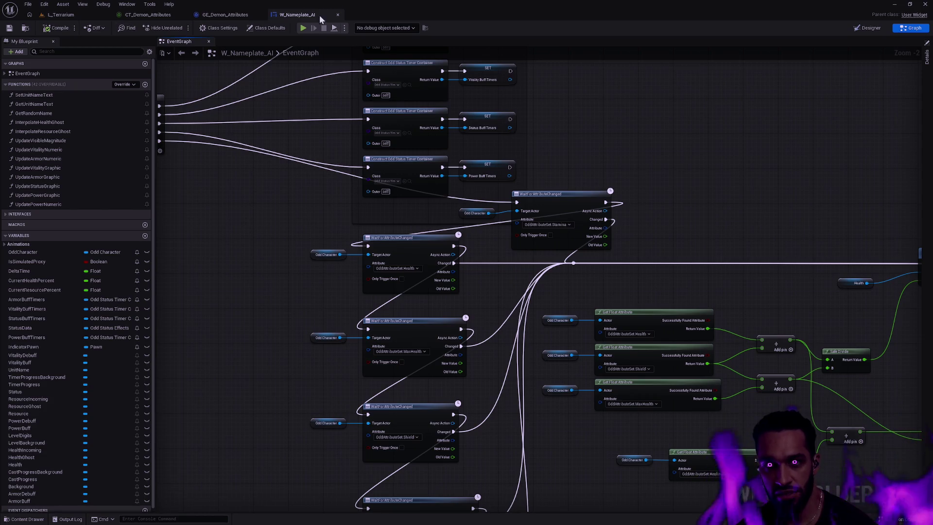
{"action": "left_click", "coordinate": [61, 14]}
{"action": "right_click", "coordinate": [607, 334]}
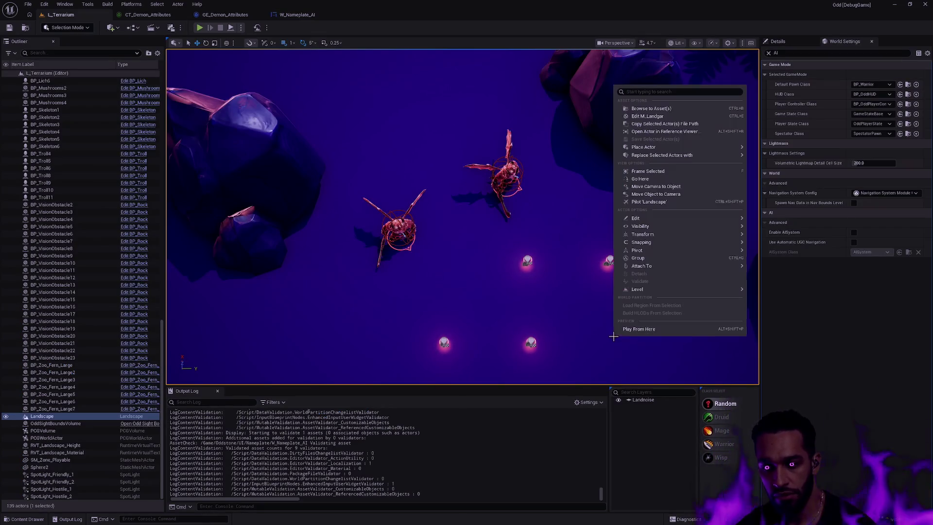
- Play L_Terrarium from here and walk the hero near the two demons to check their nameplates
{"action": "left_click", "coordinate": [660, 330]}
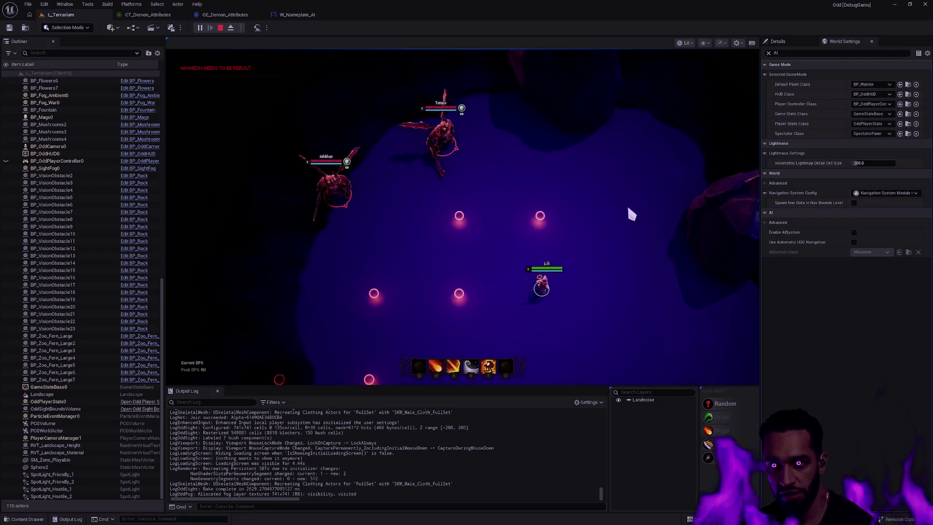
{"action": "right_click", "coordinate": [516, 270]}
{"action": "key", "text": "F11"}
{"action": "right_click", "coordinate": [472, 314]}
{"action": "right_click", "coordinate": [521, 343]}
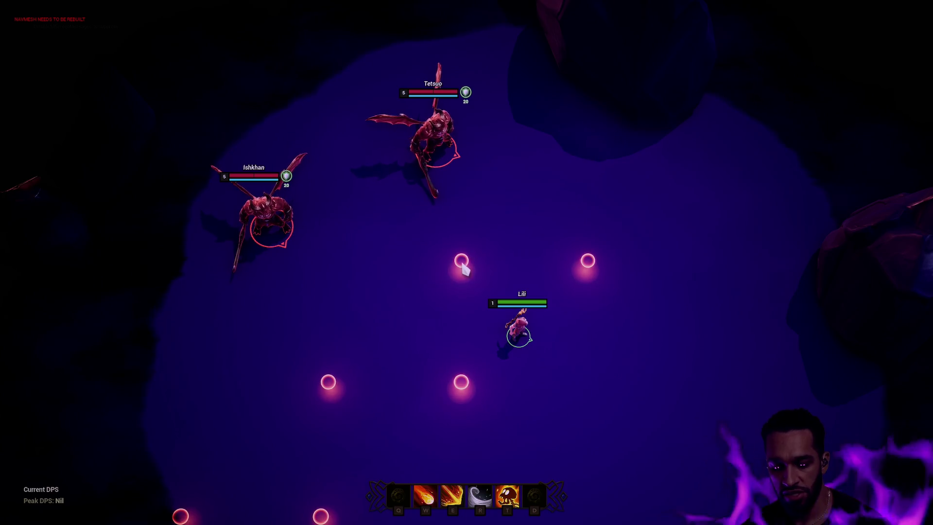
{"action": "key", "text": "F11"}
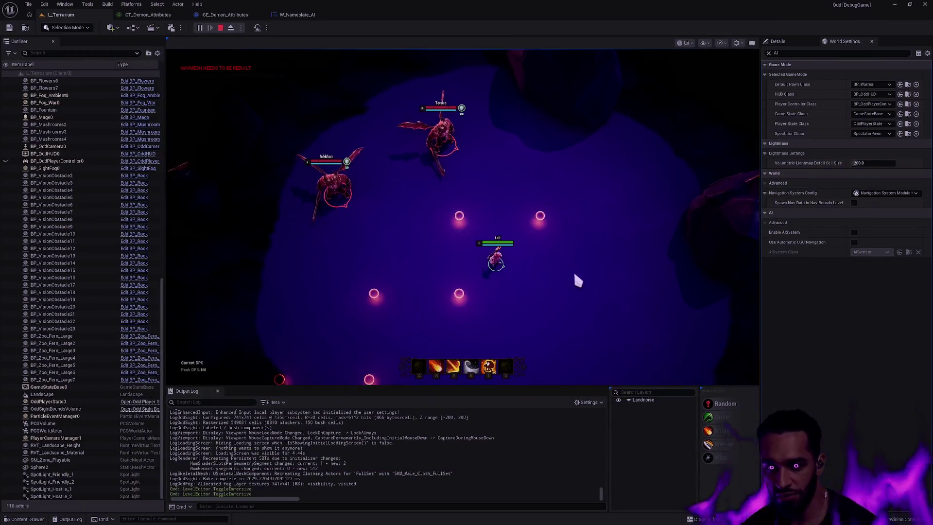
{"action": "left_click", "coordinate": [297, 15]}
{"action": "scroll", "coordinate": [607, 268], "scroll_direction": "down", "scroll_amount": 3}
{"action": "mouse_move", "coordinate": [729, 340]}
{"action": "left_mouse_down"}
{"action": "mouse_move", "coordinate": [485, 250]}
{"action": "mouse_move", "coordinate": [544, 188]}
{"action": "mouse_move", "coordinate": [527, 279]}
{"action": "mouse_move", "coordinate": [377, 379]}
{"action": "mouse_move", "coordinate": [404, 367]}
{"action": "mouse_move", "coordinate": [535, 360]}
{"action": "mouse_move", "coordinate": [620, 450]}
{"action": "left_mouse_up"}
{"action": "scroll", "coordinate": [543, 188], "scroll_direction": "up", "scroll_amount": 3}
{"action": "scroll", "coordinate": [508, 328], "scroll_direction": "up", "scroll_amount": 3}
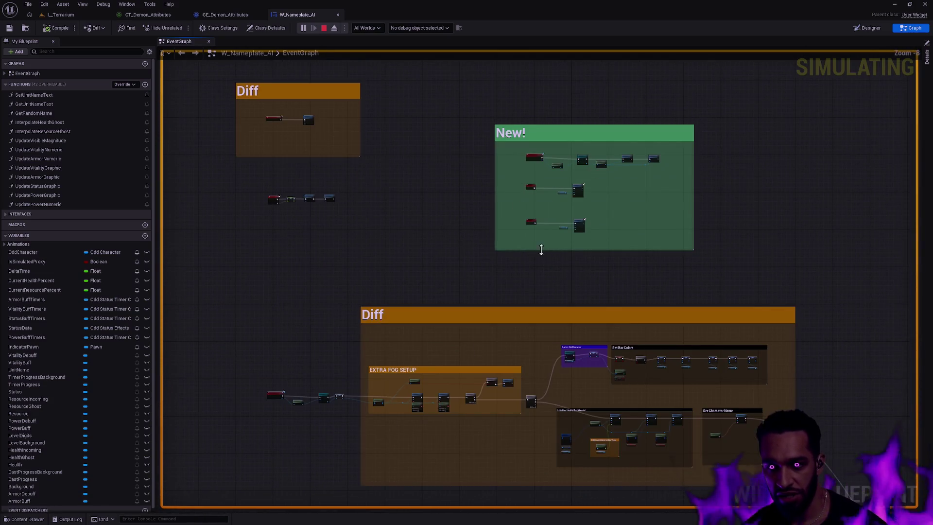
{"action": "mouse_move", "coordinate": [374, 285]}
{"action": "left_mouse_down"}
{"action": "mouse_move", "coordinate": [316, 123]}
{"action": "mouse_move", "coordinate": [646, 211]}
{"action": "left_mouse_up"}
{"action": "mouse_move", "coordinate": [734, 240]}
{"action": "left_mouse_down"}
{"action": "mouse_move", "coordinate": [818, 317]}
{"action": "mouse_move", "coordinate": [852, 256]}
{"action": "mouse_move", "coordinate": [806, 255]}
{"action": "mouse_move", "coordinate": [811, 265]}
{"action": "left_mouse_up"}
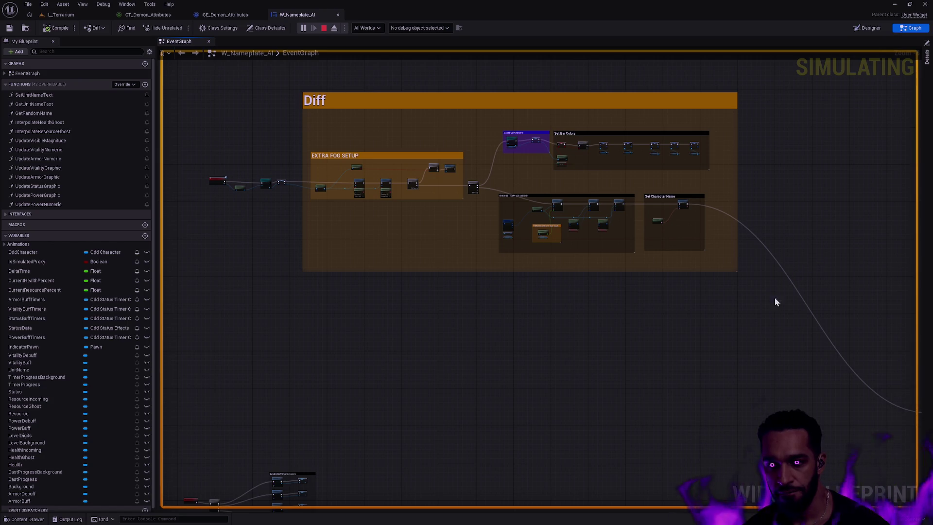
{"action": "scroll", "coordinate": [777, 315], "scroll_direction": "down", "scroll_amount": 3}
{"action": "mouse_move", "coordinate": [777, 315]}
{"action": "left_mouse_down"}
{"action": "mouse_move", "coordinate": [635, 273]}
{"action": "mouse_move", "coordinate": [529, 267]}
{"action": "left_mouse_up"}
{"action": "scroll", "coordinate": [635, 273], "scroll_direction": "up", "scroll_amount": 3}
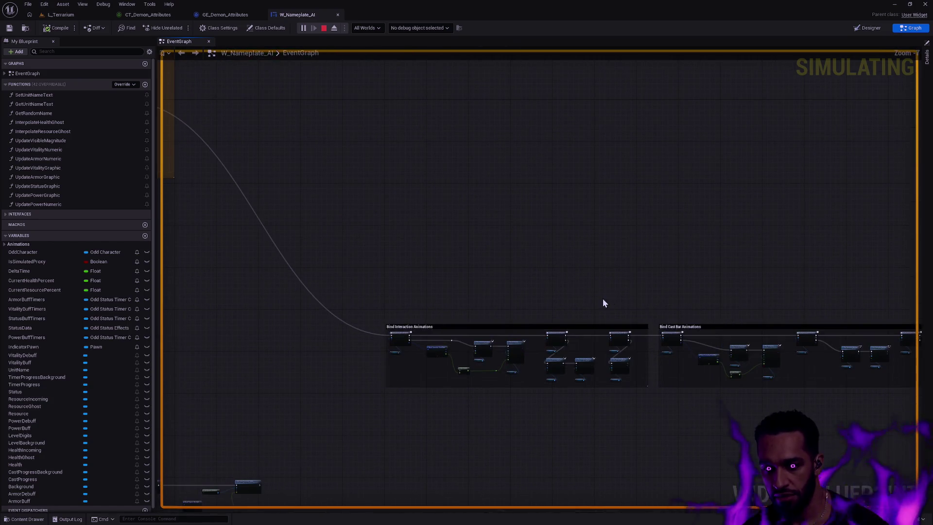
{"action": "left_click_drag", "start_coordinate": [603, 303], "coordinate": [421, 183]}
{"action": "scroll", "coordinate": [379, 155], "scroll_direction": "down", "scroll_amount": 3}
{"action": "left_click_drag", "start_coordinate": [371, 144], "coordinate": [548, 266]}
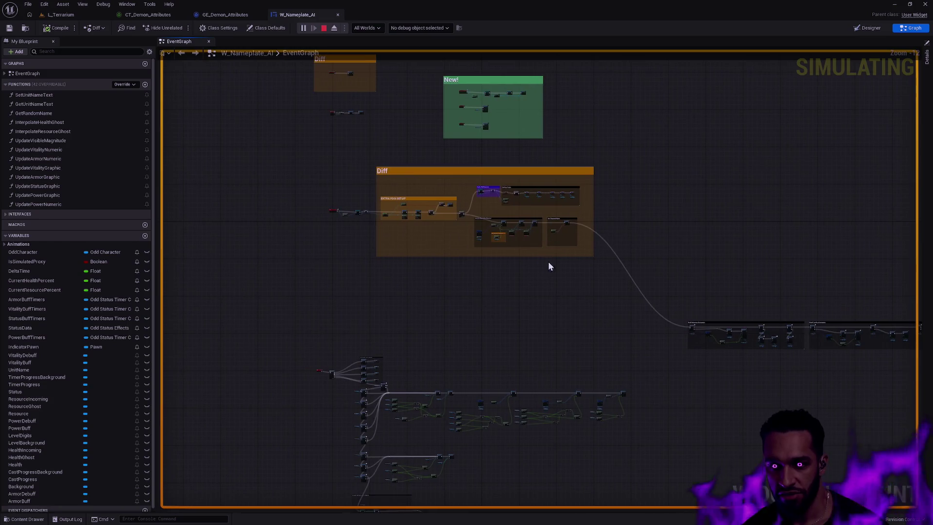
{"action": "left_click", "coordinate": [61, 15]}
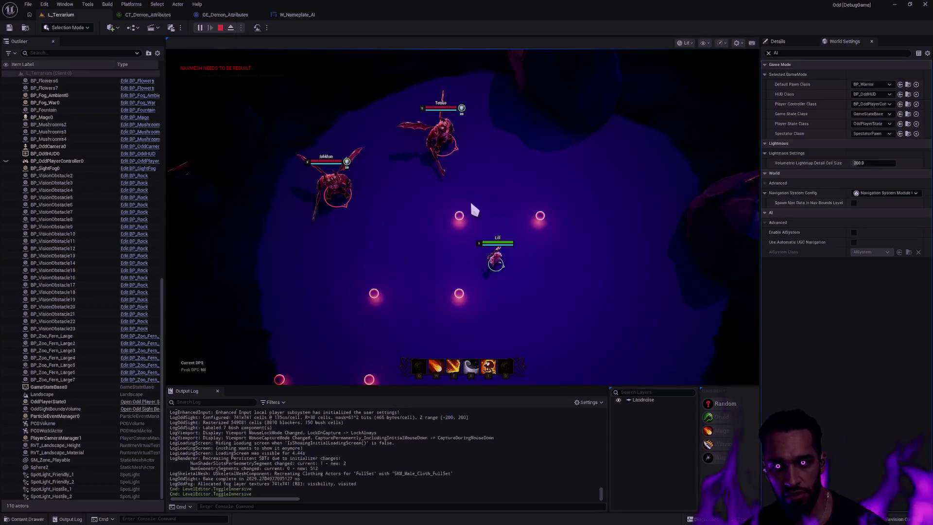
- Walk the hero below the demons, stop the play session, and bring up OddAttributeSet.cpp in Rider
{"action": "key", "text": "F11"}
{"action": "right_click", "coordinate": [428, 322]}
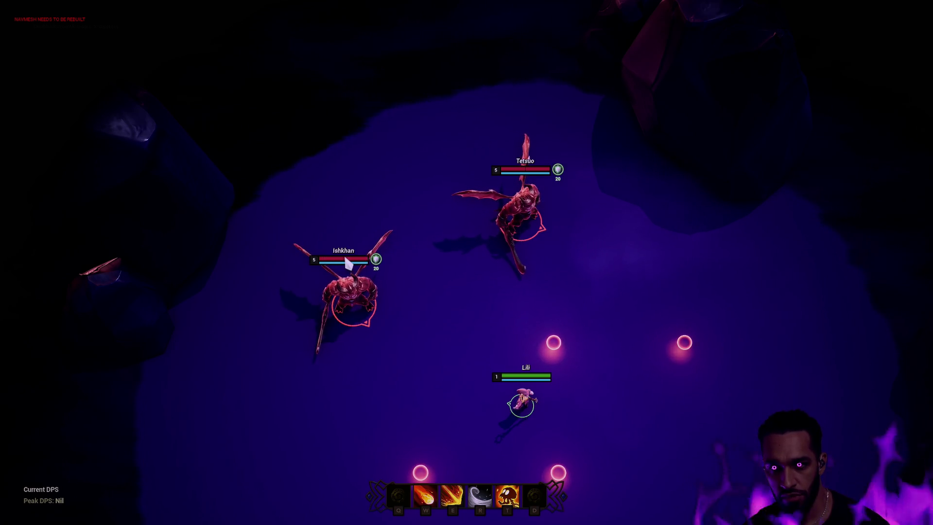
{"action": "key", "text": "Escape"}
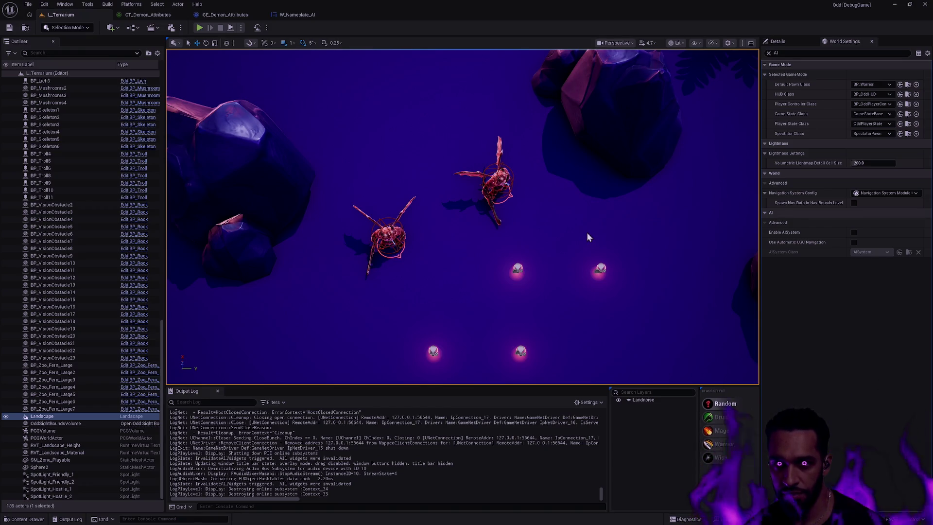
{"action": "key", "text": "alt+Tab"}
{"action": "key", "text": "Escape"}
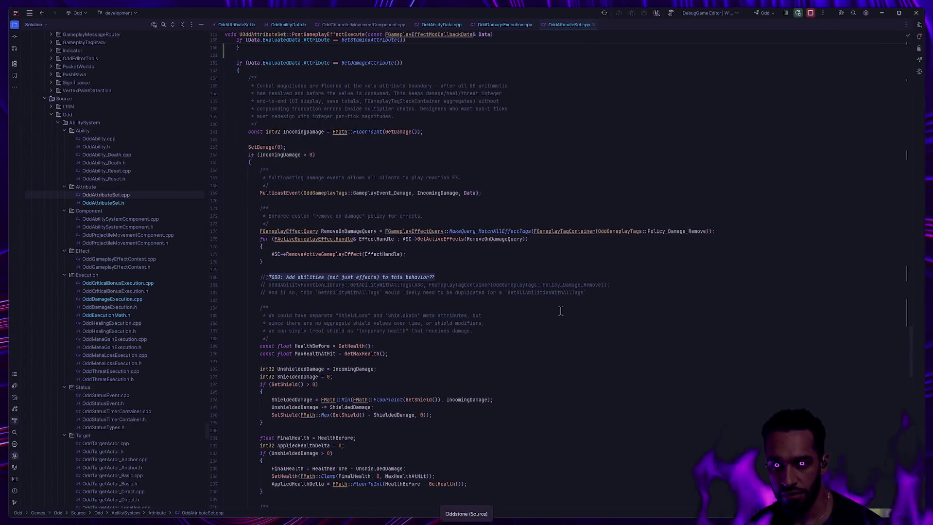
- Build OddEditor Win64 DebugGame and launch the editor under Rider's debugger
{"action": "scroll", "coordinate": [627, 198], "scroll_direction": "up", "scroll_amount": 9}
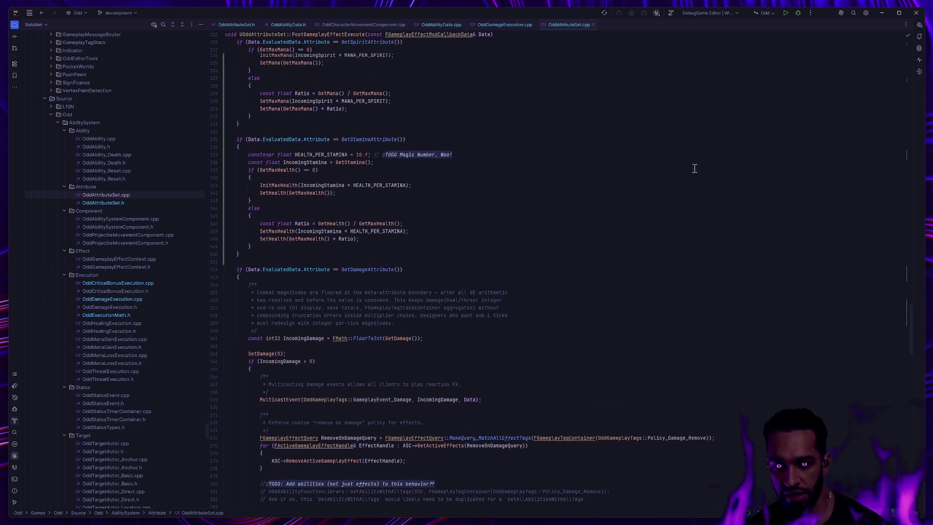
{"action": "left_click", "coordinate": [797, 13]}
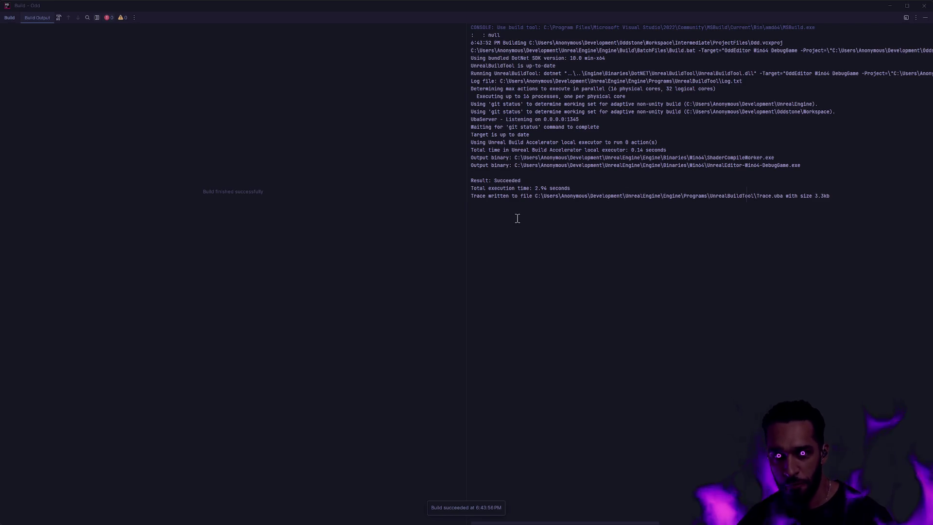
- Play L_Terrarium from here in Unreal, which triggers an access violation in FSequenceInstance::Start
{"action": "key", "text": "alt+Tab"}
{"action": "left_click", "coordinate": [570, 249]}
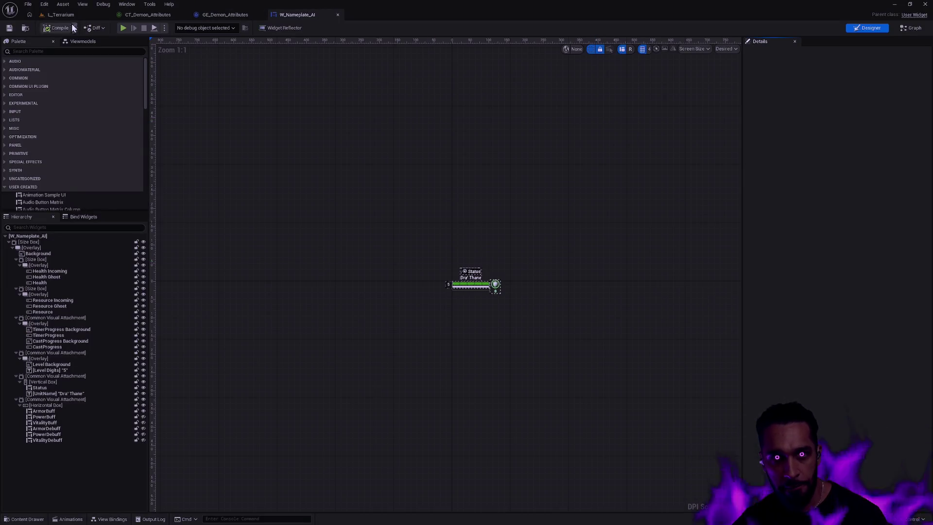
{"action": "left_click", "coordinate": [72, 23]}
{"action": "right_click", "coordinate": [494, 331]}
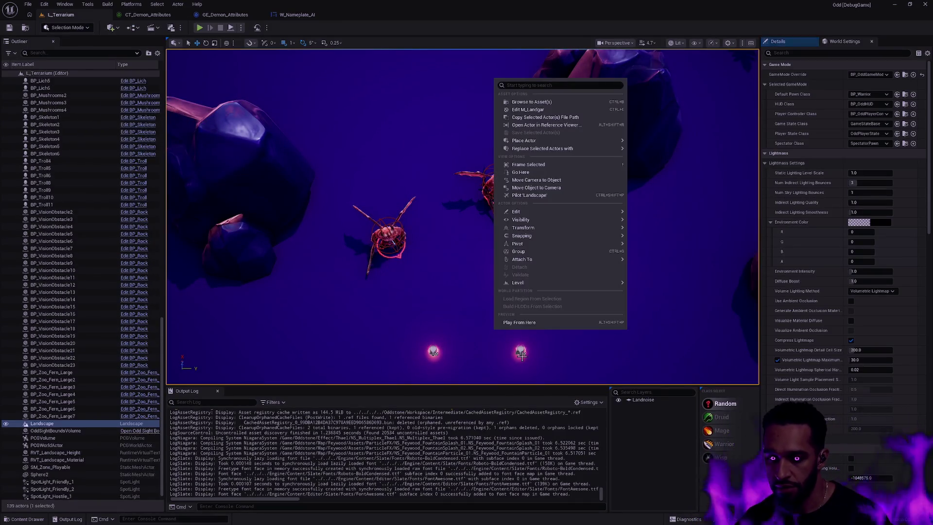
{"action": "left_click", "coordinate": [527, 325]}
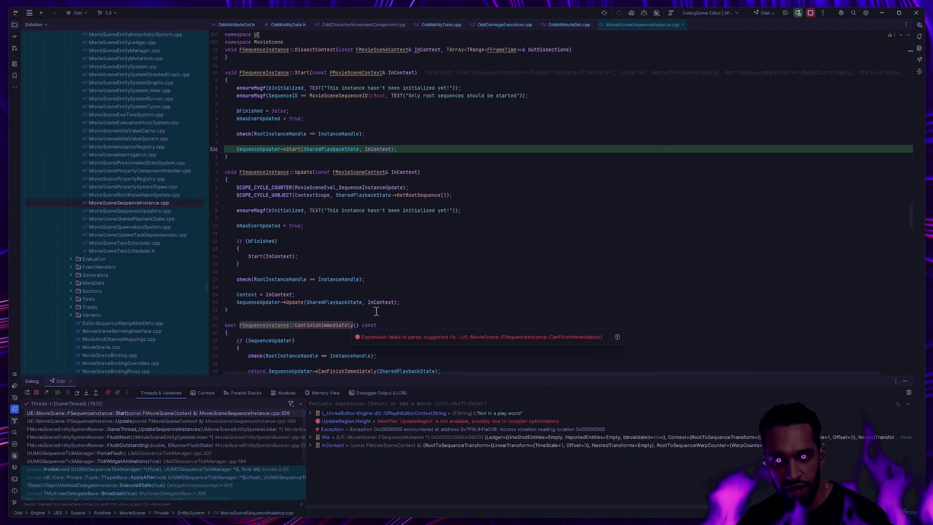
- Resume past the access violation, then stop and confirm ending Rider's debug session
{"action": "mouse_move", "coordinate": [359, 302]}
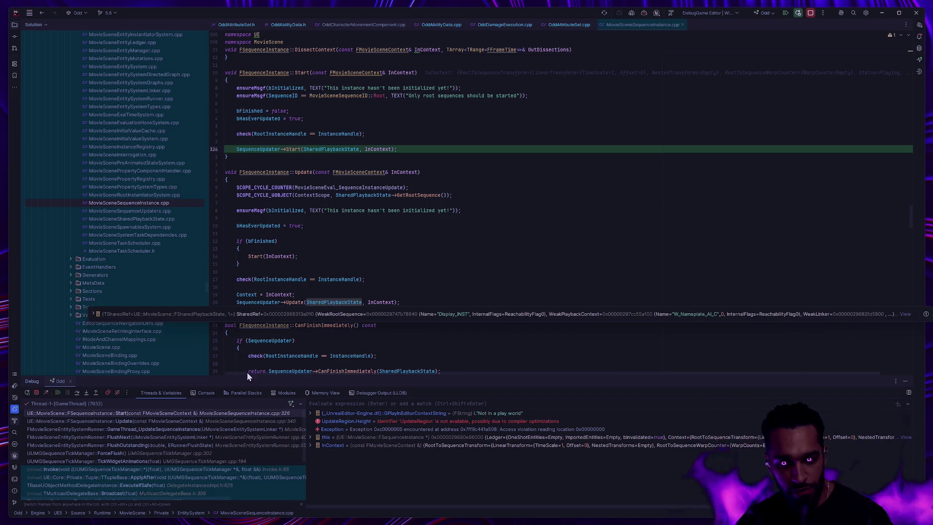
{"action": "left_click", "coordinate": [59, 392]}
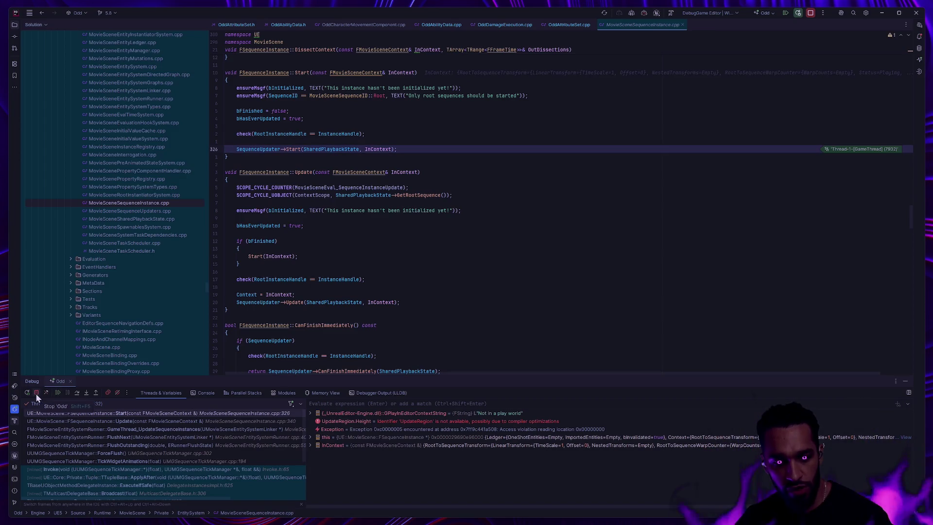
{"action": "scroll", "coordinate": [248, 442], "scroll_direction": "down", "scroll_amount": 3}
{"action": "scroll", "coordinate": [248, 442], "scroll_direction": "up", "scroll_amount": 3}
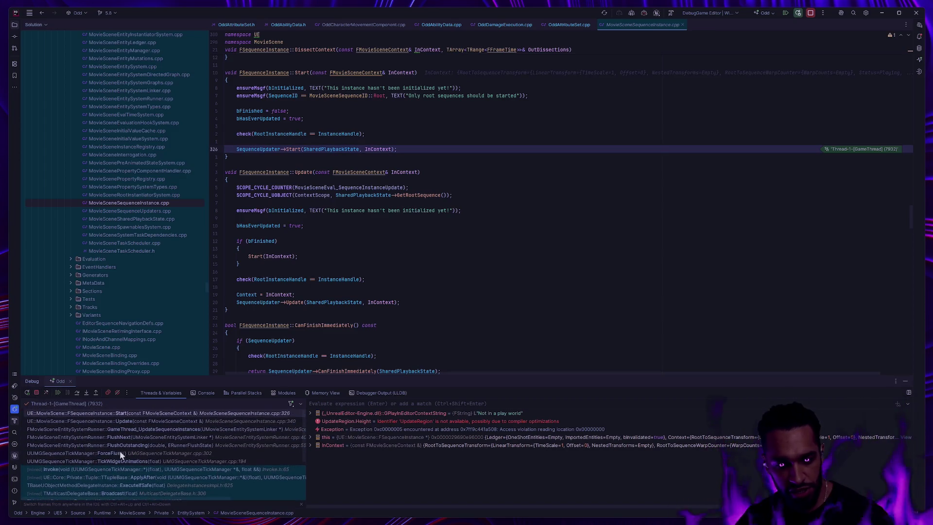
{"action": "left_click", "coordinate": [809, 13]}
{"action": "left_click", "coordinate": [683, 25]}
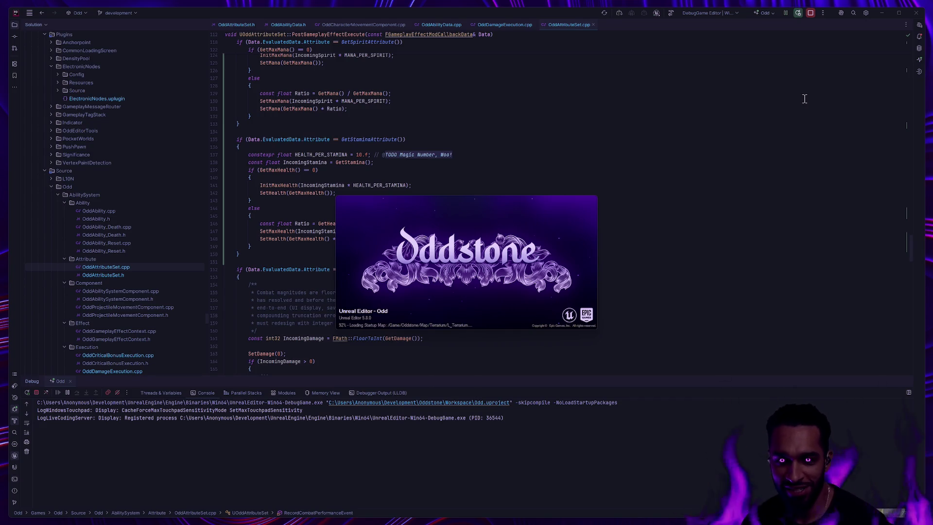
- Hide the debug panel, select the Spirit and Stamina attribute blocks, and build the Odd project
{"action": "scroll", "coordinate": [396, 167], "scroll_direction": "up", "scroll_amount": 3}
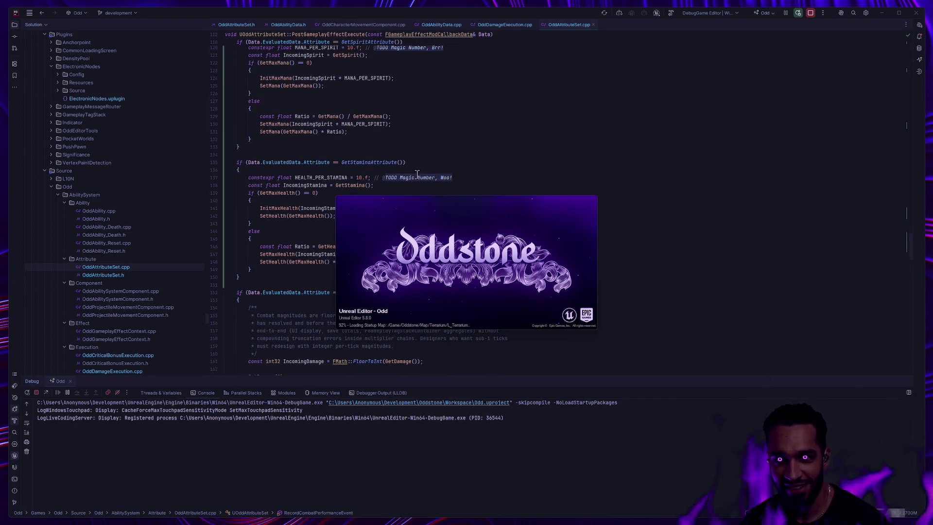
{"action": "scroll", "coordinate": [424, 89], "scroll_direction": "up", "scroll_amount": 3}
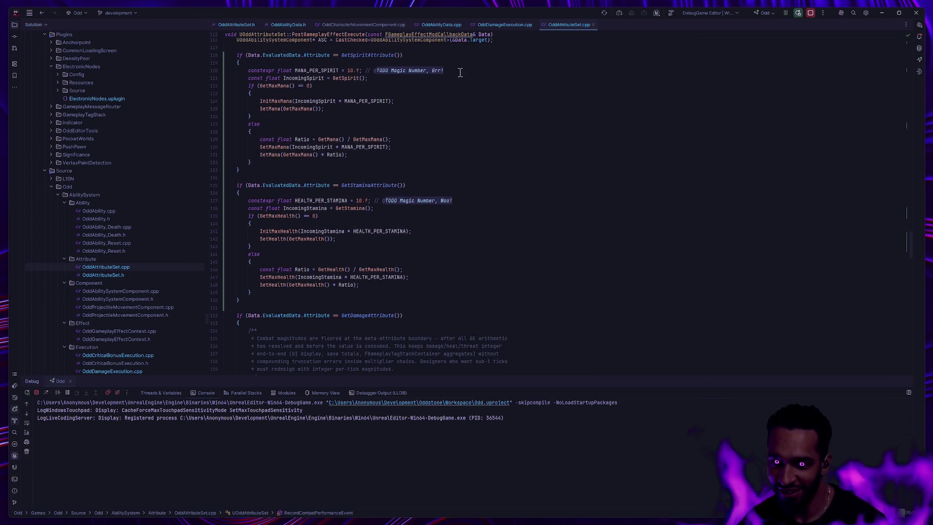
{"action": "scroll", "coordinate": [451, 199], "scroll_direction": "down", "scroll_amount": 4}
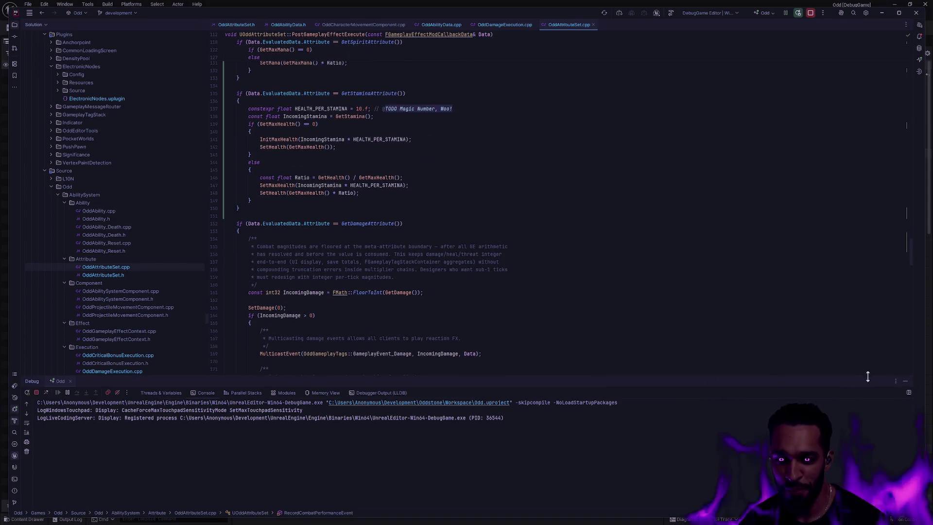
{"action": "left_click", "coordinate": [905, 381]}
{"action": "scroll", "coordinate": [544, 265], "scroll_direction": "down", "scroll_amount": 4}
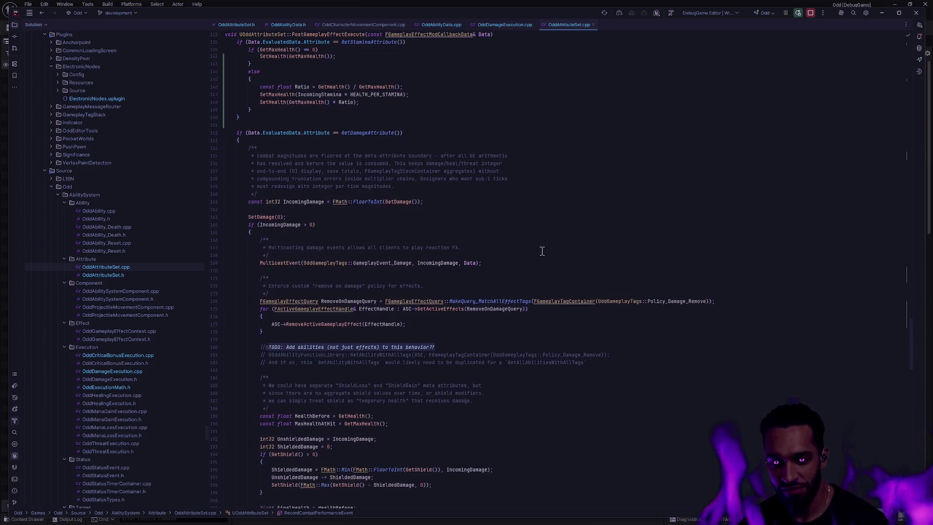
{"action": "scroll", "coordinate": [552, 272], "scroll_direction": "up", "scroll_amount": 2}
{"action": "scroll", "coordinate": [554, 271], "scroll_direction": "up", "scroll_amount": 12}
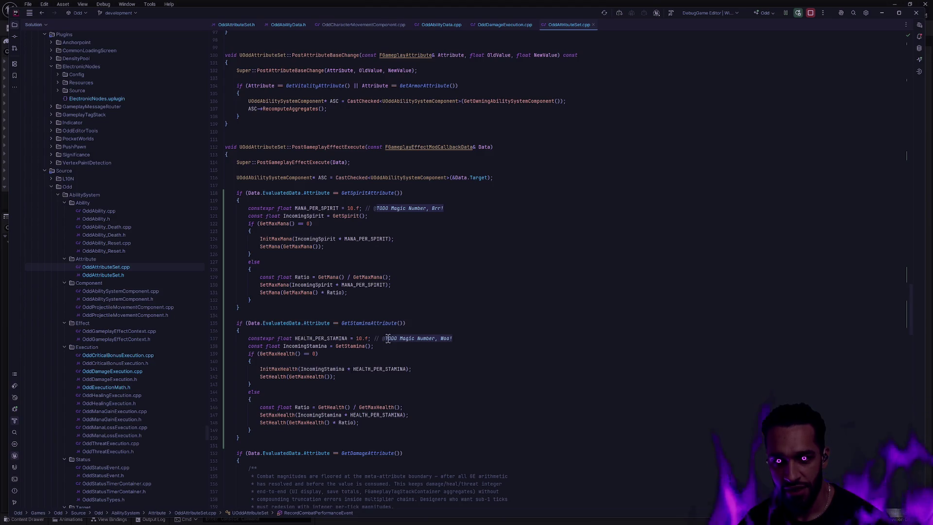
{"action": "mouse_move", "coordinate": [265, 437]}
{"action": "left_mouse_down"}
{"action": "mouse_move", "coordinate": [242, 201]}
{"action": "mouse_move", "coordinate": [212, 187]}
{"action": "left_mouse_up"}
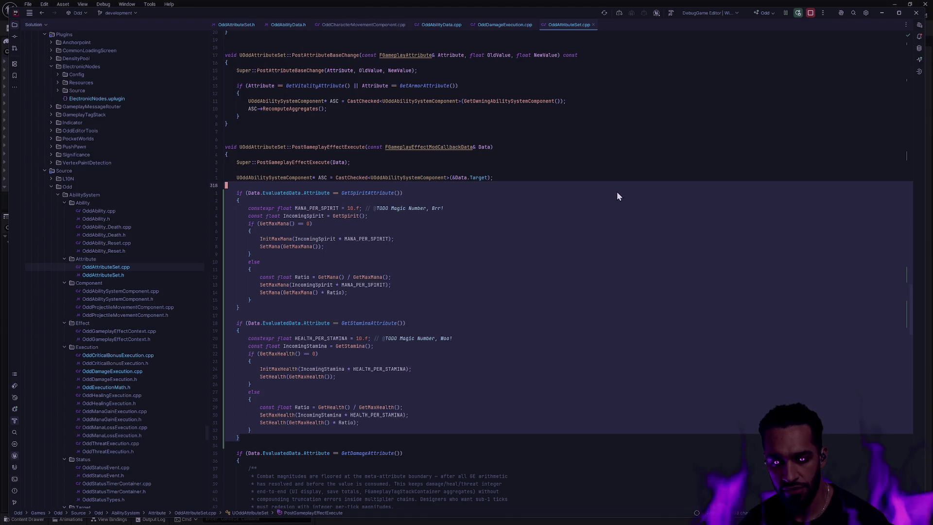
{"action": "key", "text": "ctrl+shift+b"}
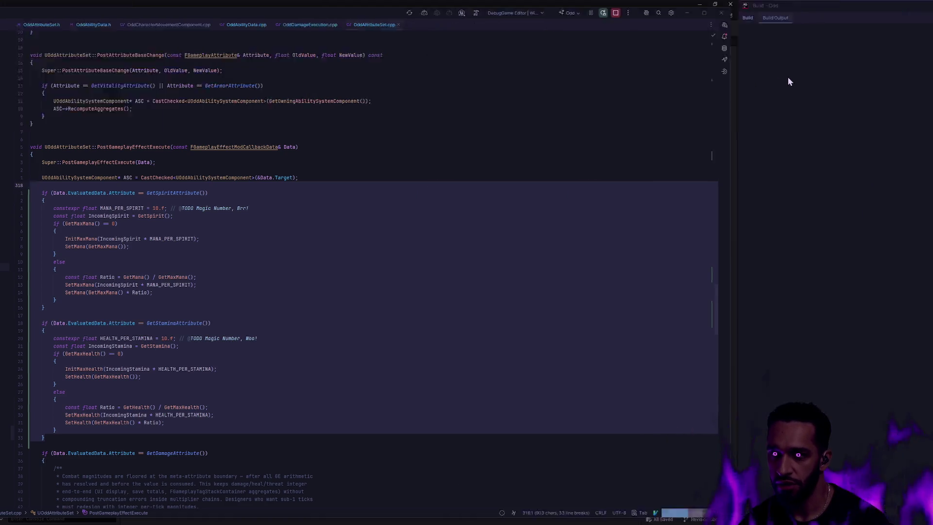
- Bring the Unreal editor onto this desktop via Task View and open the L_Terrarium level
{"action": "key", "text": "super+Tab"}
{"action": "left_click", "coordinate": [446, 297]}
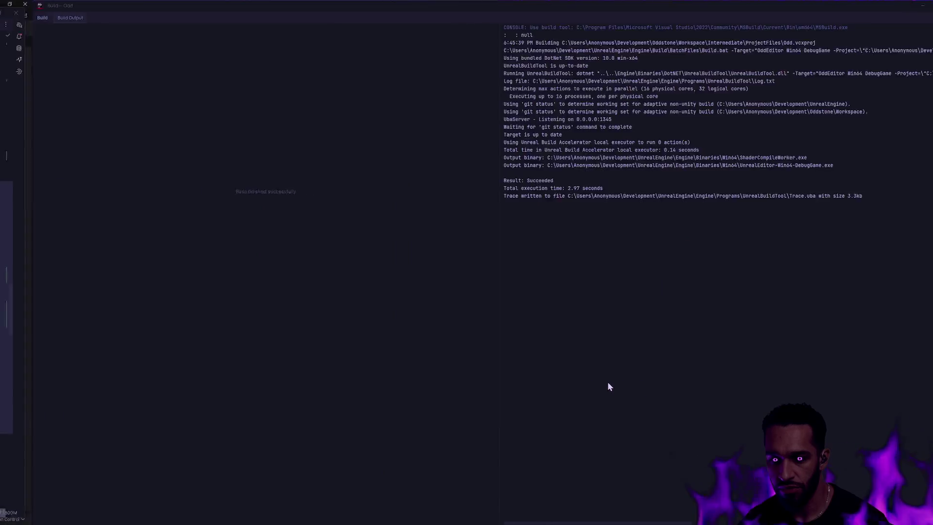
{"action": "key", "text": "super+Tab"}
{"action": "left_click_drag", "start_coordinate": [593, 226], "coordinate": [507, 459]}
{"action": "left_click", "coordinate": [507, 459]}
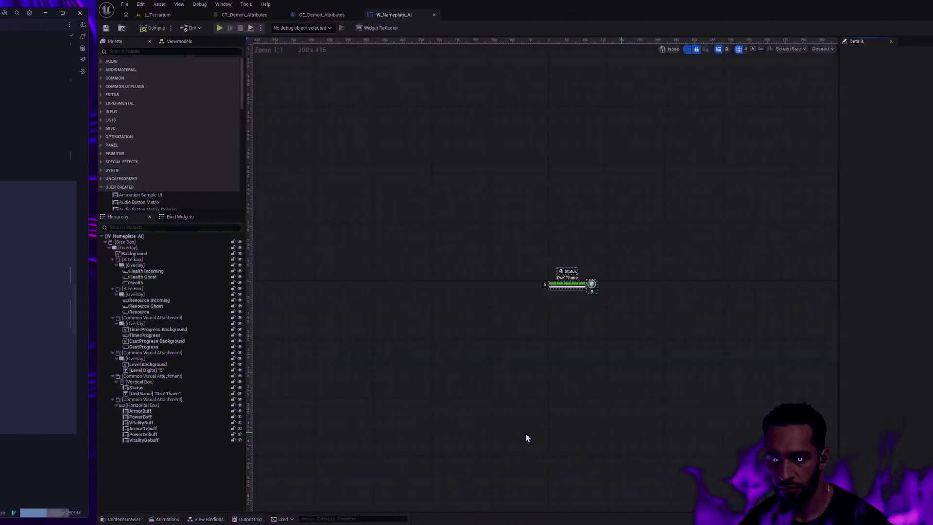
{"action": "key", "text": "alt+Tab"}
{"action": "key", "text": "alt+Tab"}
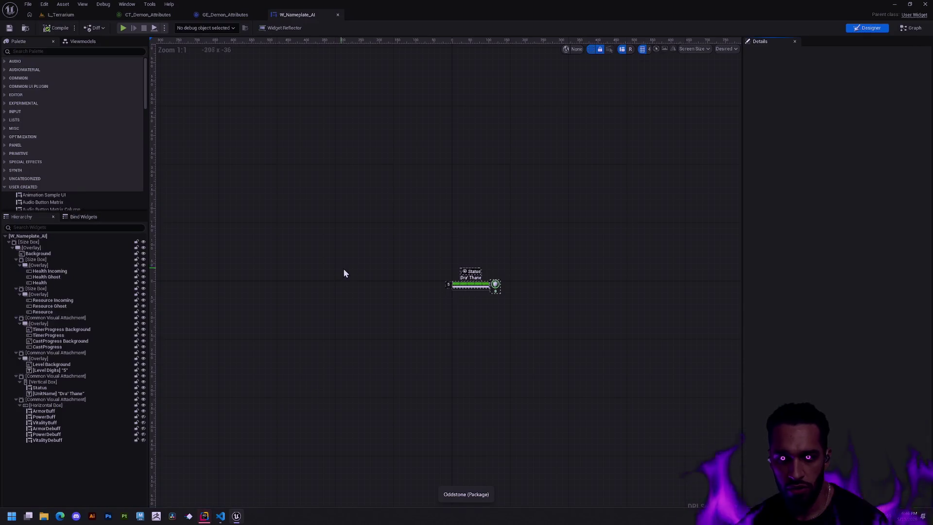
{"action": "left_click", "coordinate": [89, 19]}
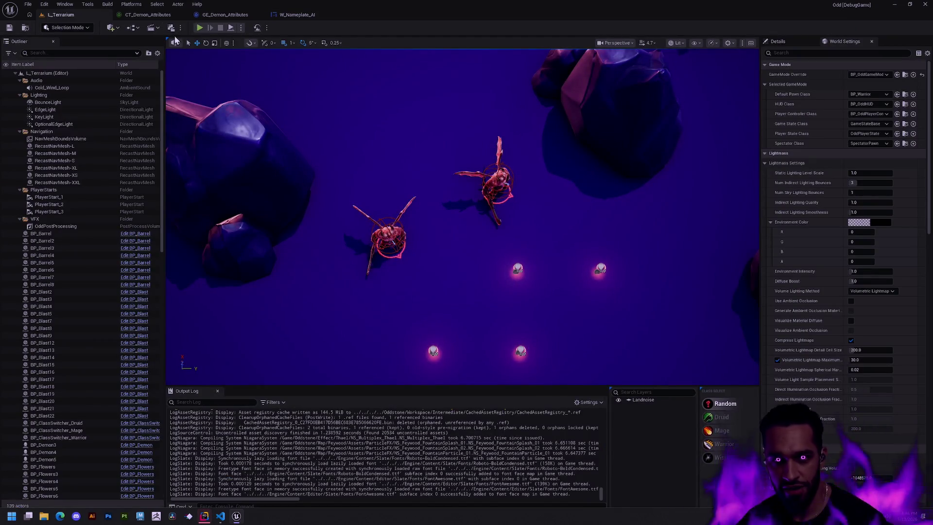
- Play L_Terrarium in fullscreen and walk Knarik up and left toward the demons
{"action": "left_click", "coordinate": [198, 28]}
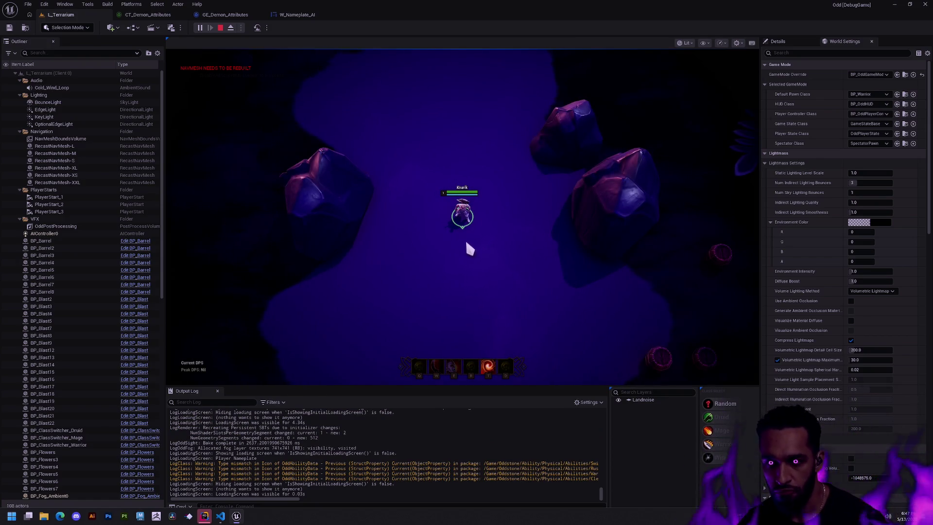
{"action": "key", "text": "F11"}
{"action": "right_click", "coordinate": [560, 243]}
{"action": "right_click", "coordinate": [580, 104]}
{"action": "right_click", "coordinate": [471, 159]}
{"action": "right_click", "coordinate": [186, 271]}
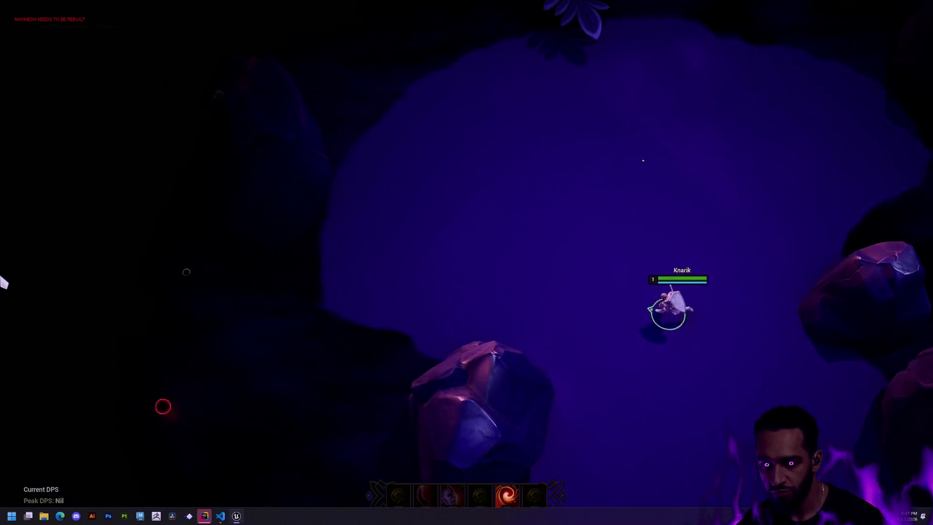
{"action": "right_click", "coordinate": [346, 270]}
{"action": "right_click", "coordinate": [449, 226]}
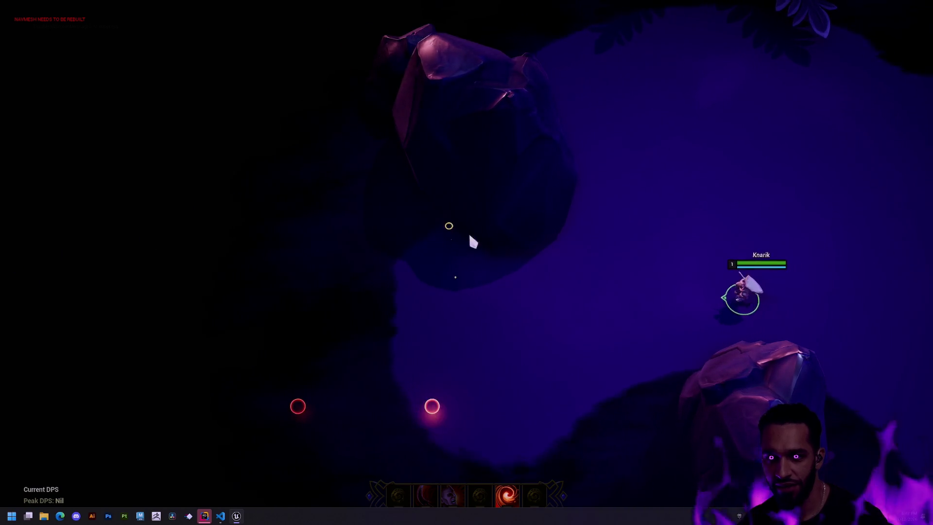
{"action": "right_click", "coordinate": [387, 439]}
{"action": "right_click", "coordinate": [266, 352]}
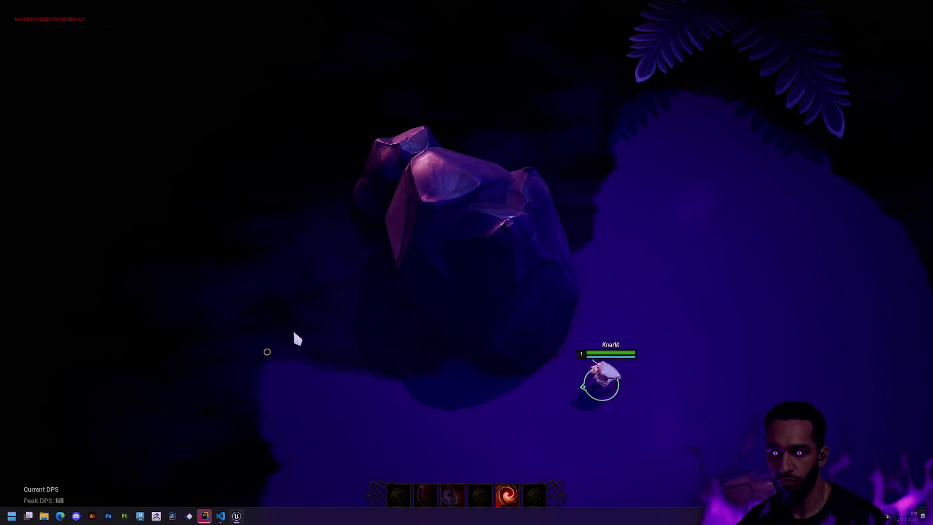
- Move the Unreal editor onto the Oddstone (Editor) virtual desktop and get back to the game
{"action": "key", "text": "alt+Tab"}
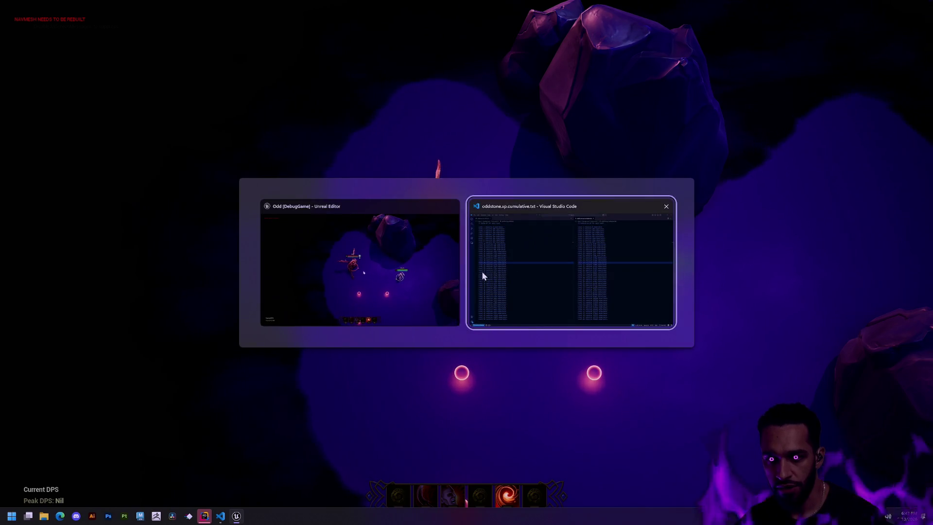
{"action": "left_click", "coordinate": [444, 273]}
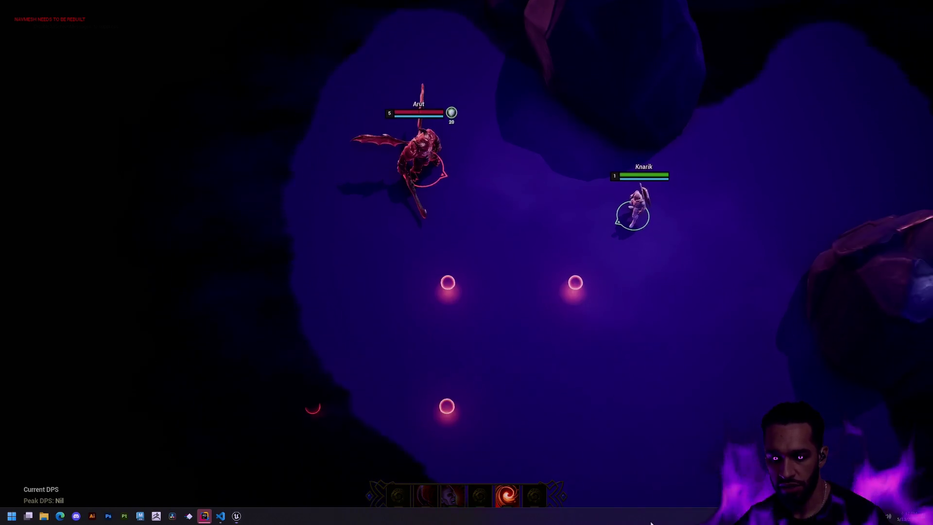
{"action": "left_click", "coordinate": [239, 517]}
{"action": "left_click", "coordinate": [236, 515]}
{"action": "left_click", "coordinate": [205, 517]}
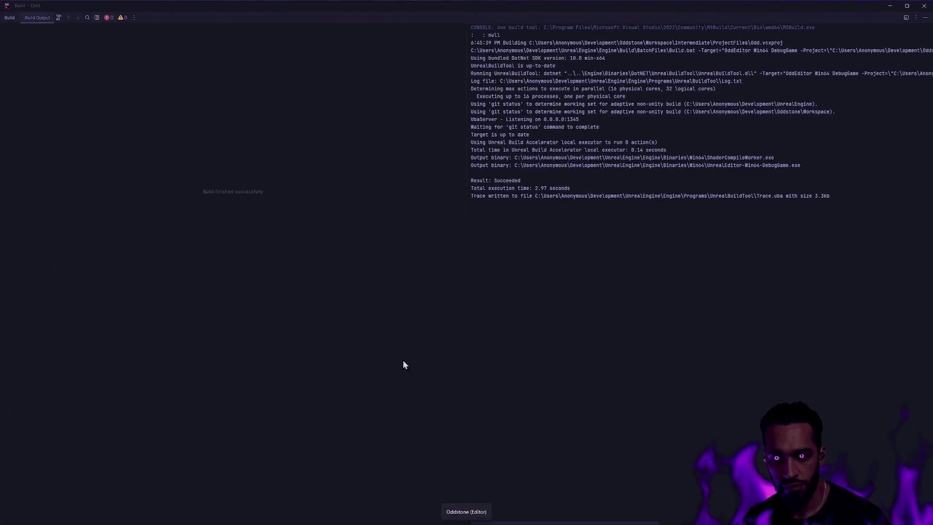
{"action": "key", "text": "ctrl+super+Right"}
{"action": "key", "text": "alt+Tab"}
{"action": "key", "text": "super+Tab"}
{"action": "mouse_move", "coordinate": [515, 292]}
{"action": "left_mouse_down"}
{"action": "mouse_move", "coordinate": [420, 440]}
{"action": "mouse_move", "coordinate": [415, 466]}
{"action": "left_mouse_up"}
{"action": "left_click", "coordinate": [415, 466]}
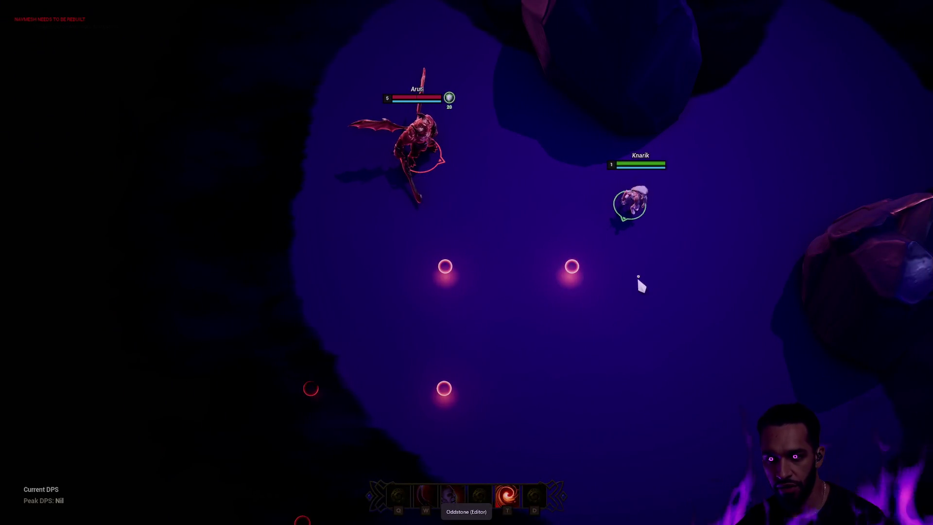
- Dash-stun a demon, move around both demons inspecting their nameplate shield bars, then stop PIE
{"action": "key", "text": "t"}
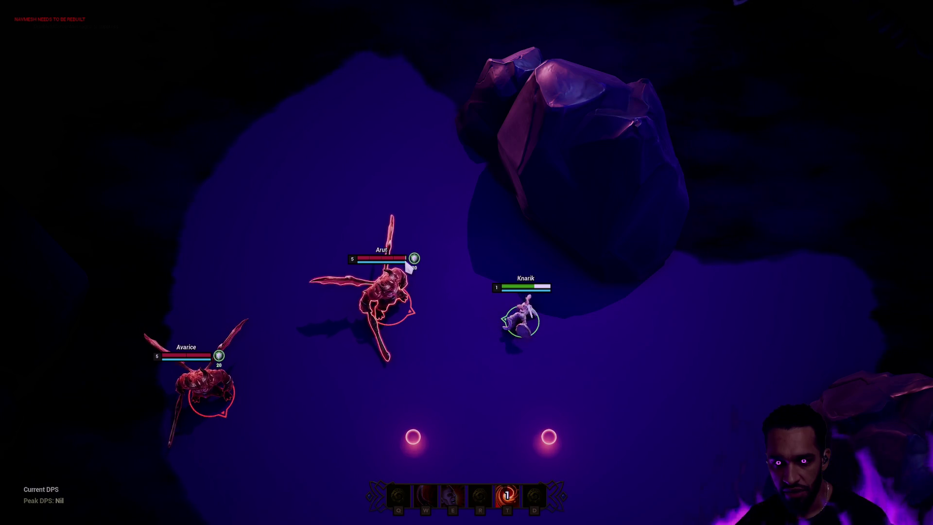
{"action": "right_click", "coordinate": [484, 352]}
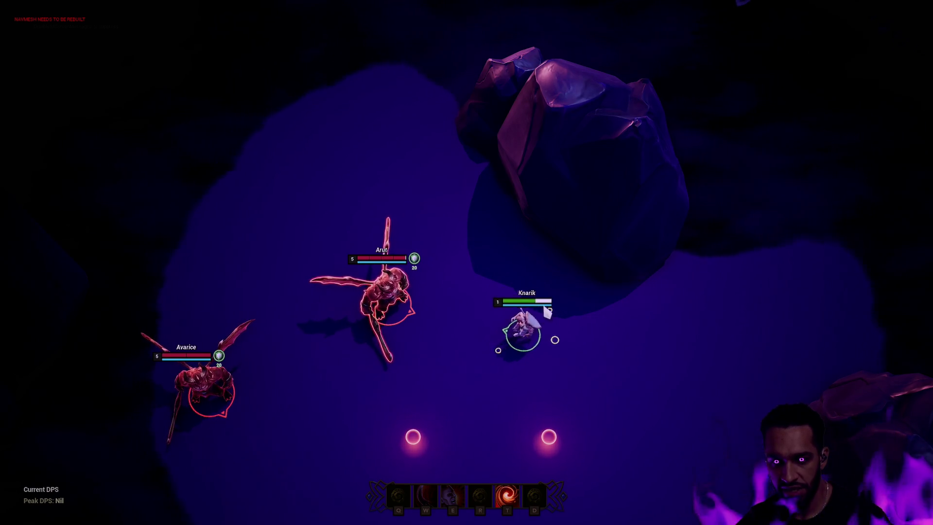
{"action": "right_click", "coordinate": [491, 354]}
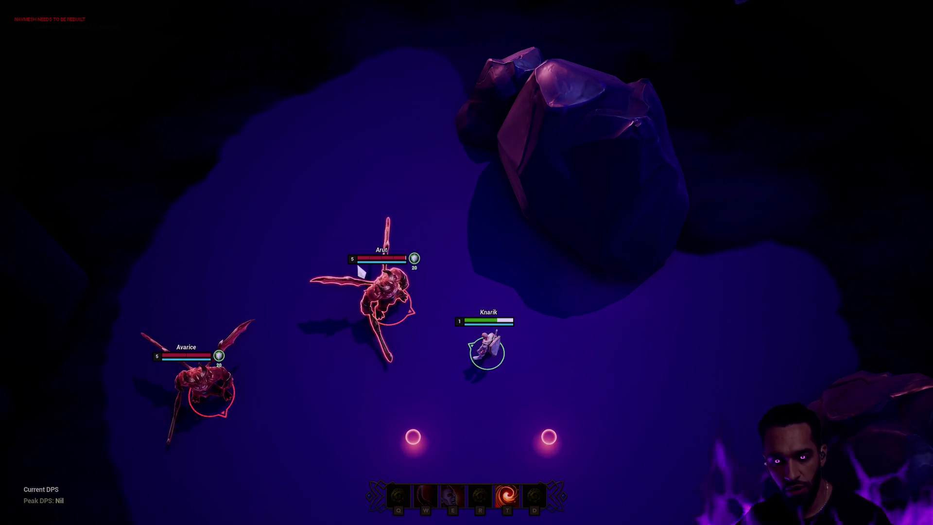
{"action": "right_click", "coordinate": [347, 385]}
{"action": "right_click", "coordinate": [328, 392]}
{"action": "key", "text": "space"}
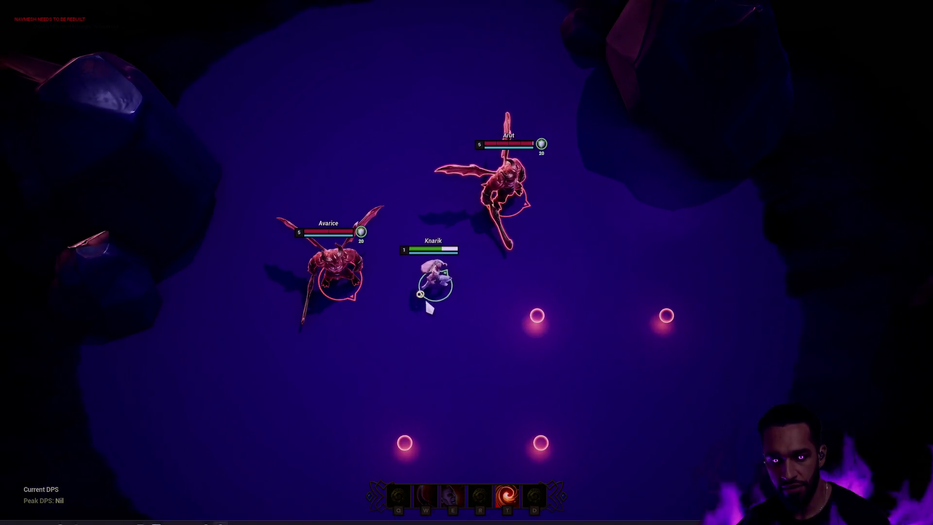
{"action": "right_click", "coordinate": [456, 281]}
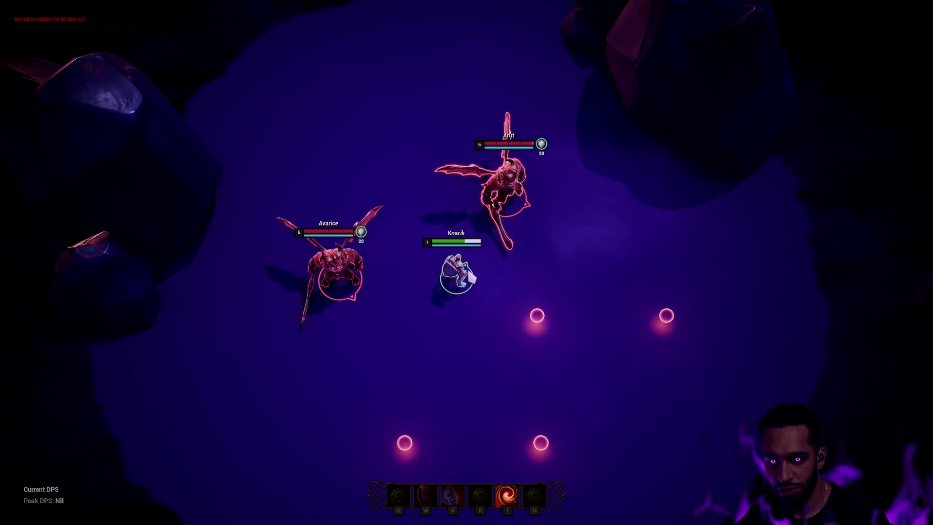
{"action": "right_click", "coordinate": [445, 316]}
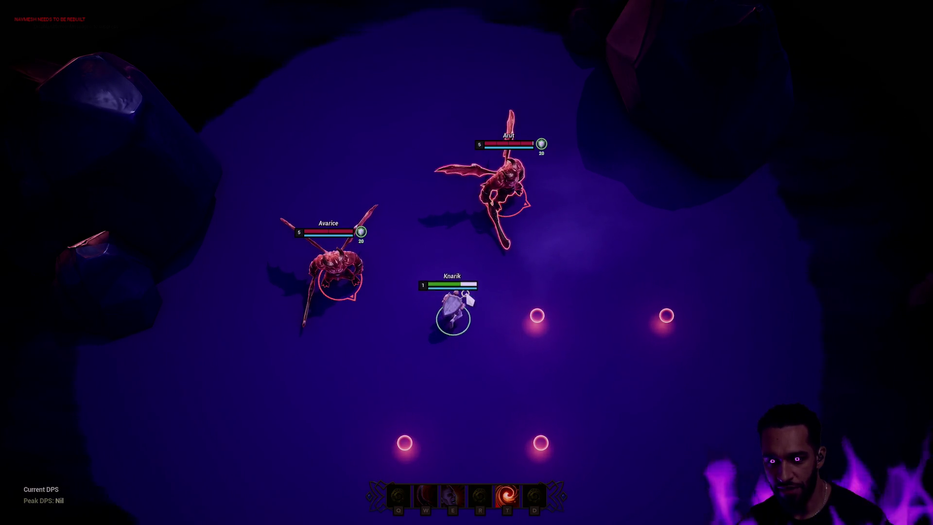
{"action": "right_click", "coordinate": [468, 294]}
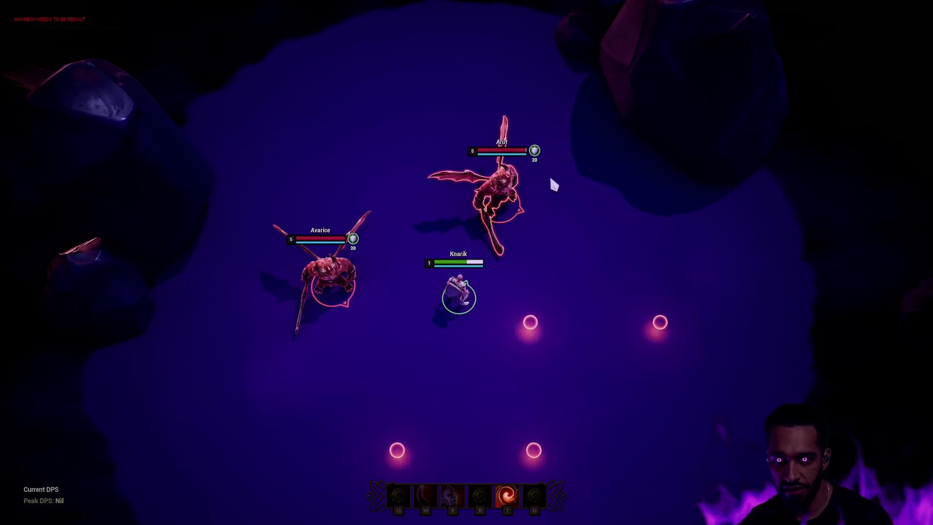
{"action": "right_click", "coordinate": [589, 242]}
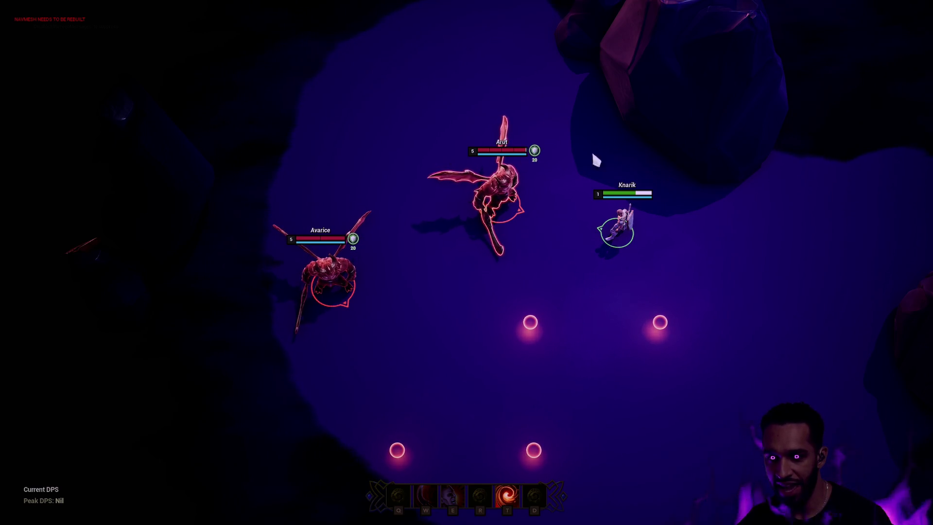
{"action": "right_click", "coordinate": [576, 244]}
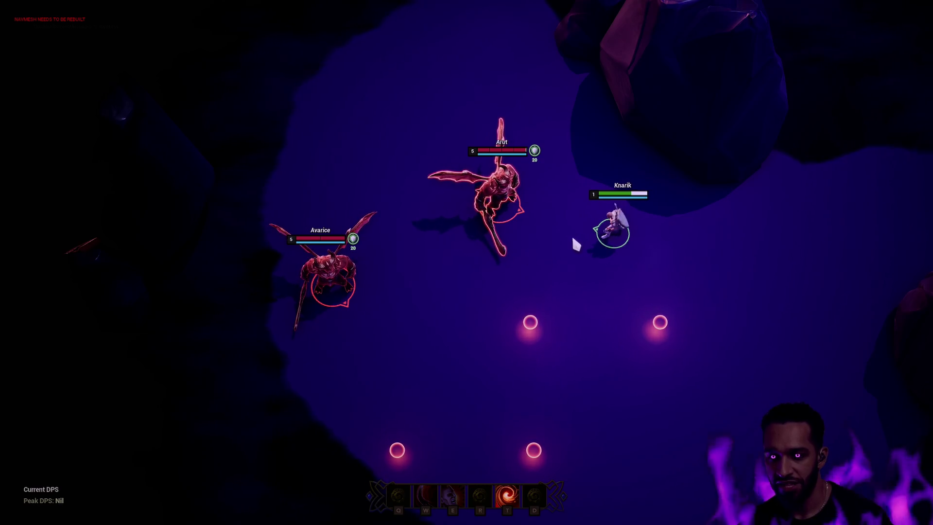
{"action": "right_click", "coordinate": [502, 273]}
{"action": "key", "text": "Escape"}
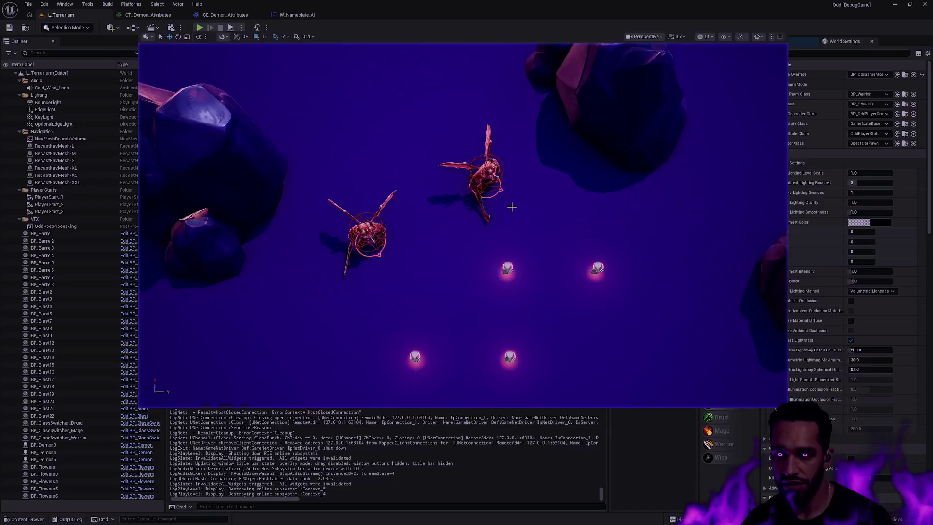
- In W_Nameplate_AI's EventGraph, copy-paste the Stamina WaitForAttributeChanged node with its Odd Character getter
{"action": "left_click", "coordinate": [308, 16]}
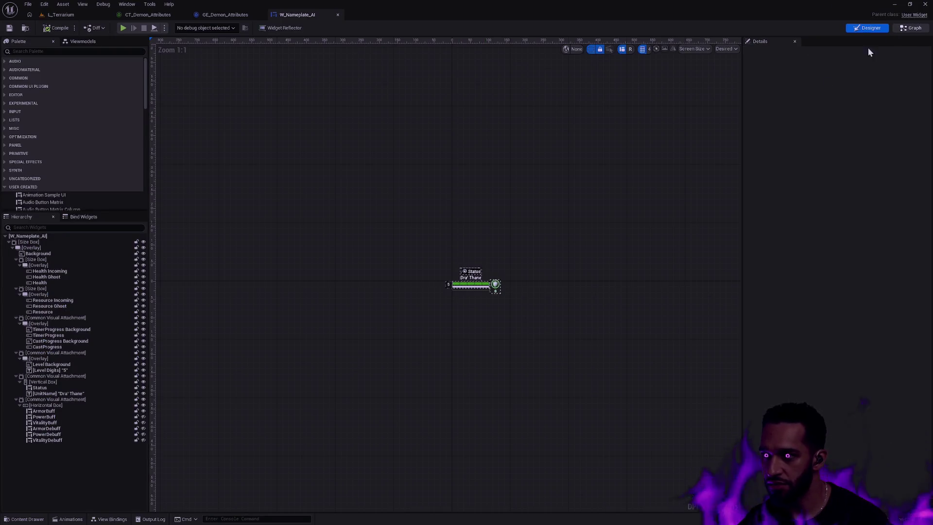
{"action": "key", "text": "ctrl+shift+g"}
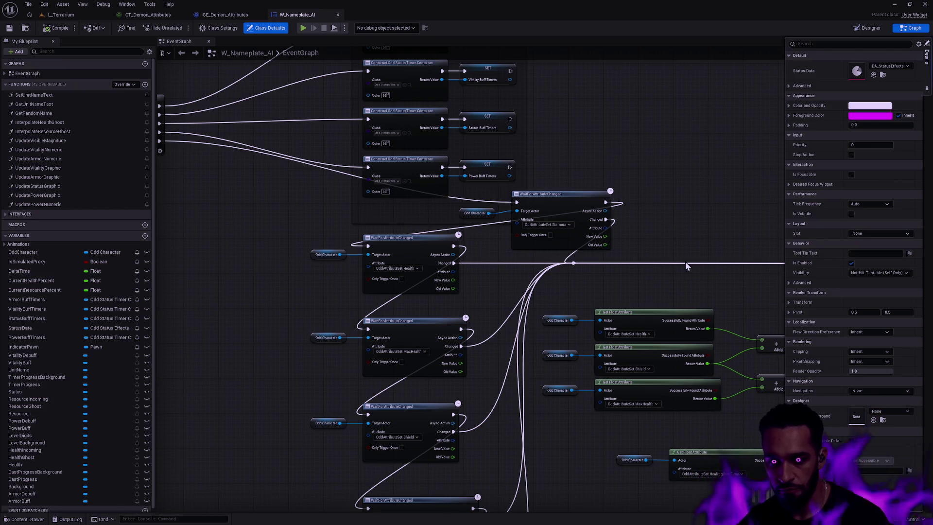
{"action": "left_click_drag", "start_coordinate": [522, 264], "coordinate": [516, 217]}
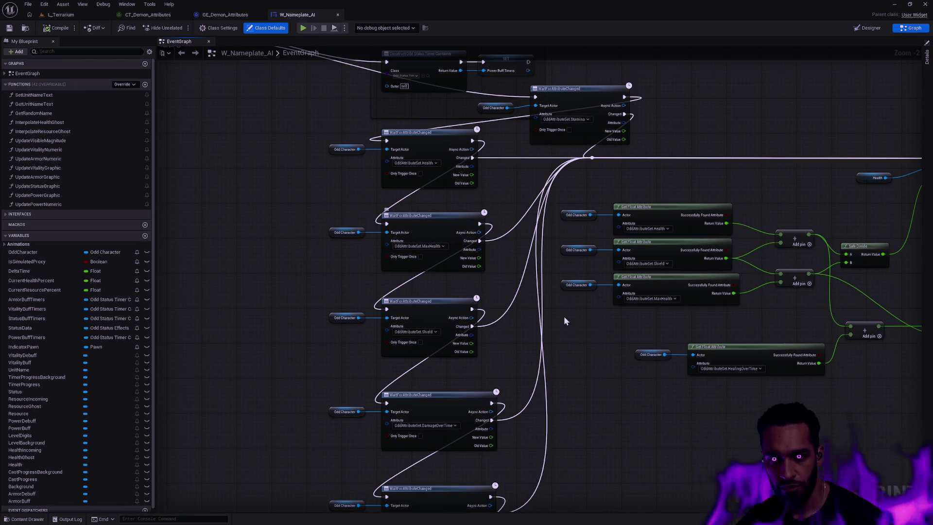
{"action": "scroll", "coordinate": [538, 255], "scroll_direction": "down", "scroll_amount": 1}
{"action": "scroll", "coordinate": [535, 218], "scroll_direction": "down", "scroll_amount": 2}
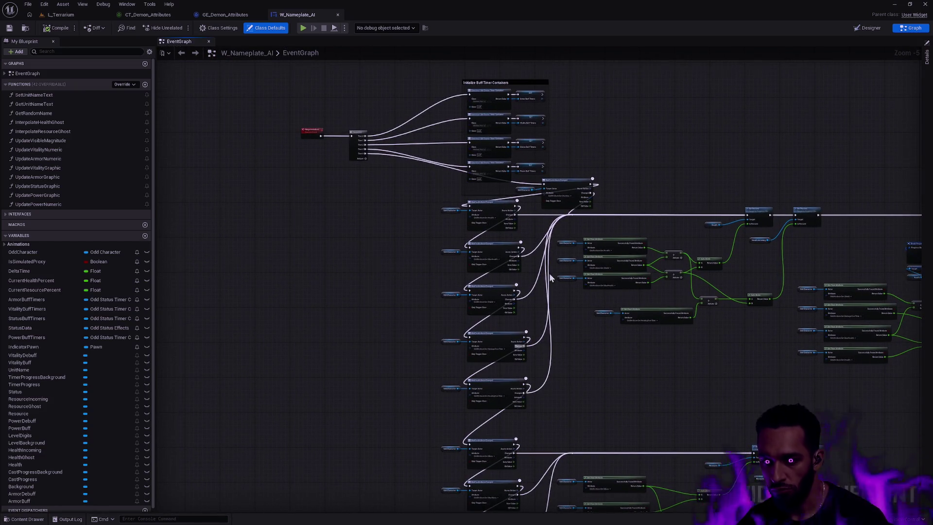
{"action": "scroll", "coordinate": [551, 278], "scroll_direction": "up", "scroll_amount": 1}
{"action": "scroll", "coordinate": [544, 197], "scroll_direction": "up", "scroll_amount": 2}
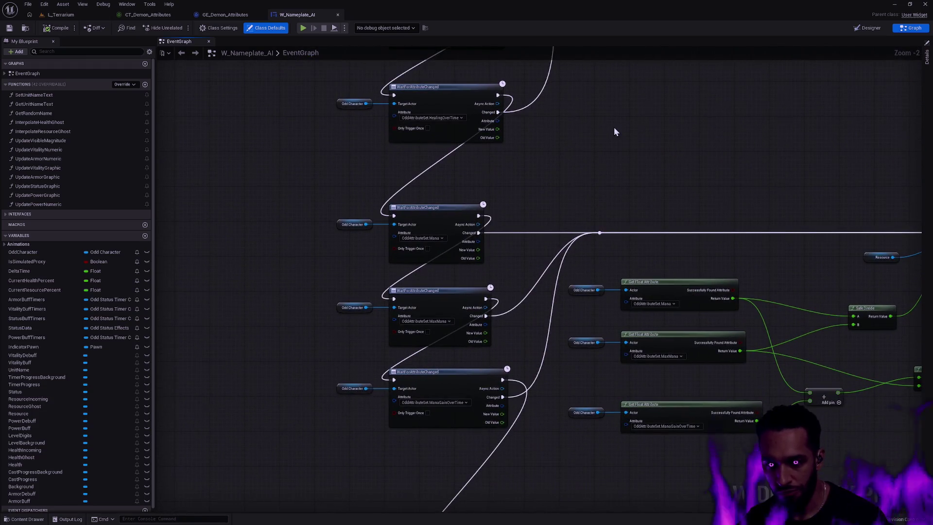
{"action": "mouse_move", "coordinate": [578, 141]}
{"action": "left_mouse_down"}
{"action": "mouse_move", "coordinate": [527, 189]}
{"action": "mouse_move", "coordinate": [470, 431]}
{"action": "left_mouse_up"}
{"action": "left_click", "coordinate": [474, 210]}
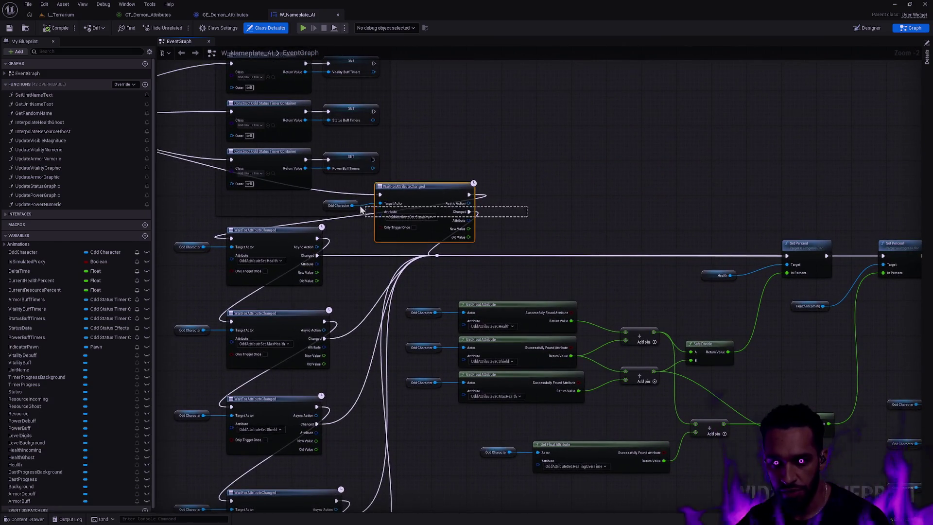
{"action": "key", "text": "ctrl+c"}
{"action": "key", "text": "ctrl+v"}
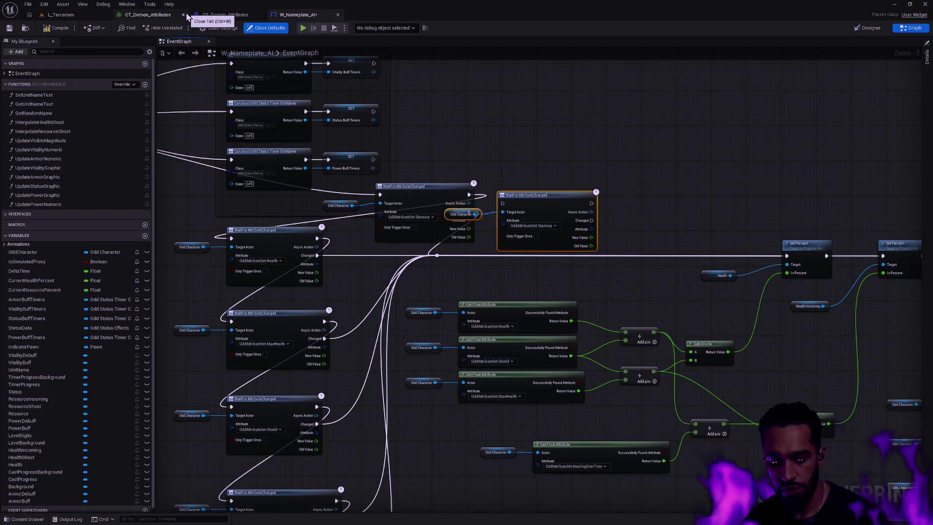
- Open BP_Demon and confirm Nameplate Source's Indicator Widget Class is W_Nameplate_AI
{"action": "key", "text": "ctrl+p"}
{"action": "type", "text": "BPn"}
{"action": "key", "text": "Return"}
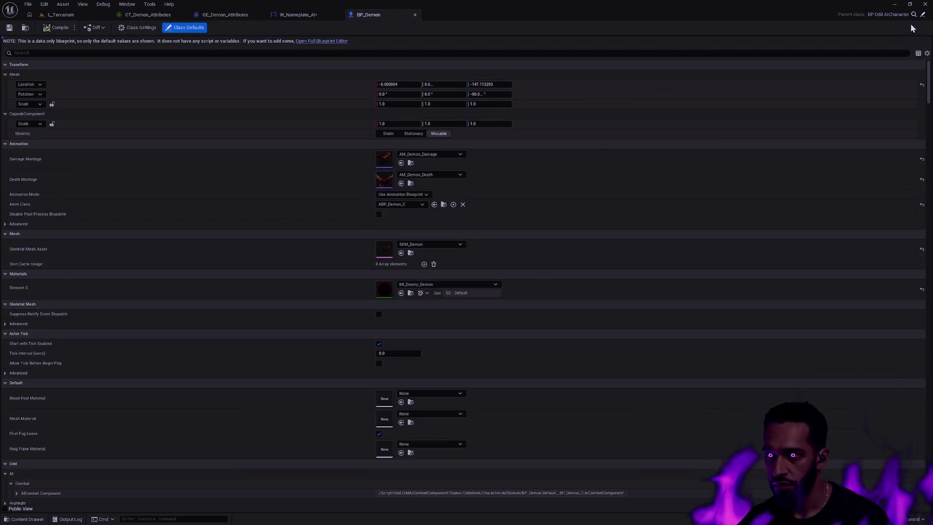
{"action": "key", "text": "ctrl+space"}
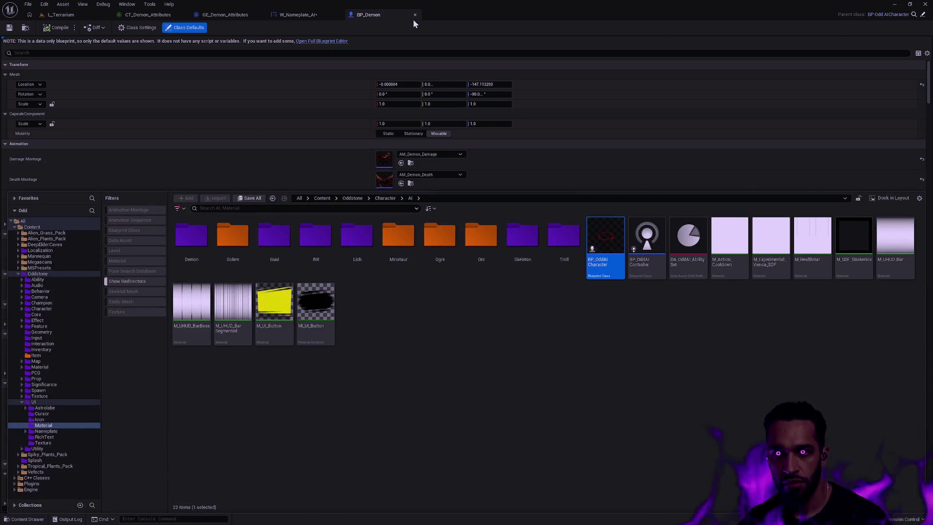
{"action": "key", "text": "ctrl+space"}
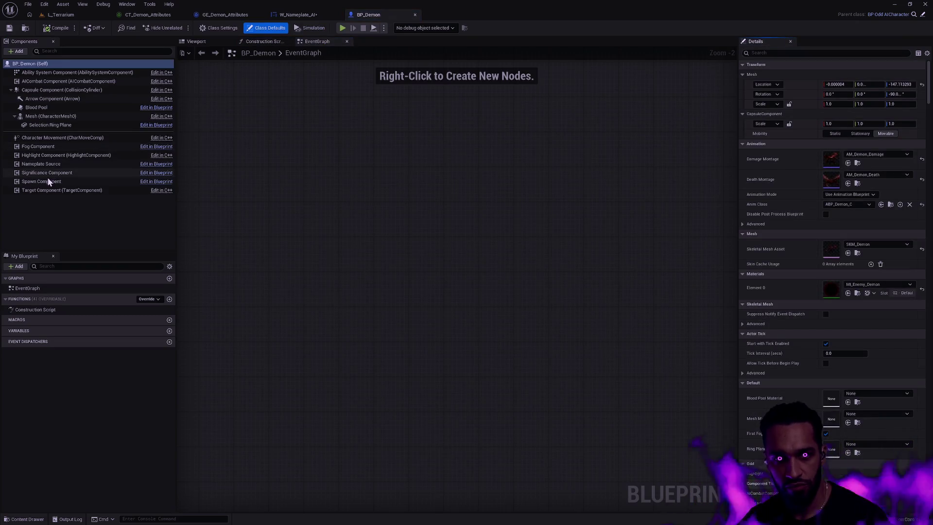
{"action": "left_click", "coordinate": [66, 164]}
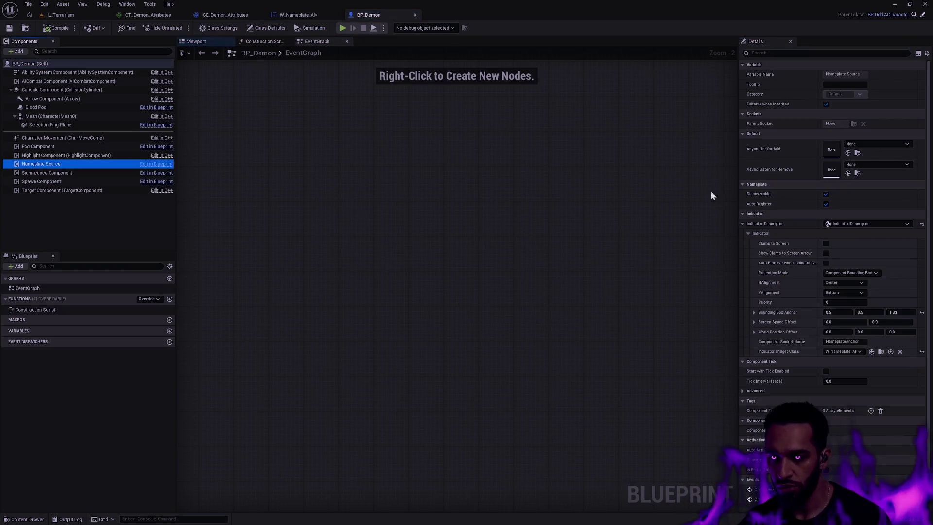
{"action": "left_click_drag", "start_coordinate": [930, 180], "coordinate": [930, 182]}
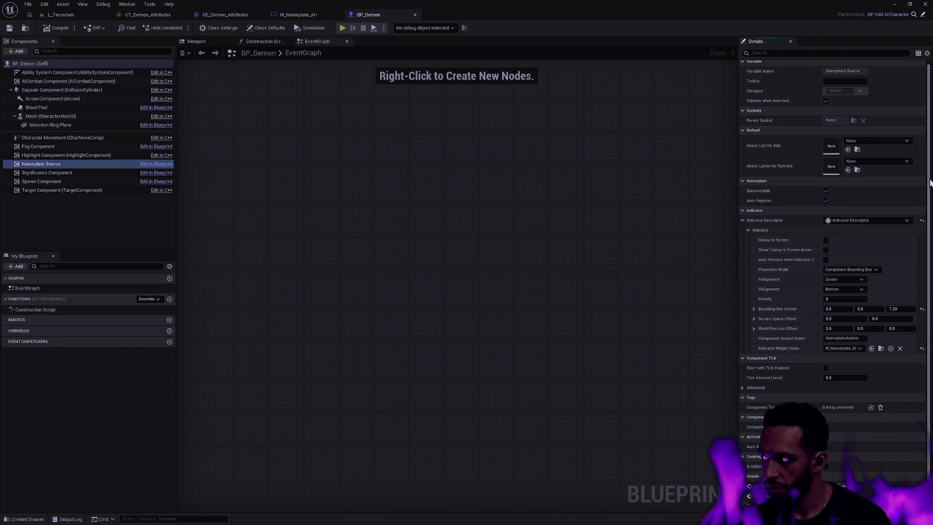
{"action": "left_click", "coordinate": [882, 348]}
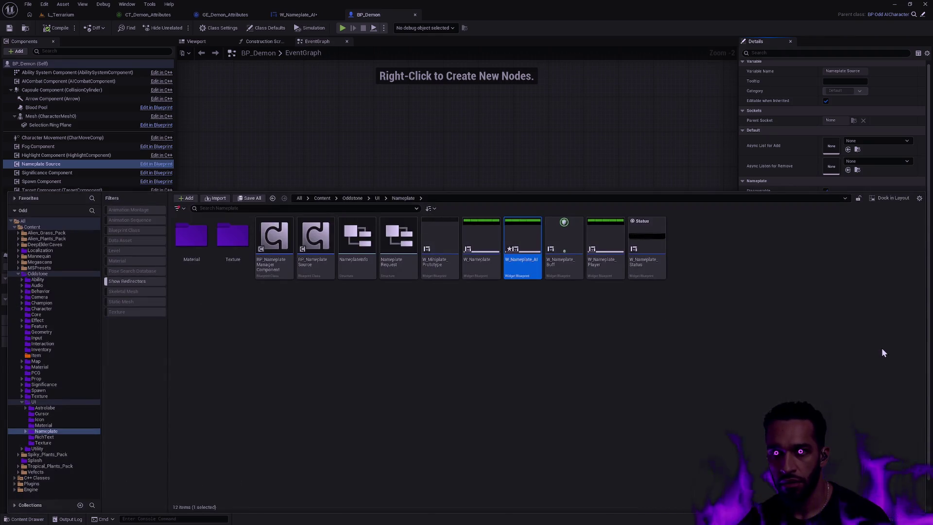
{"action": "left_click", "coordinate": [304, 19]}
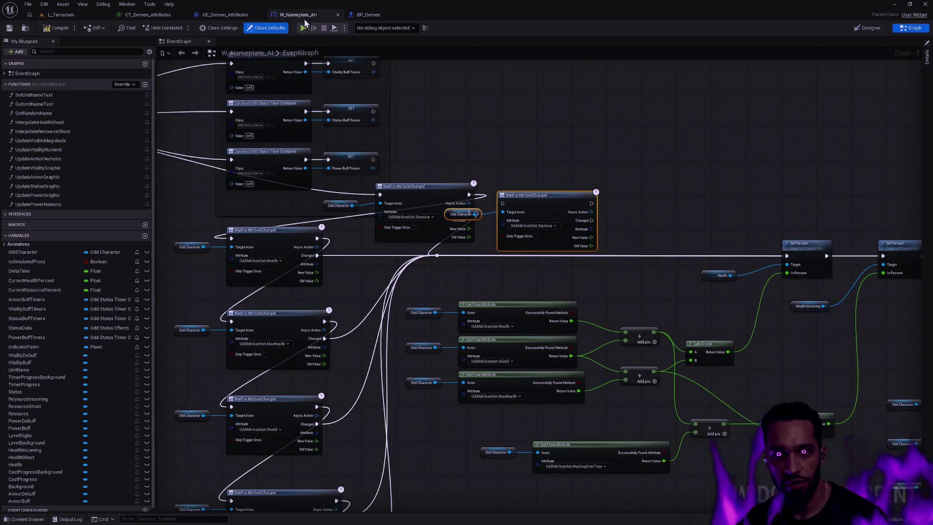
- Position the duplicated listener and wire its exec and Changed pins into the chain and update
{"action": "left_click_drag", "start_coordinate": [515, 205], "coordinate": [568, 192]}
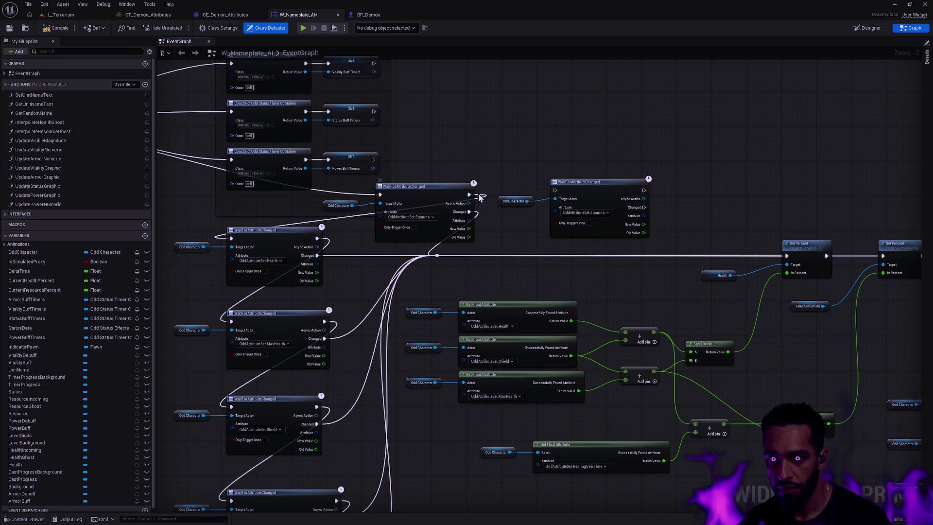
{"action": "mouse_move", "coordinate": [469, 195]}
{"action": "left_mouse_down"}
{"action": "mouse_move", "coordinate": [546, 195]}
{"action": "mouse_move", "coordinate": [432, 195]}
{"action": "mouse_move", "coordinate": [483, 184]}
{"action": "mouse_move", "coordinate": [555, 190]}
{"action": "left_mouse_up"}
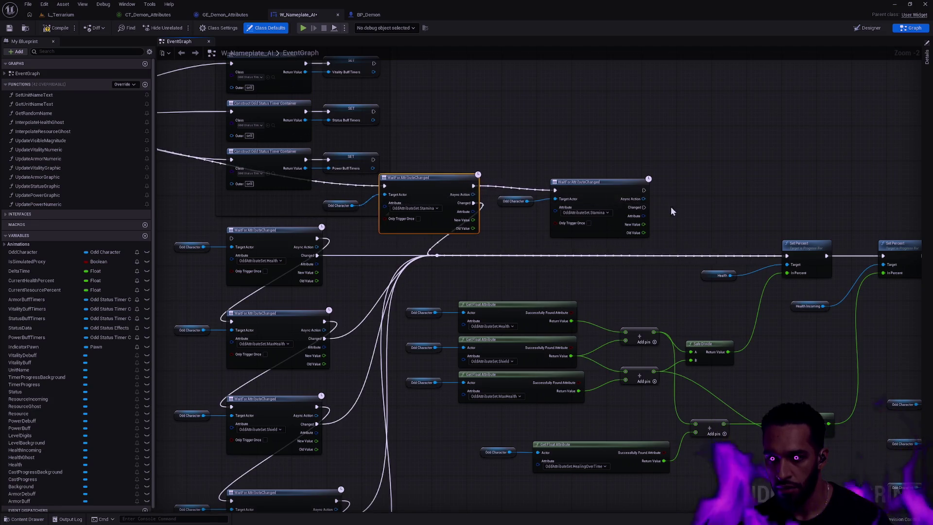
{"action": "mouse_move", "coordinate": [643, 190]}
{"action": "left_mouse_down"}
{"action": "mouse_move", "coordinate": [553, 209]}
{"action": "mouse_move", "coordinate": [209, 241]}
{"action": "mouse_move", "coordinate": [232, 238]}
{"action": "left_mouse_up"}
{"action": "left_click_drag", "start_coordinate": [647, 207], "coordinate": [437, 255]}
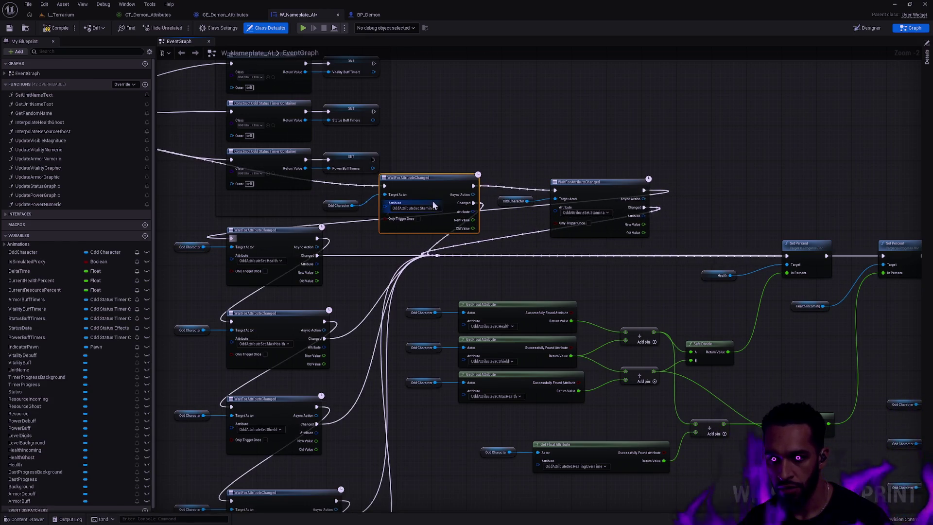
- Set the new listener's Attribute to OddAttributeSet.Spirit and review the wiring
{"action": "left_click", "coordinate": [605, 213]}
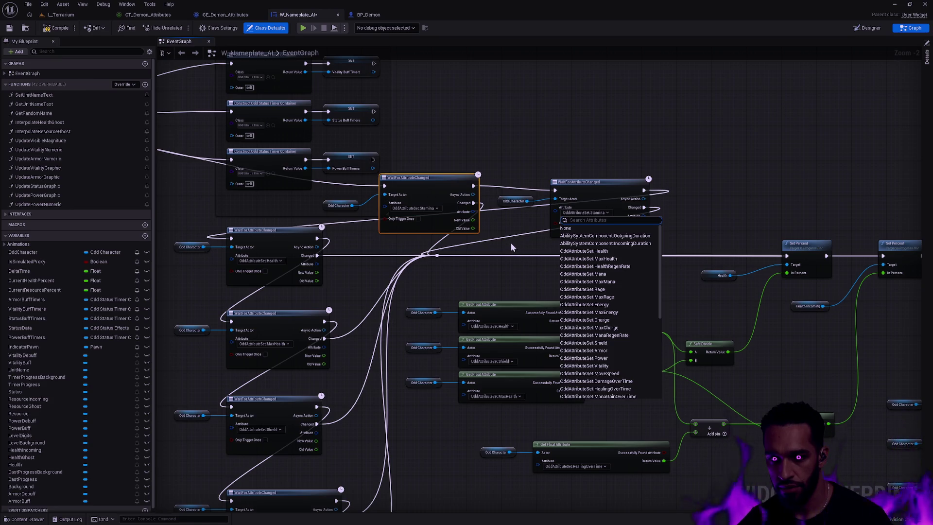
{"action": "left_click", "coordinate": [511, 243]}
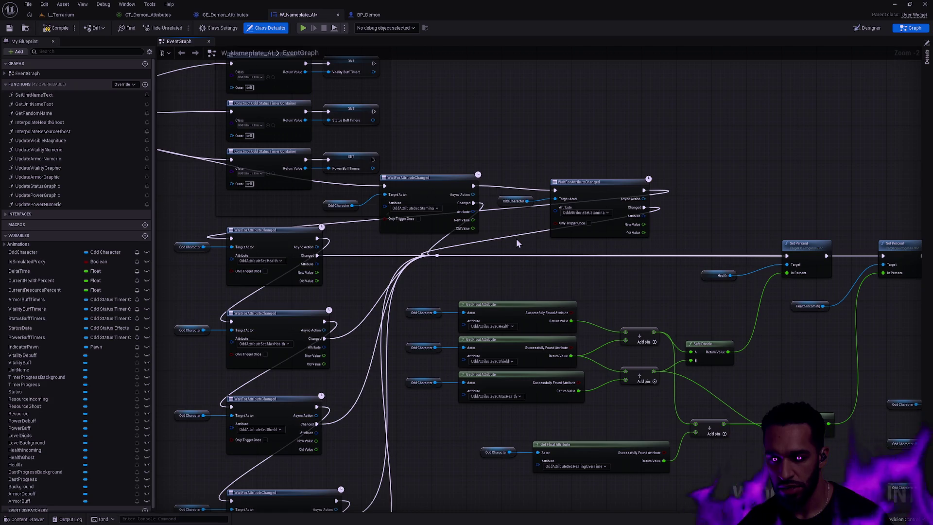
{"action": "left_click", "coordinate": [586, 213]}
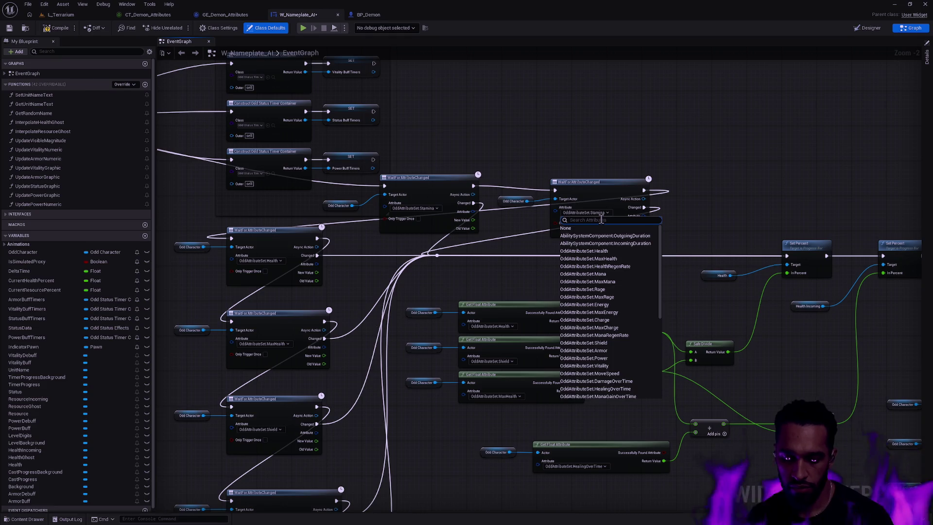
{"action": "type", "text": "sprit"}
{"action": "left_click", "coordinate": [600, 236]}
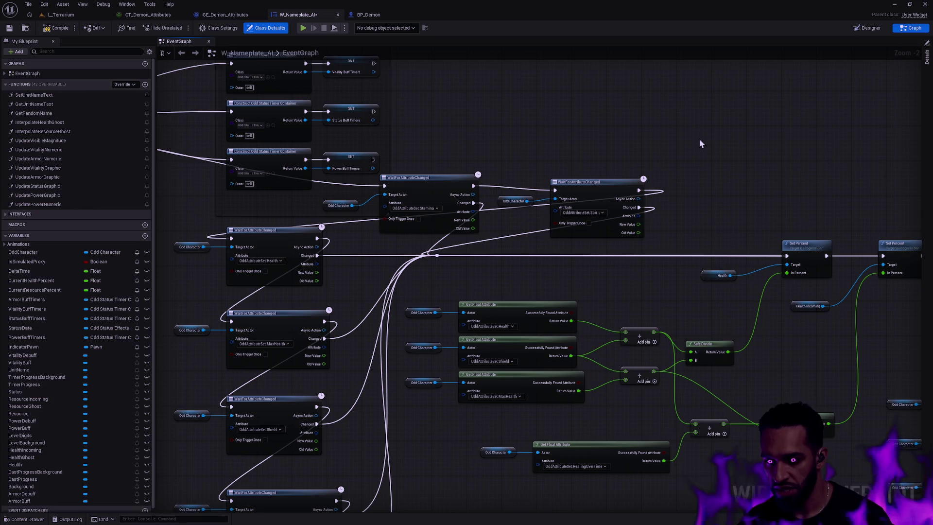
{"action": "scroll", "coordinate": [481, 214], "scroll_direction": "down", "scroll_amount": 3}
{"action": "right_click", "coordinate": [489, 267]}
{"action": "mouse_move", "coordinate": [503, 156]}
{"action": "left_mouse_down"}
{"action": "mouse_move", "coordinate": [533, 115]}
{"action": "mouse_move", "coordinate": [530, 59]}
{"action": "mouse_move", "coordinate": [521, 64]}
{"action": "mouse_move", "coordinate": [529, 127]}
{"action": "left_mouse_up"}
{"action": "scroll", "coordinate": [529, 127], "scroll_direction": "up", "scroll_amount": 2}
{"action": "left_click", "coordinate": [61, 15]}
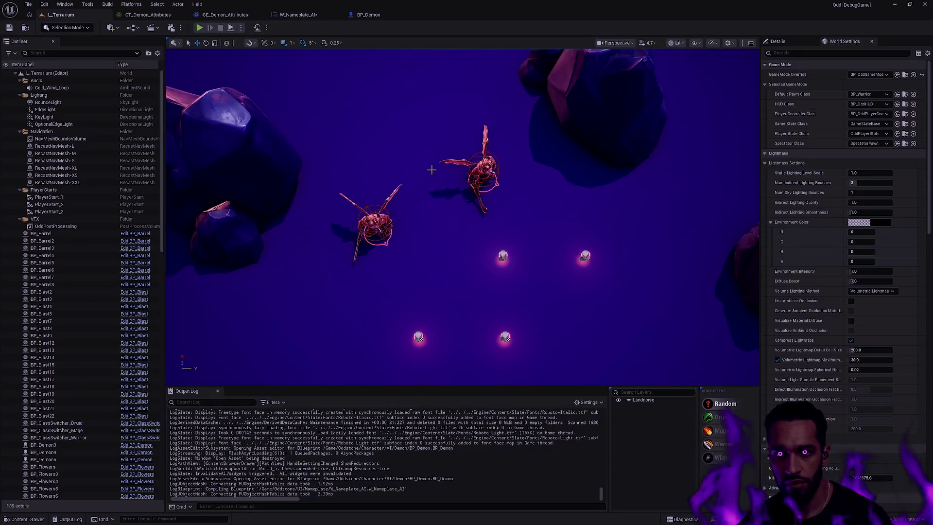
- Change Shield from 200 to 0 in CT_Demon_Attributes, save, and Play L_Terrarium with Alt+P
{"action": "left_click", "coordinate": [297, 14]}
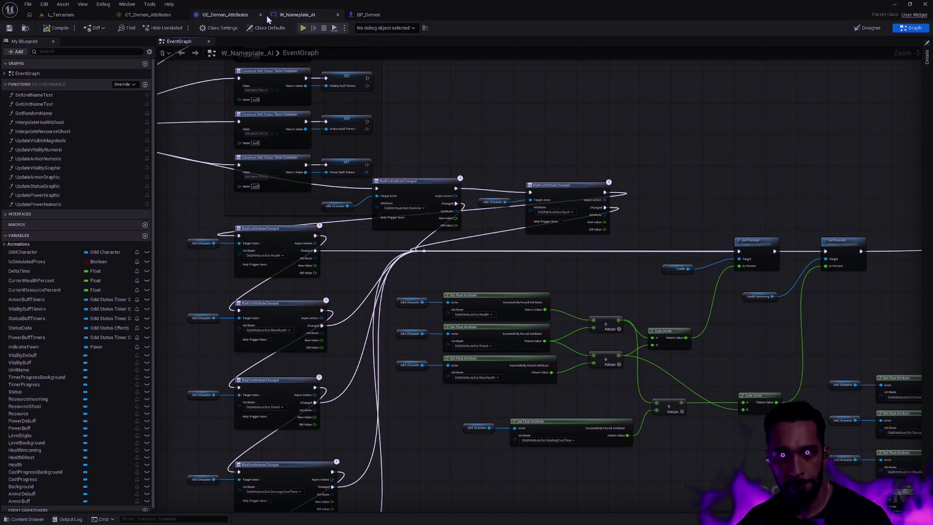
{"action": "left_click", "coordinate": [214, 15]}
{"action": "left_click", "coordinate": [146, 14]}
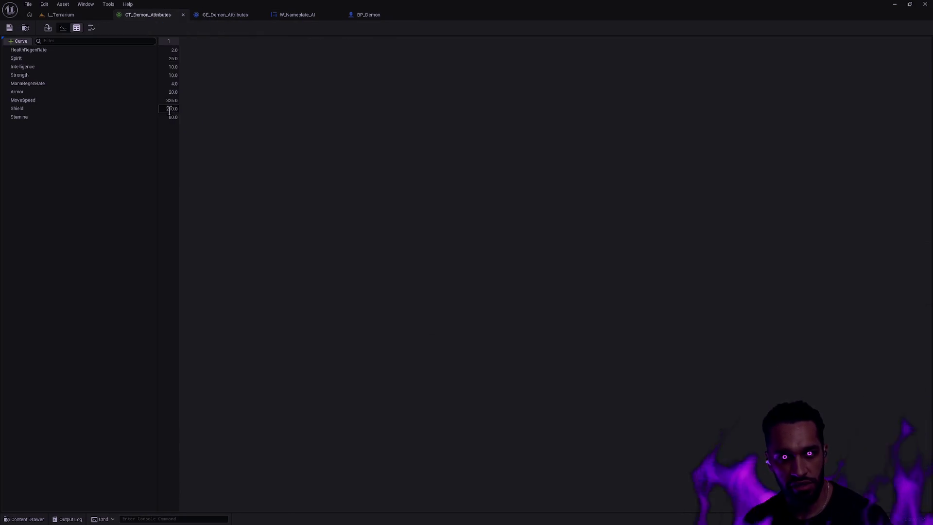
{"action": "type", "text": "0"}
{"action": "key", "text": "Return"}
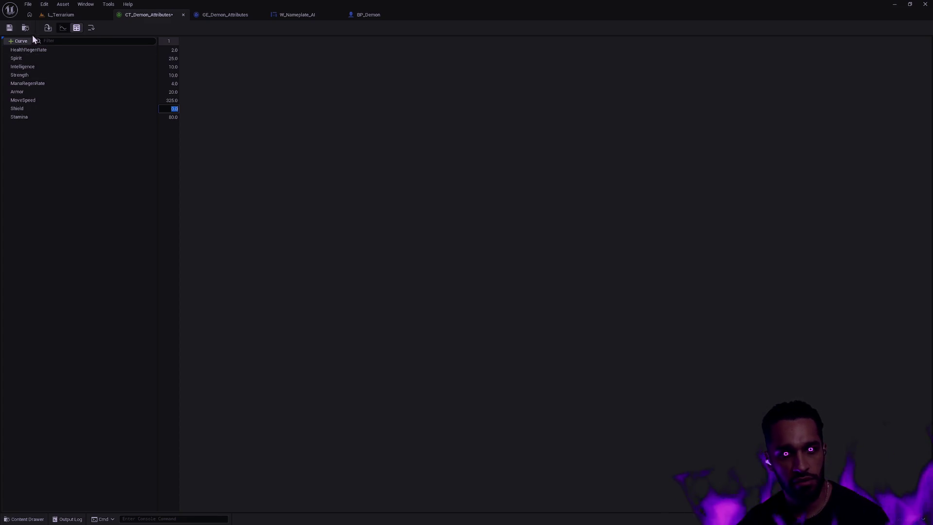
{"action": "left_click", "coordinate": [11, 28]}
{"action": "left_click", "coordinate": [63, 15]}
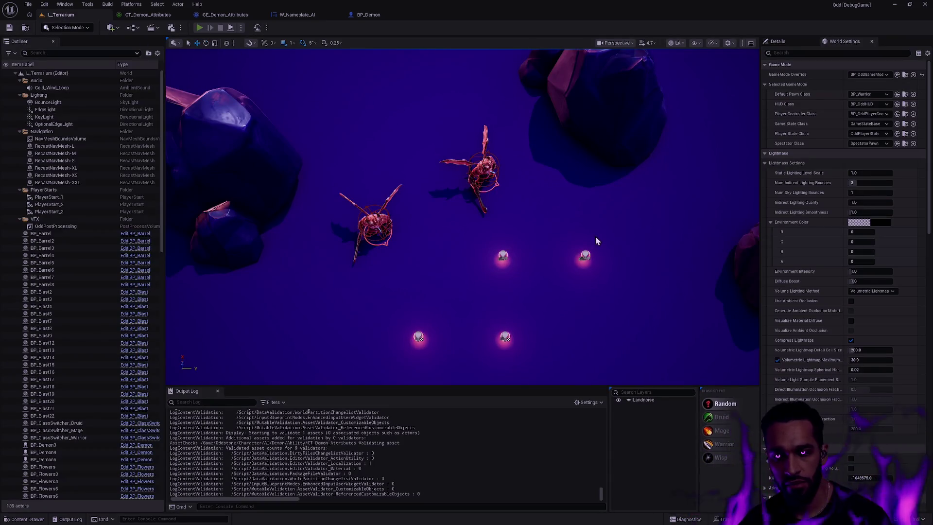
{"action": "key", "text": "alt+p"}
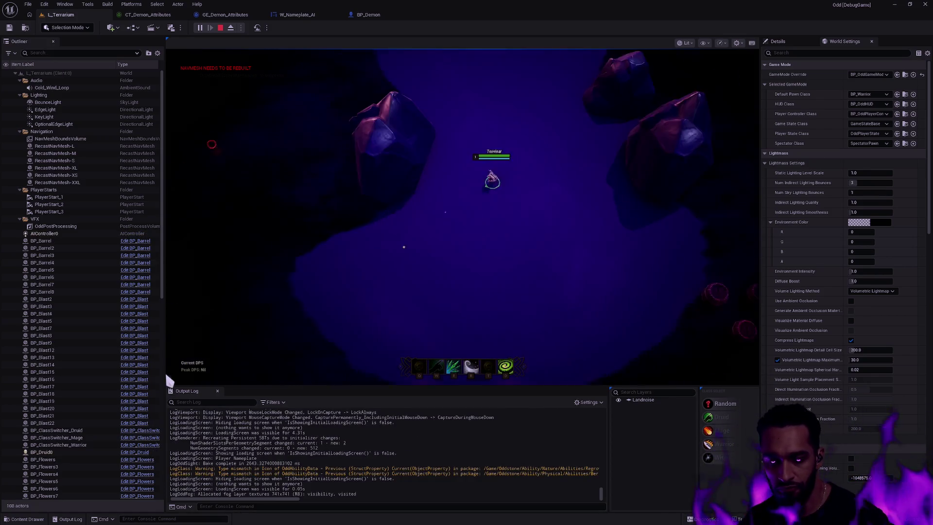
- In fullscreen play, cast Q at Avarice and attack Arut to watch its nameplate bars drop
{"action": "left_click", "coordinate": [308, 246]}
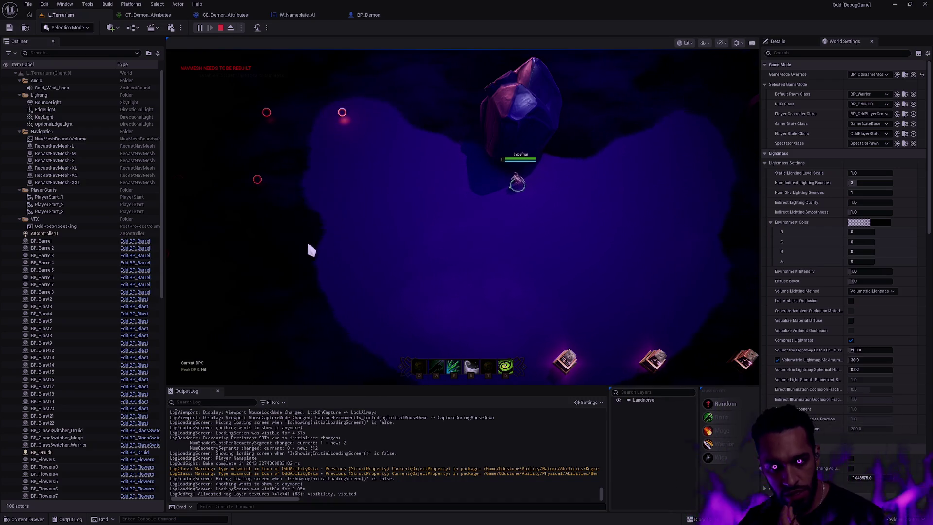
{"action": "left_click", "coordinate": [254, 73]}
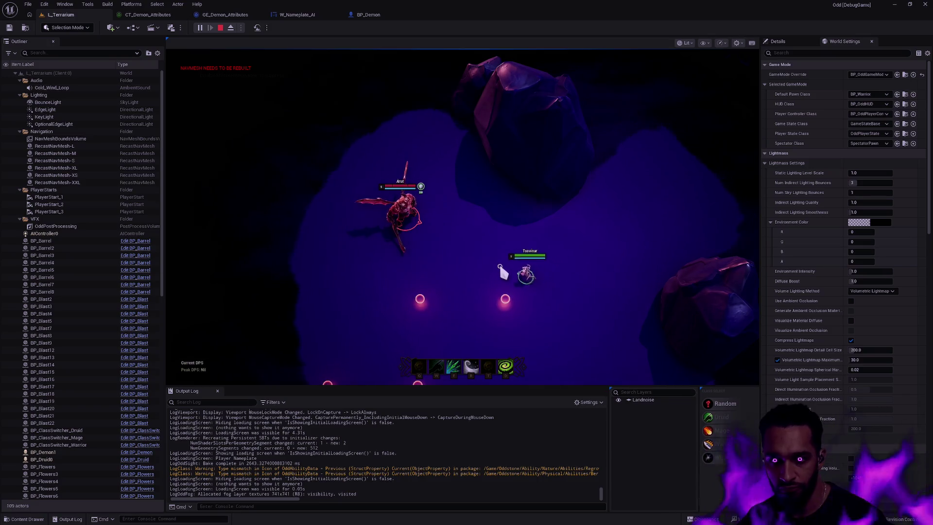
{"action": "key", "text": "F11"}
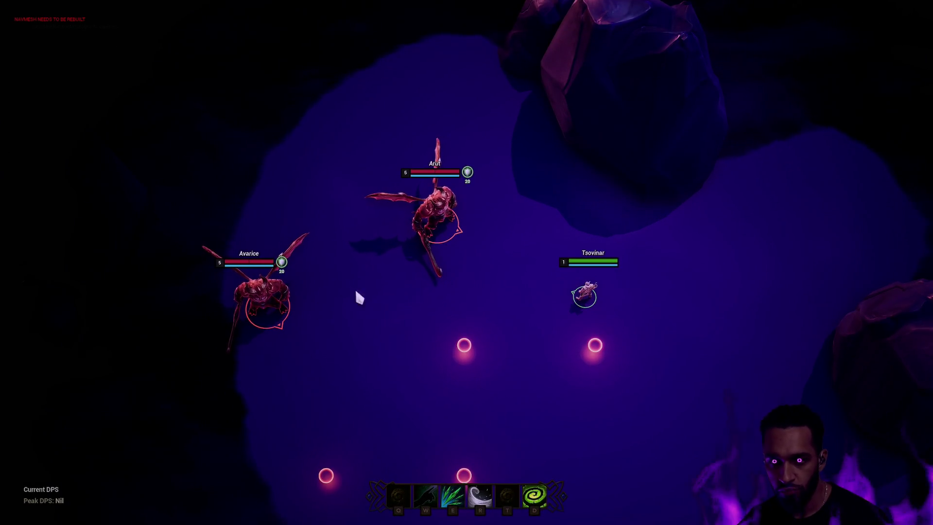
{"action": "left_click", "coordinate": [426, 282]}
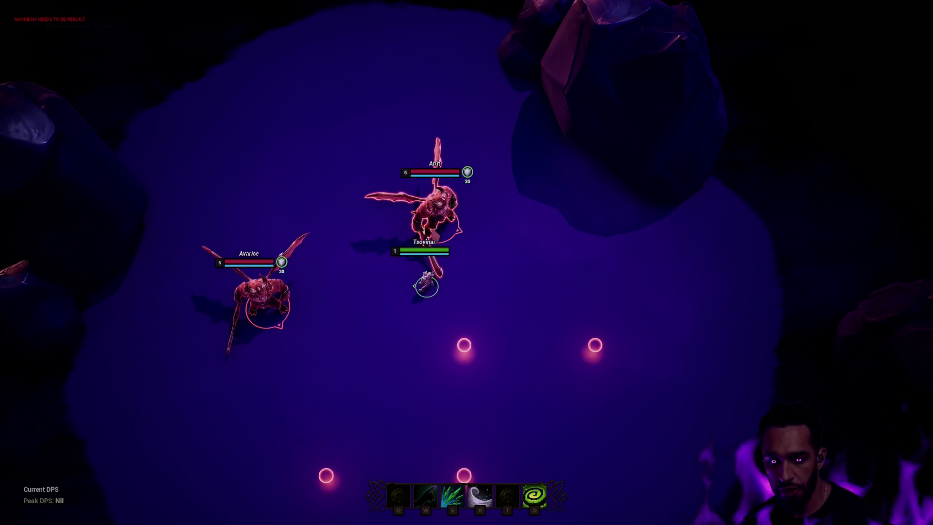
{"action": "right_click", "coordinate": [376, 311]}
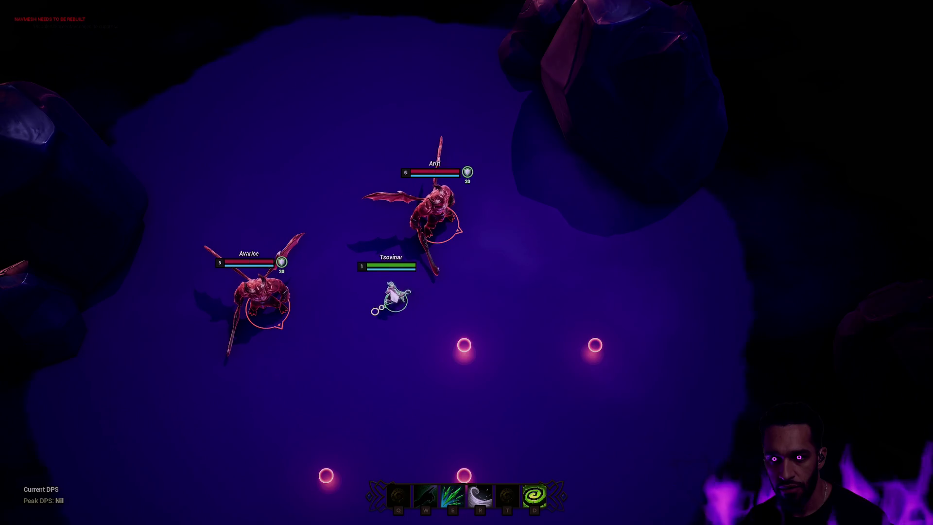
{"action": "right_click", "coordinate": [375, 357]}
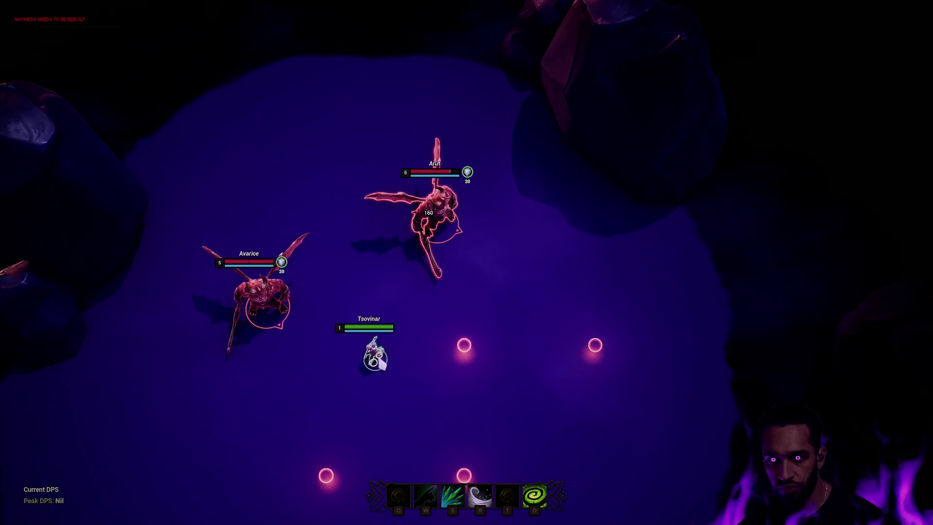
{"action": "key", "text": "q"}
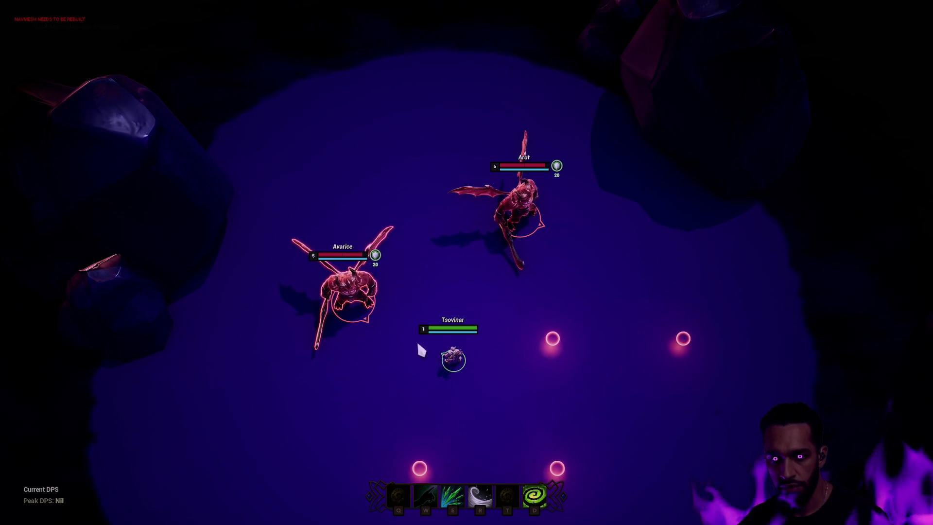
{"action": "right_click", "coordinate": [469, 383]}
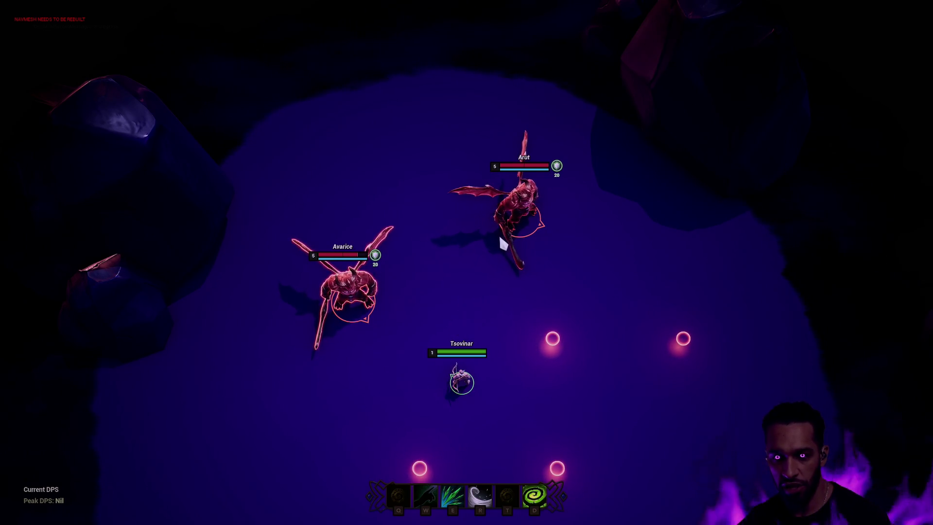
{"action": "right_click", "coordinate": [512, 298]}
{"action": "right_click", "coordinate": [480, 369]}
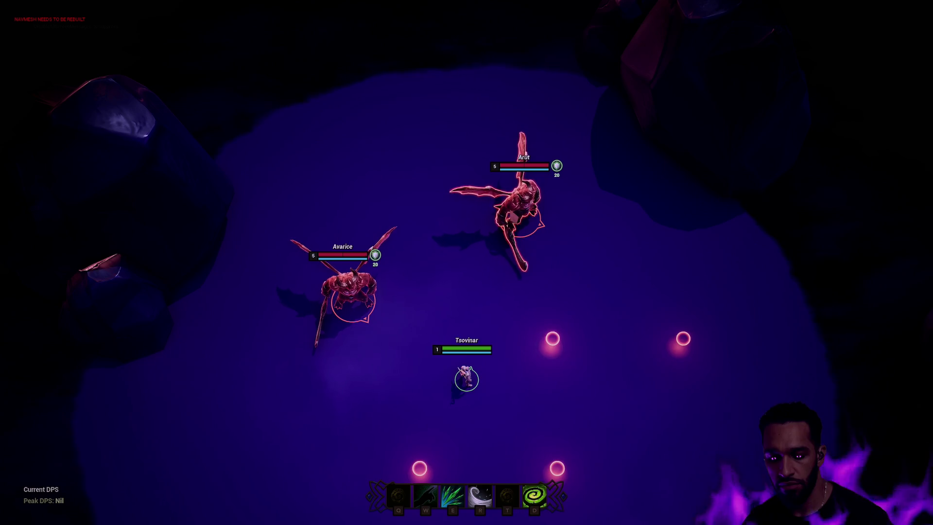
{"action": "key", "text": "F11"}
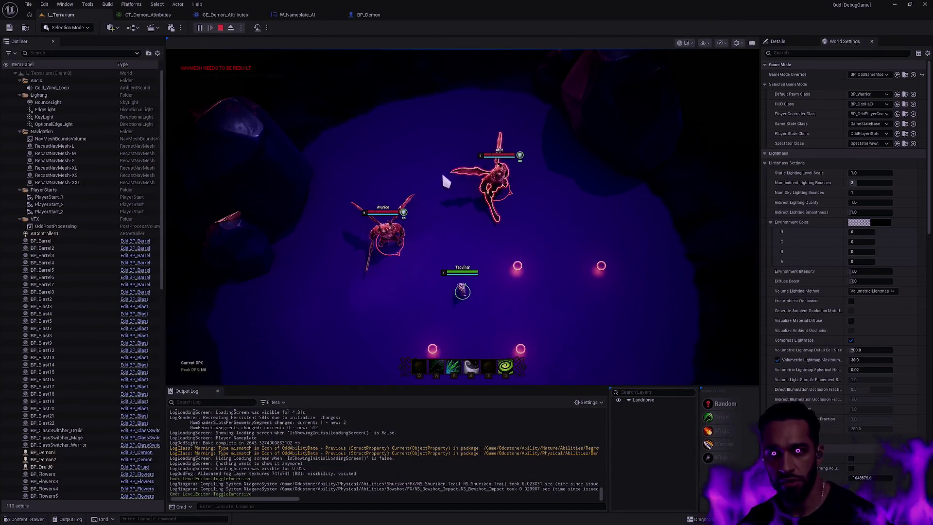
- Look over W_Nameplate_AI's Set Scalar Parameter Value node, then go back to L_Terrarium
{"action": "left_click", "coordinate": [307, 17]}
{"action": "left_click_drag", "start_coordinate": [588, 289], "coordinate": [383, 279]}
{"action": "mouse_move", "coordinate": [588, 251]}
{"action": "left_mouse_down"}
{"action": "mouse_move", "coordinate": [501, 273]}
{"action": "mouse_move", "coordinate": [429, 255]}
{"action": "left_mouse_up"}
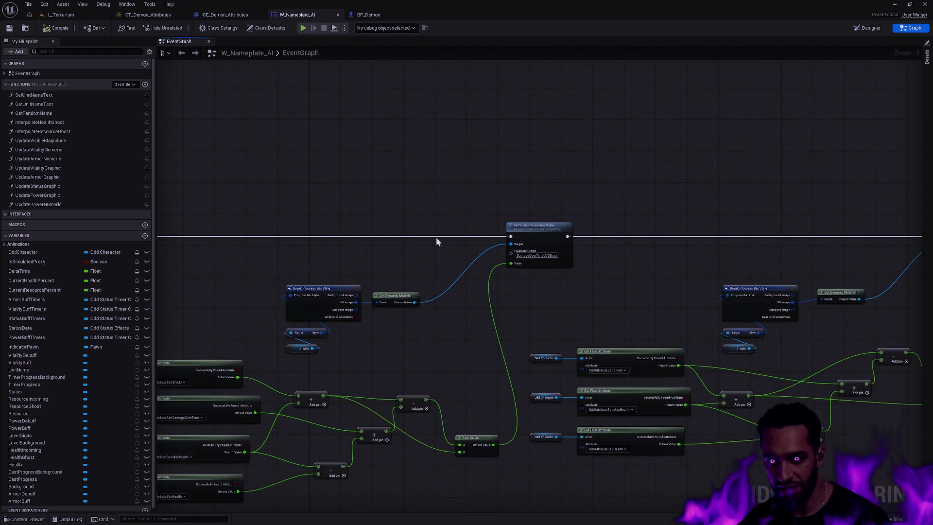
{"action": "left_click", "coordinate": [56, 13]}
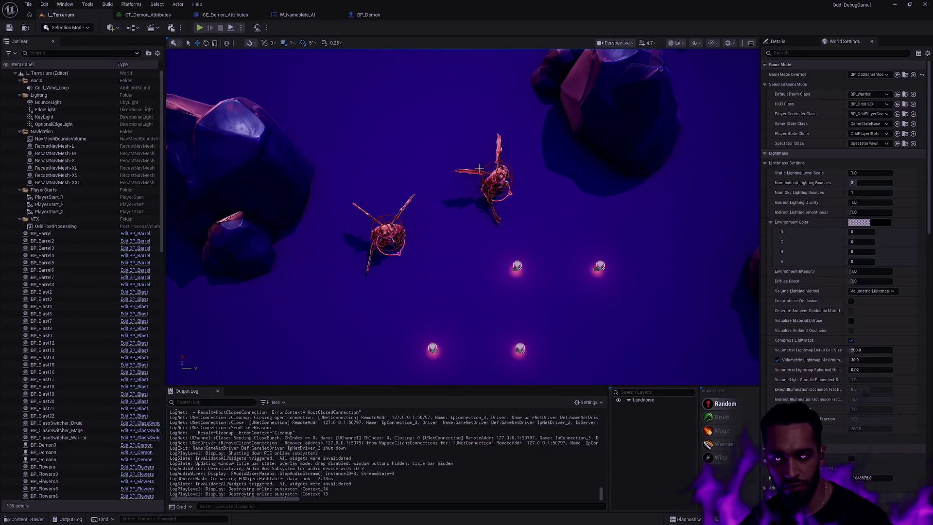
- Open M_UHUD_BarSegmented from the content drawer and check its Parameters such as MaxValue and Details
{"action": "left_click", "coordinate": [361, 16]}
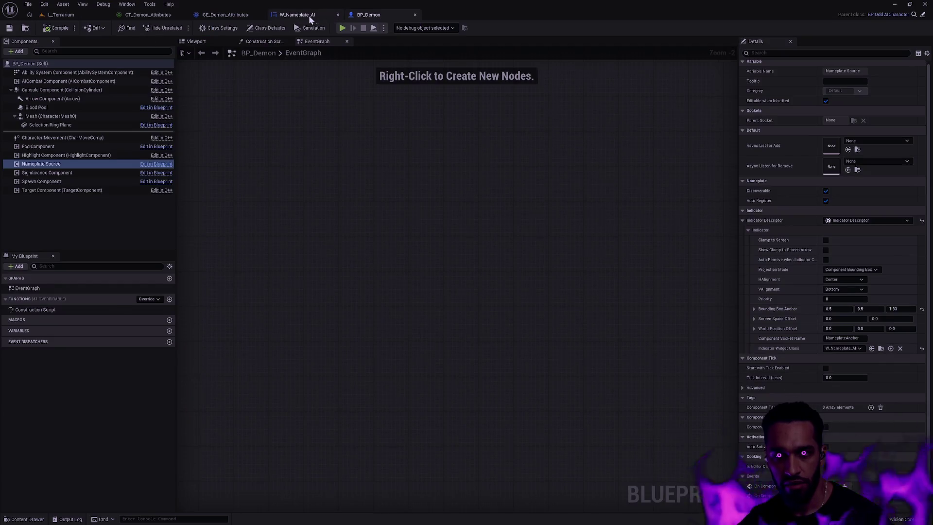
{"action": "left_click", "coordinate": [308, 16]}
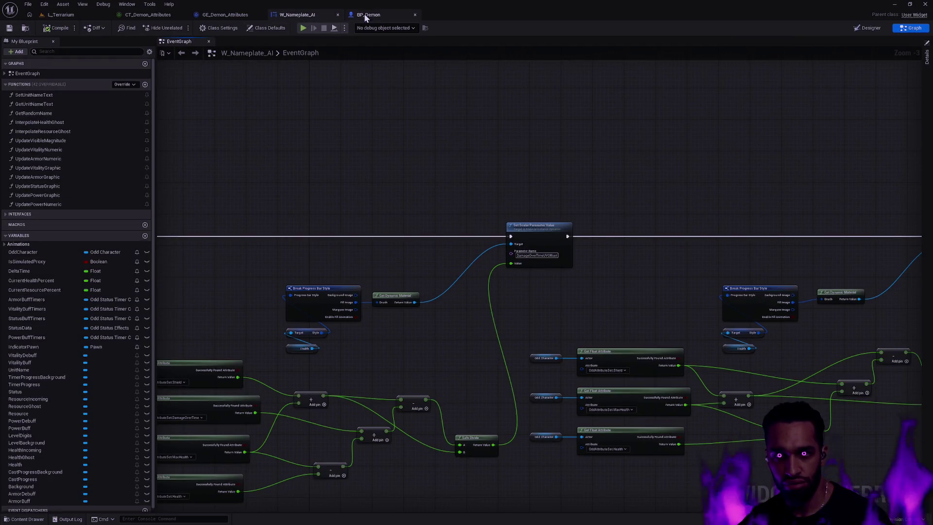
{"action": "left_click_drag", "start_coordinate": [527, 219], "coordinate": [658, 95]}
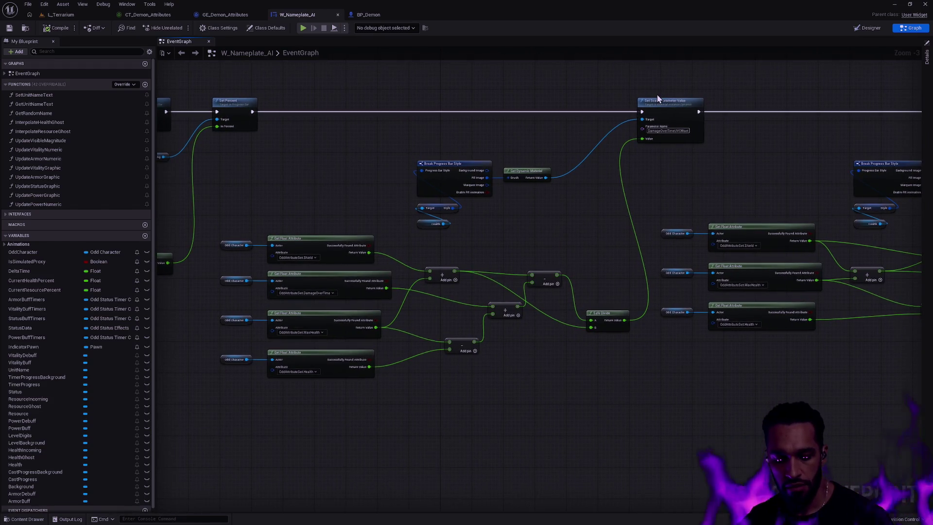
{"action": "key", "text": "ctrl+space"}
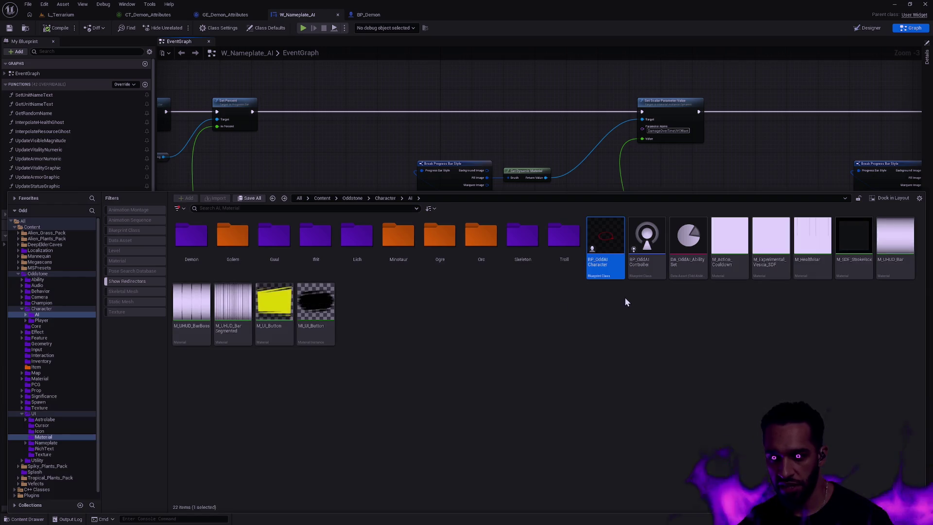
{"action": "double_click", "coordinate": [233, 304]}
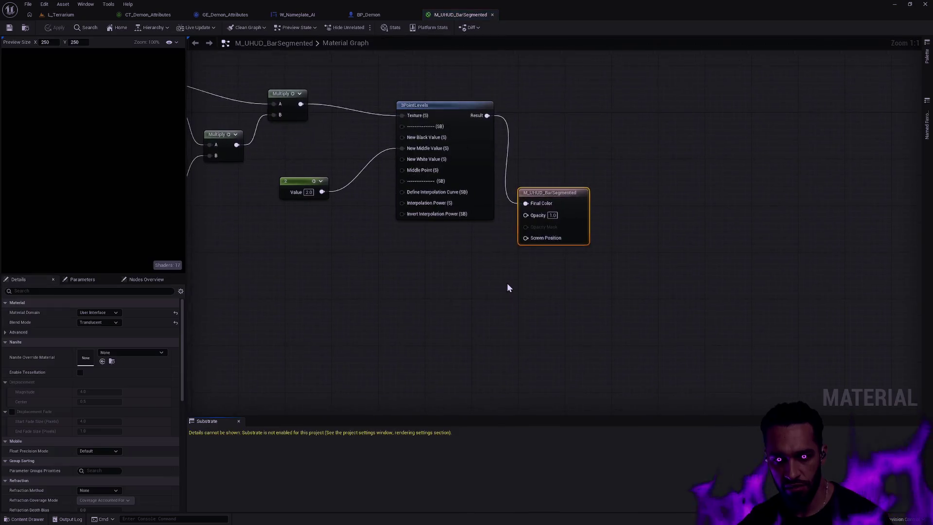
{"action": "mouse_move", "coordinate": [507, 283]}
{"action": "left_mouse_down"}
{"action": "mouse_move", "coordinate": [408, 285]}
{"action": "mouse_move", "coordinate": [509, 330]}
{"action": "mouse_move", "coordinate": [738, 345]}
{"action": "mouse_move", "coordinate": [637, 346]}
{"action": "mouse_move", "coordinate": [661, 345]}
{"action": "left_mouse_up"}
{"action": "left_click", "coordinate": [77, 281]}
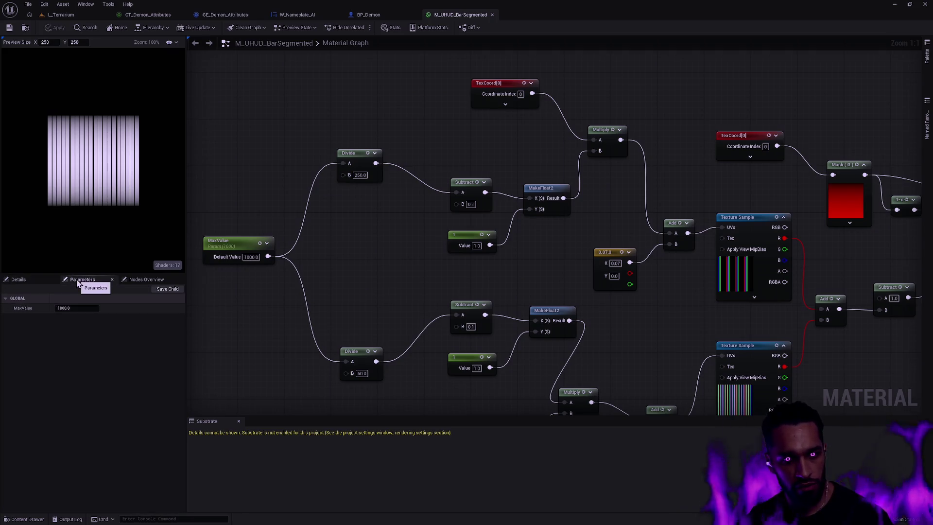
{"action": "left_click", "coordinate": [52, 279]}
- Close the Substrate panel and survey the material's TexCoord and Texture Sample nodes
{"action": "mouse_move", "coordinate": [397, 268]}
{"action": "left_mouse_down"}
{"action": "mouse_move", "coordinate": [344, 162]}
{"action": "mouse_move", "coordinate": [308, 138]}
{"action": "left_mouse_up"}
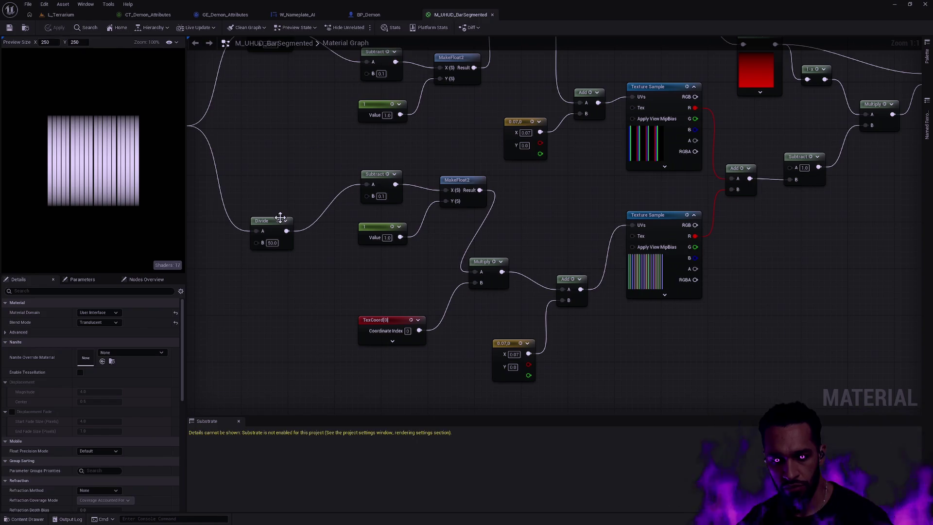
{"action": "left_click", "coordinate": [238, 421]}
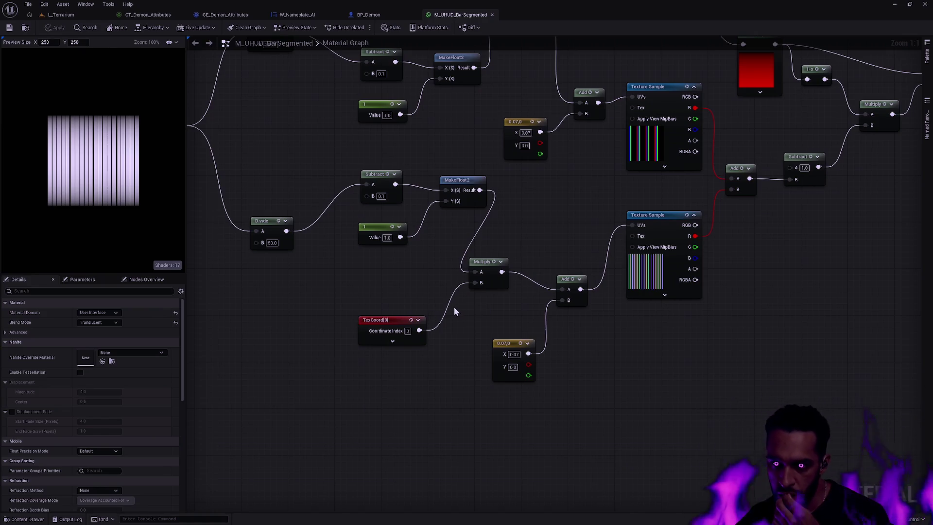
{"action": "scroll", "coordinate": [587, 219], "scroll_direction": "down", "scroll_amount": 3}
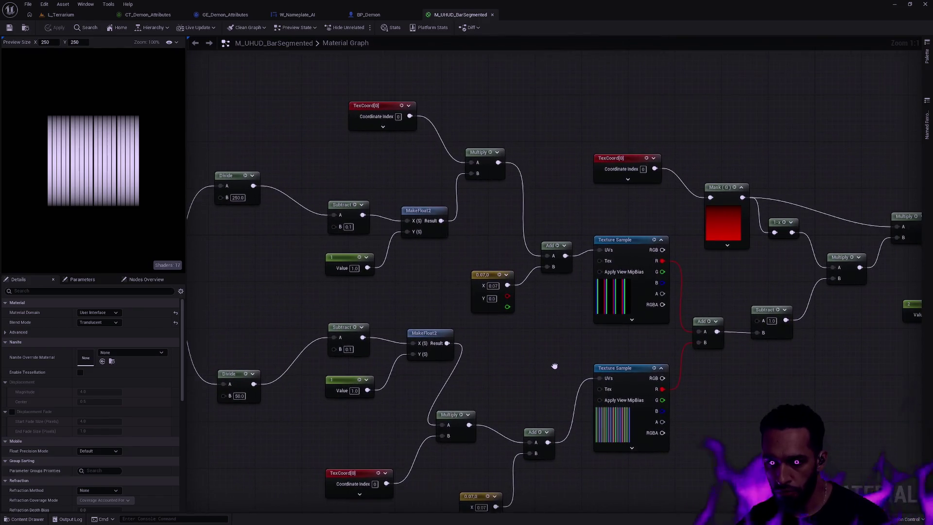
{"action": "scroll", "coordinate": [554, 366], "scroll_direction": "up", "scroll_amount": 3}
{"action": "mouse_move", "coordinate": [577, 311]}
{"action": "left_mouse_down"}
{"action": "mouse_move", "coordinate": [396, 296]}
{"action": "mouse_move", "coordinate": [688, 339]}
{"action": "left_mouse_up"}
{"action": "left_click_drag", "start_coordinate": [480, 105], "coordinate": [569, 128]}
{"action": "left_click", "coordinate": [368, 15]}
{"action": "left_click", "coordinate": [459, 16]}
{"action": "left_click", "coordinate": [298, 15]}
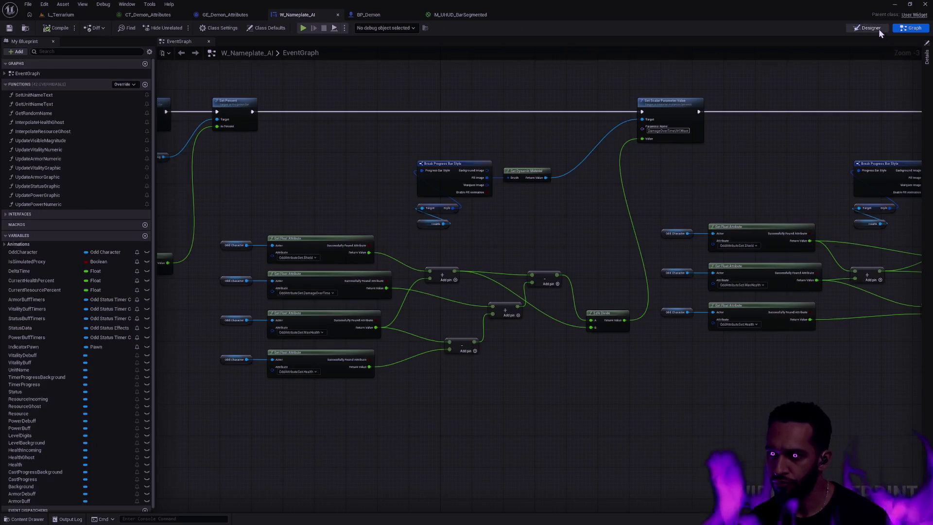
- Select the Health progress bar in W_Nameplate_AI's Designer, then view the CT_Demon_Attributes curve table
{"action": "left_click", "coordinate": [870, 28]}
{"action": "scroll", "coordinate": [511, 262], "scroll_direction": "up", "scroll_amount": 13}
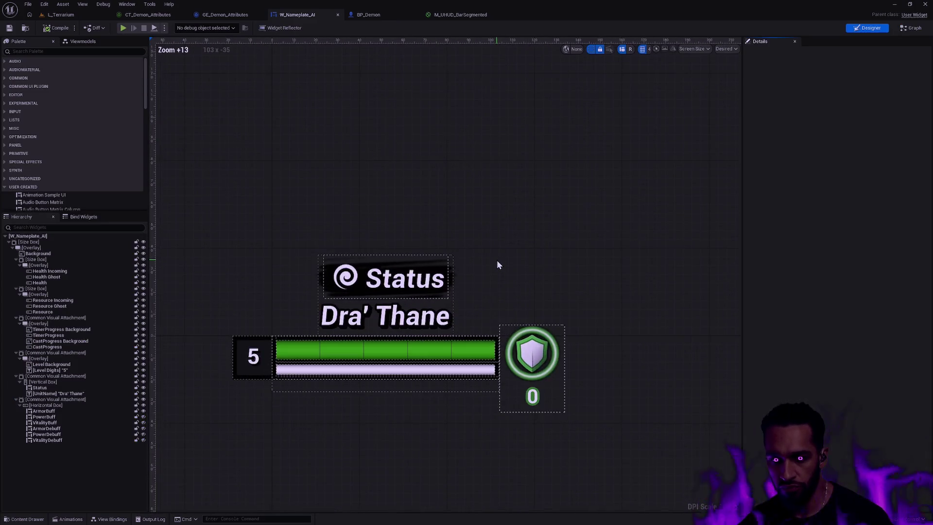
{"action": "left_click", "coordinate": [502, 312]}
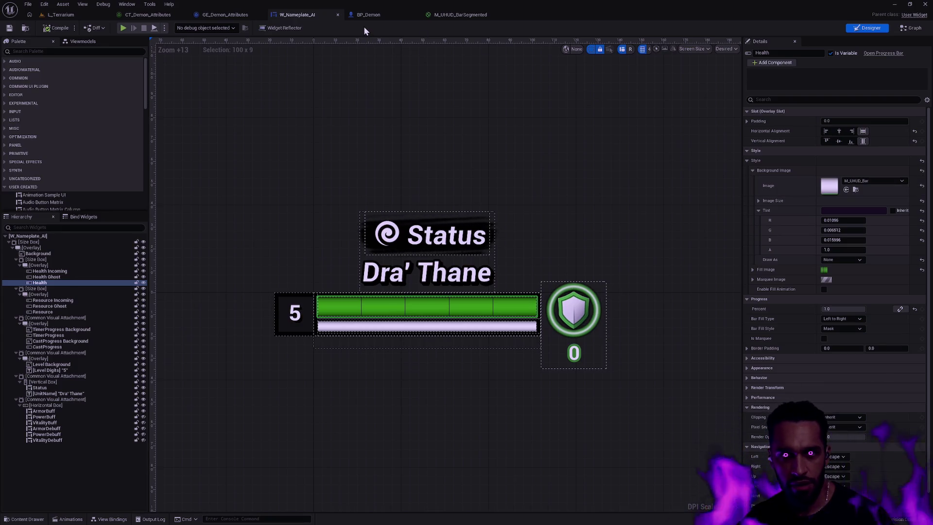
{"action": "left_click", "coordinate": [144, 15]}
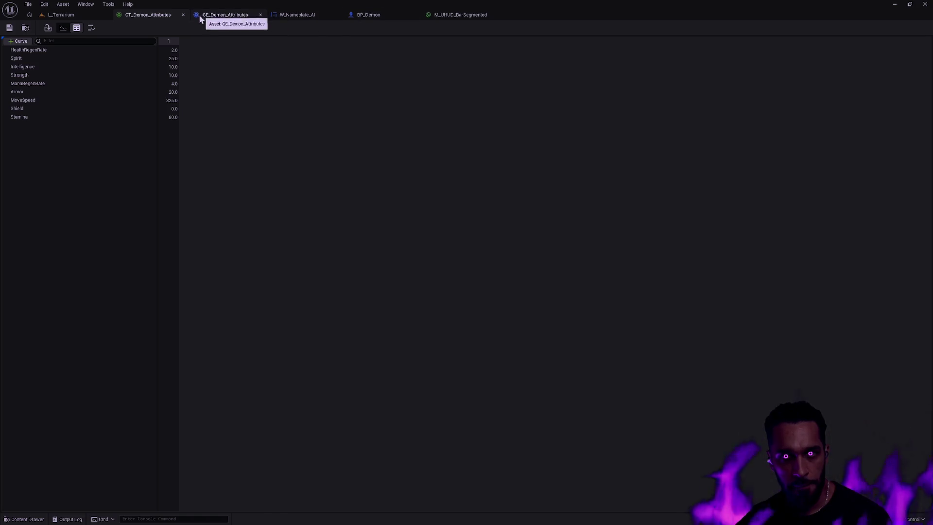
- Clear all attribute modifiers from GE_Demon_Attributes and save the emptied effect
{"action": "left_click", "coordinate": [218, 15]}
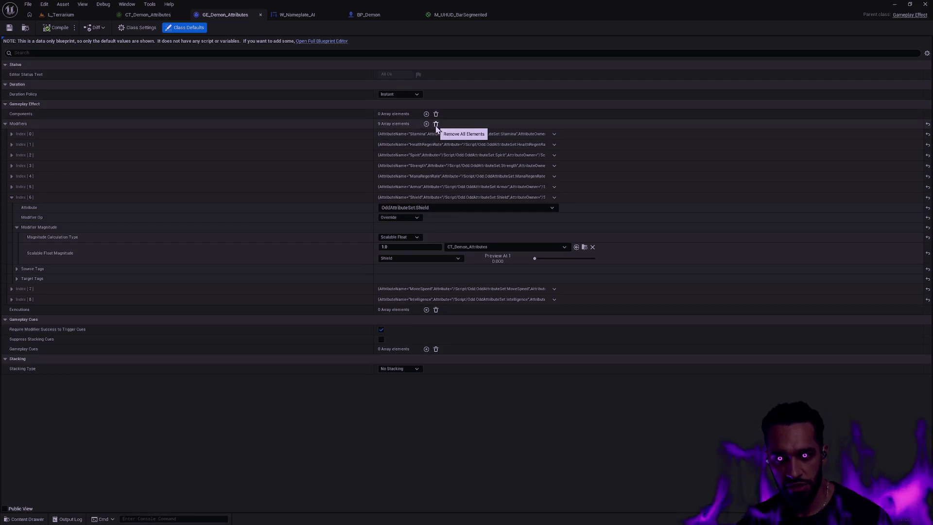
{"action": "left_click", "coordinate": [436, 124]}
{"action": "left_click", "coordinate": [9, 30]}
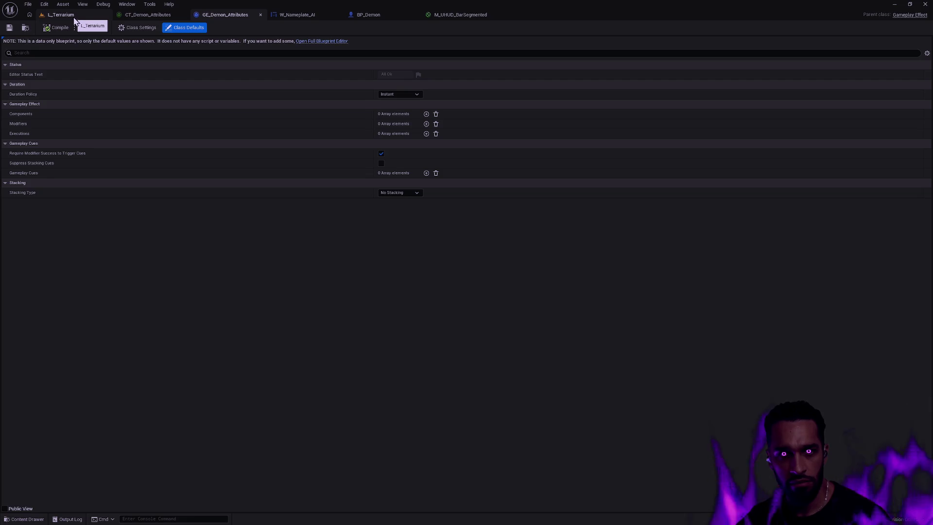
- Reopen GE_Demon_Attributes via quick search 'Demon' and expand its refilled modifier entries
{"action": "key", "text": "ctrl+p"}
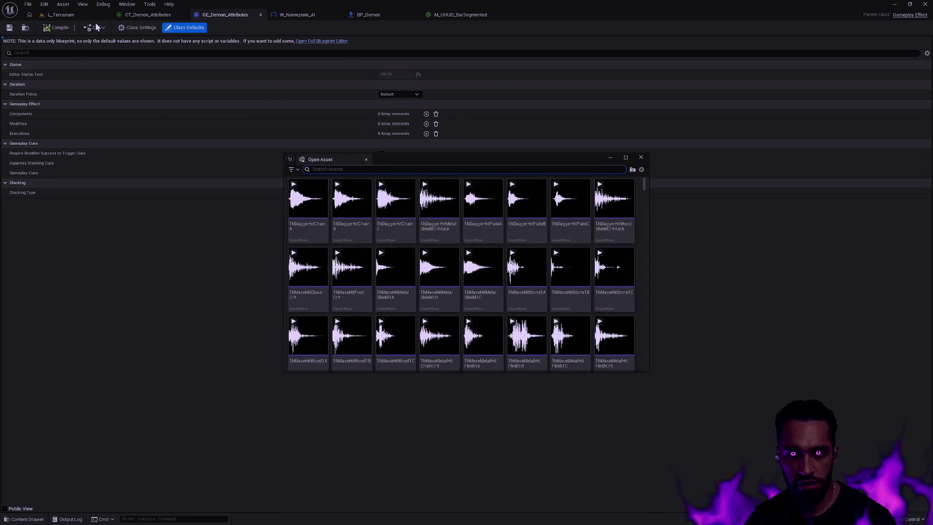
{"action": "type", "text": "GE_Demon"}
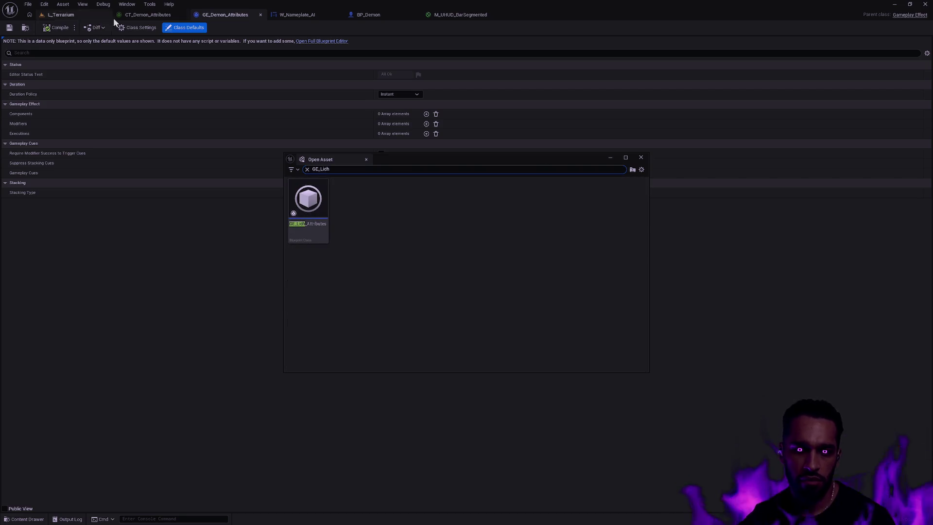
{"action": "key", "text": "Return"}
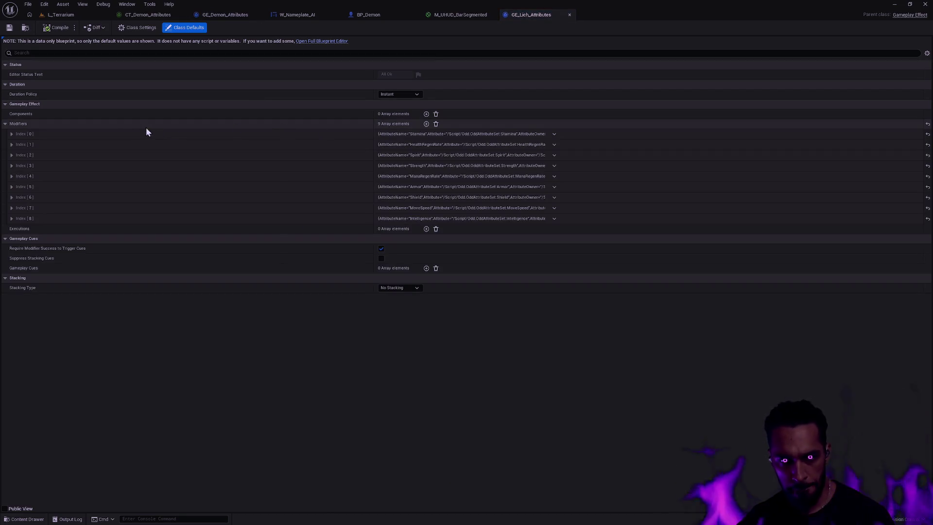
{"action": "left_click", "coordinate": [150, 15]}
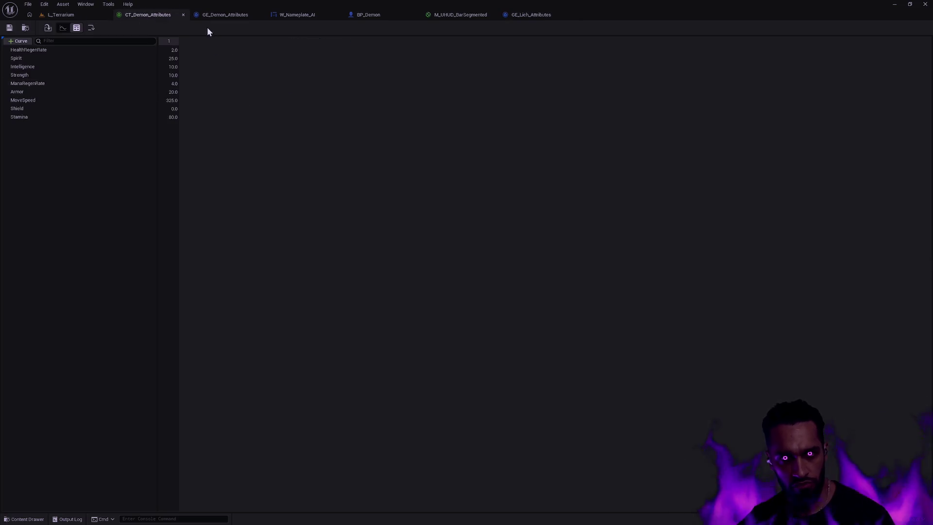
{"action": "left_click", "coordinate": [224, 15]}
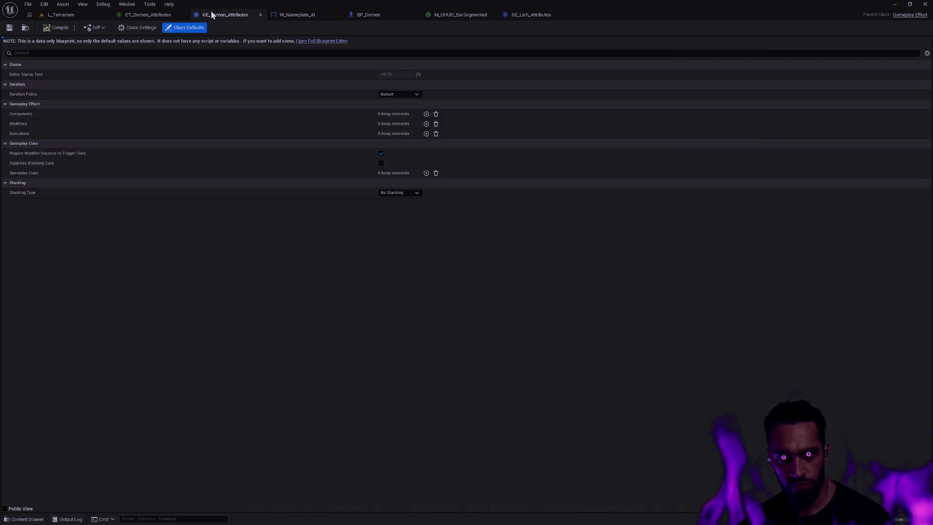
{"action": "left_click", "coordinate": [45, 124]}
{"action": "left_click", "coordinate": [5, 123]}
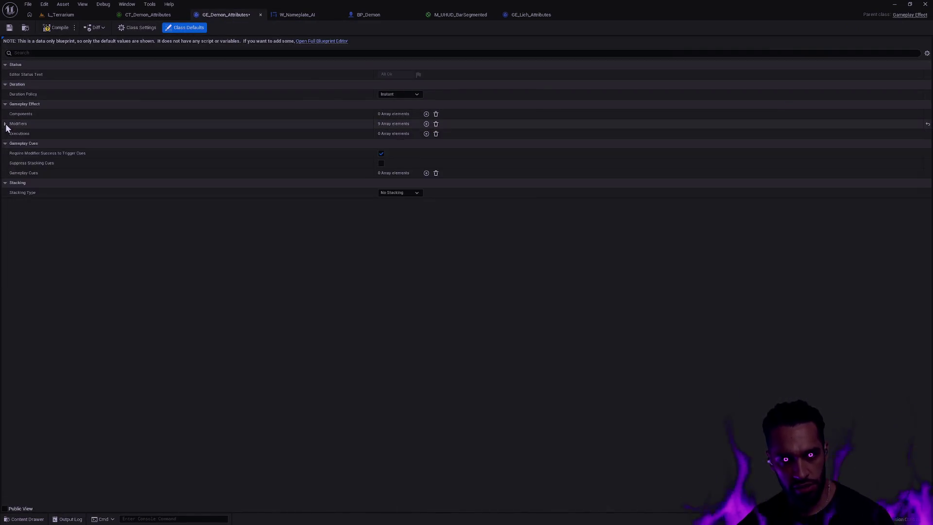
{"action": "left_click", "coordinate": [5, 124], "text": "shift"}
- Point the HealthRegenRate, Spirit, ManaRegenRate, Armor, MoveSpeed and Intelligence modifiers at CT_Demon_Attributes
{"action": "key", "text": "ctrl+space"}
{"action": "left_click", "coordinate": [194, 262]}
{"action": "left_click", "coordinate": [490, 34]}
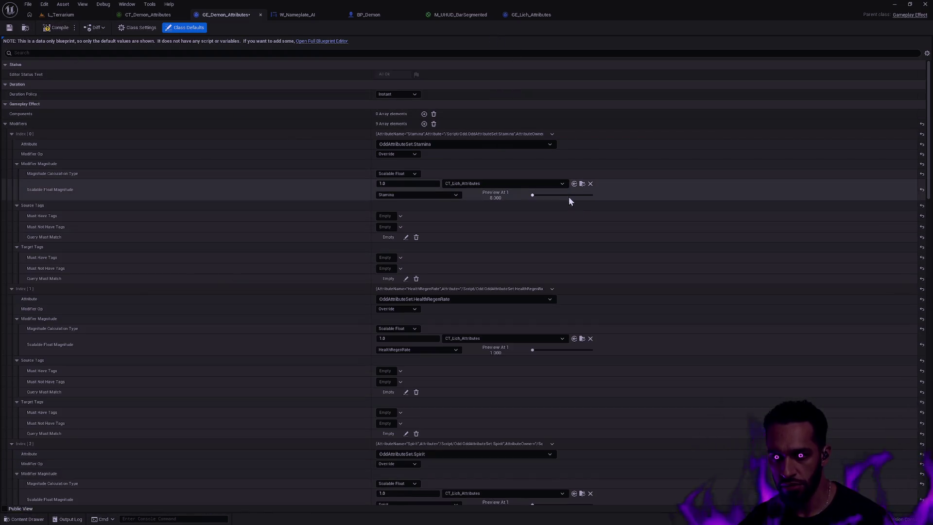
{"action": "left_click", "coordinate": [574, 339]}
{"action": "scroll", "coordinate": [574, 336], "scroll_direction": "down", "scroll_amount": 3}
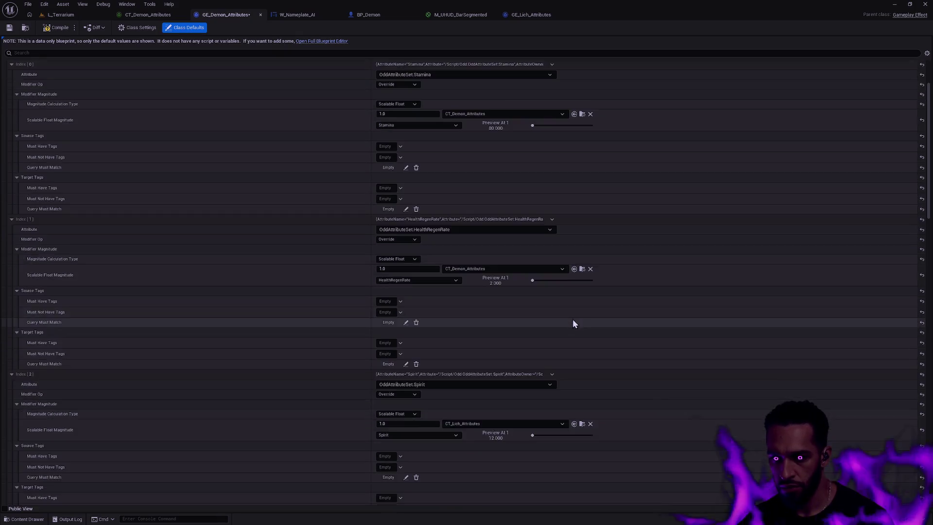
{"action": "left_click", "coordinate": [574, 353]}
{"action": "scroll", "coordinate": [578, 353], "scroll_direction": "down", "scroll_amount": 5}
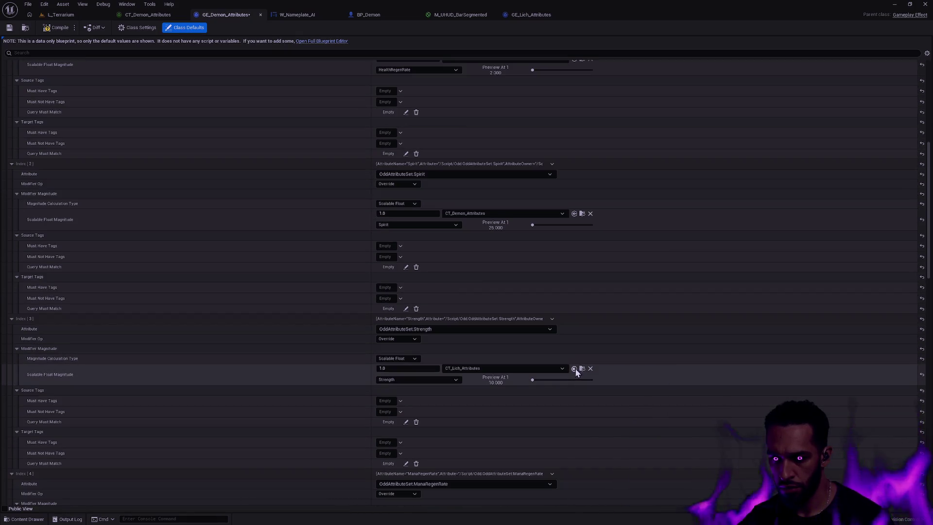
{"action": "scroll", "coordinate": [602, 365], "scroll_direction": "down", "scroll_amount": 1}
{"action": "left_click", "coordinate": [574, 385]}
{"action": "scroll", "coordinate": [631, 375], "scroll_direction": "down", "scroll_amount": 4}
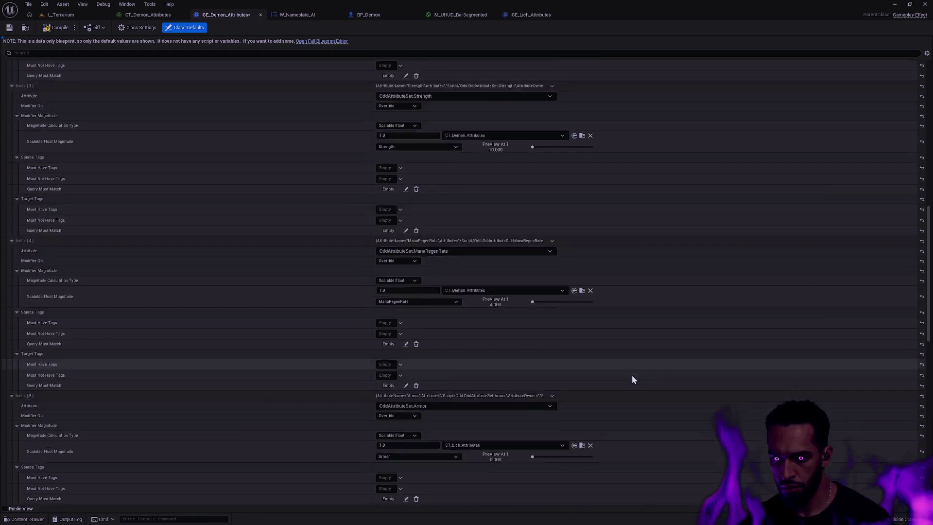
{"action": "left_click", "coordinate": [574, 398]}
{"action": "scroll", "coordinate": [631, 396], "scroll_direction": "down", "scroll_amount": 4}
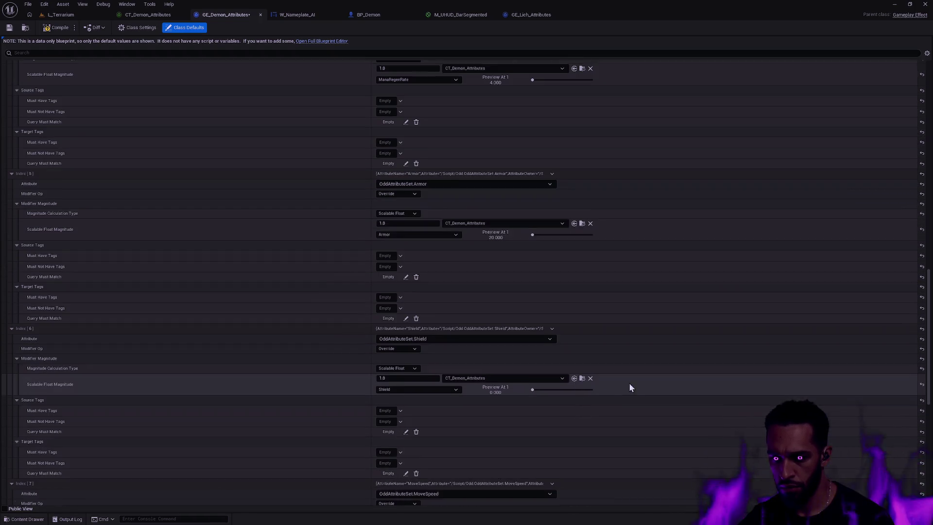
{"action": "scroll", "coordinate": [629, 387], "scroll_direction": "down", "scroll_amount": 4}
{"action": "left_click", "coordinate": [574, 389]}
{"action": "scroll", "coordinate": [591, 388], "scroll_direction": "down", "scroll_amount": 4}
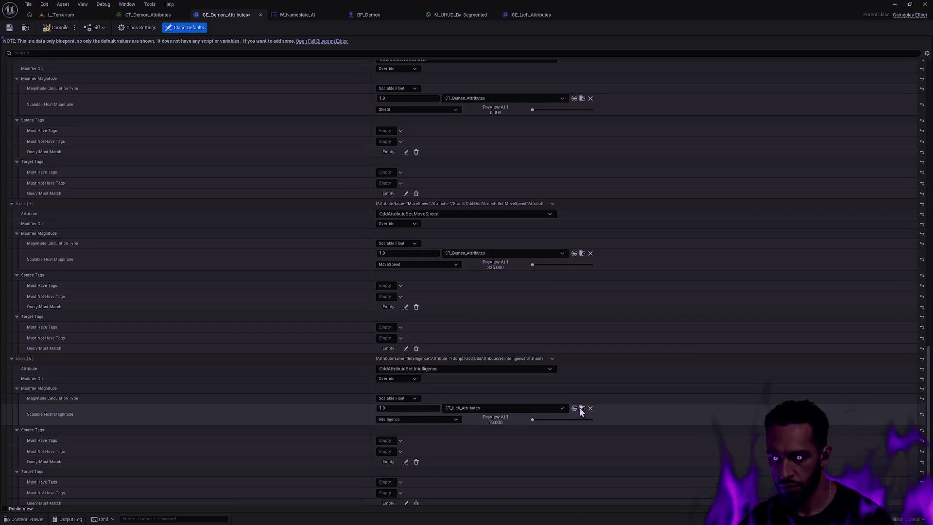
{"action": "left_click", "coordinate": [582, 408]}
{"action": "scroll", "coordinate": [603, 403], "scroll_direction": "down", "scroll_amount": 3}
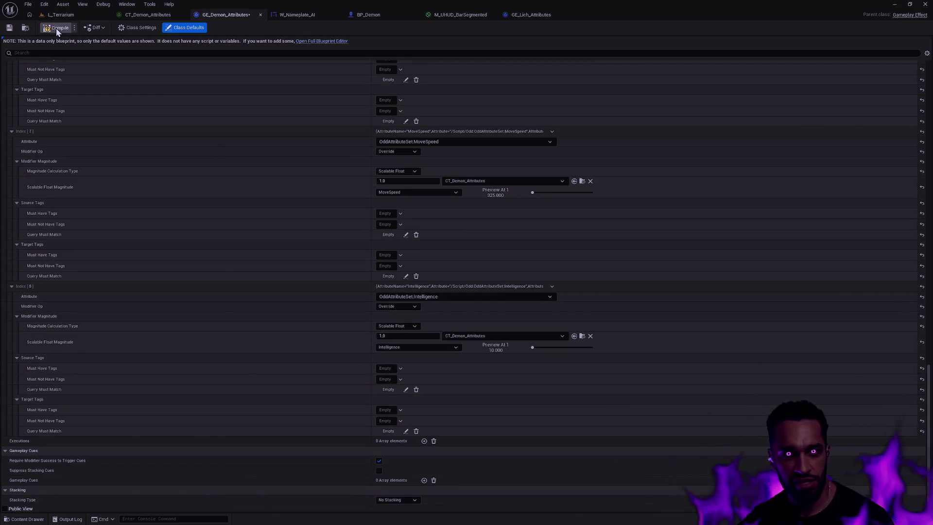
- Compile GE_Demon_Attributes and go back to the L_Terrarium level
{"action": "left_click", "coordinate": [57, 28]}
{"action": "left_click", "coordinate": [60, 15]}
{"action": "right_click", "coordinate": [575, 331]}
{"action": "left_click", "coordinate": [615, 327]}
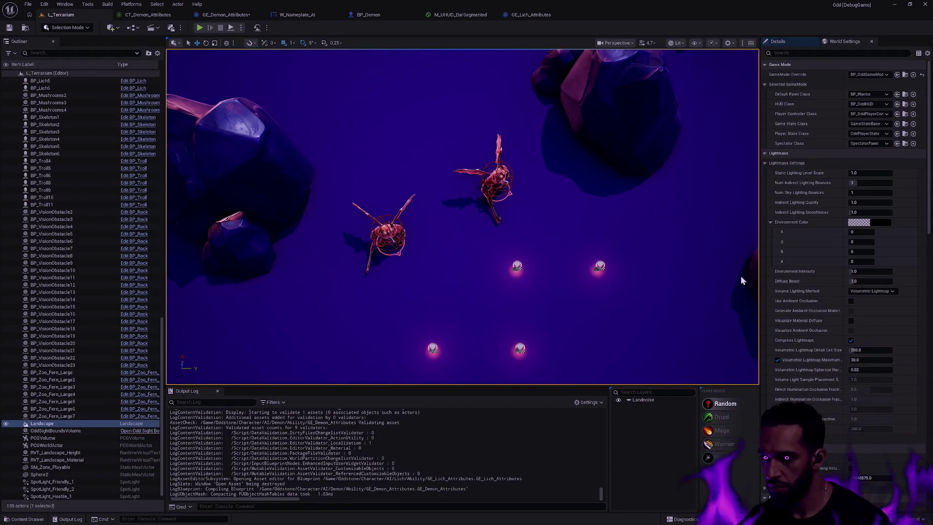
- Start a Play In Editor session of L_Terrarium in fullscreen view
{"action": "key", "text": "alt+p"}
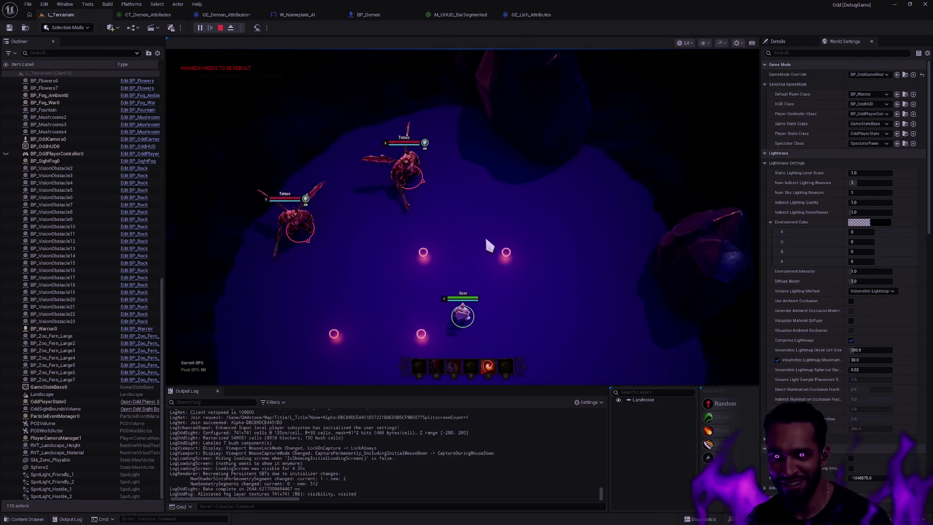
{"action": "key", "text": "F11"}
{"action": "key", "text": "F11"}
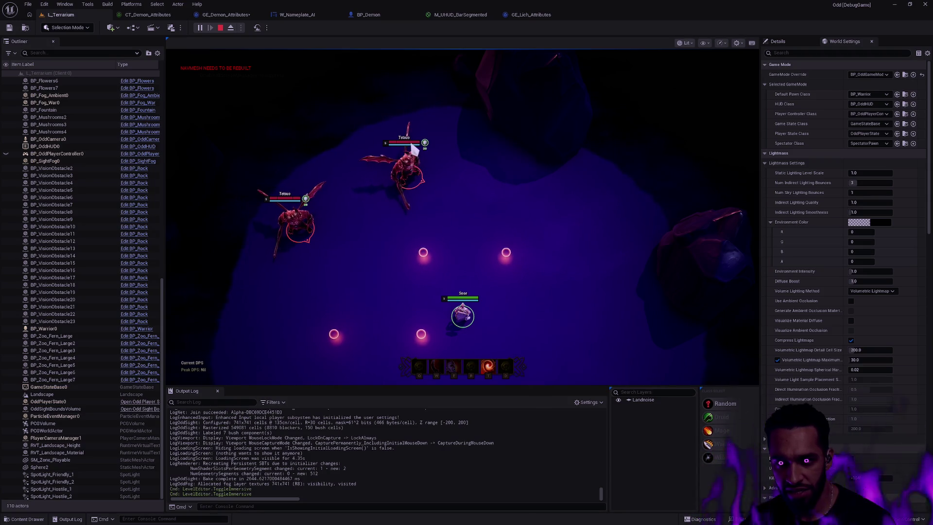
{"action": "key", "text": "F11"}
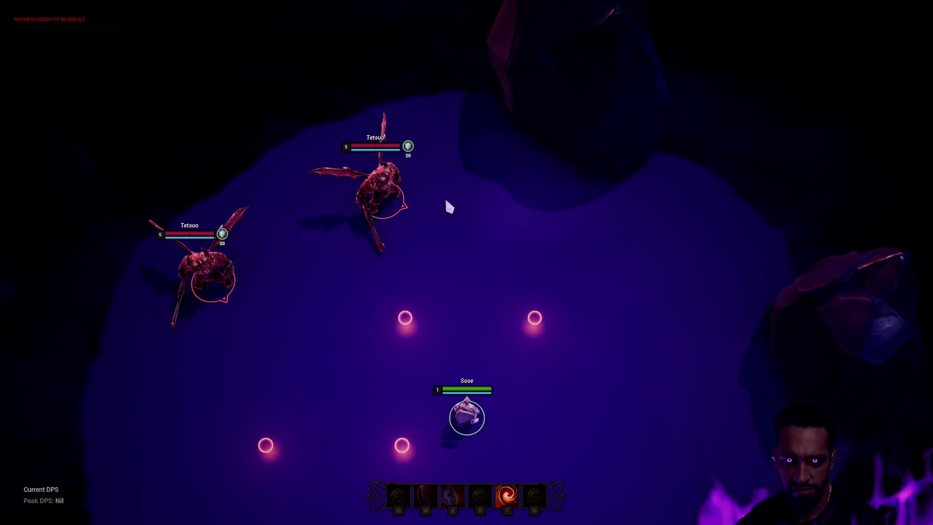
- Walk the hero near the demons to check their nameplate shield bars, then reopen GE_Demon_Attributes
{"action": "right_click", "coordinate": [399, 368]}
{"action": "right_click", "coordinate": [460, 362]}
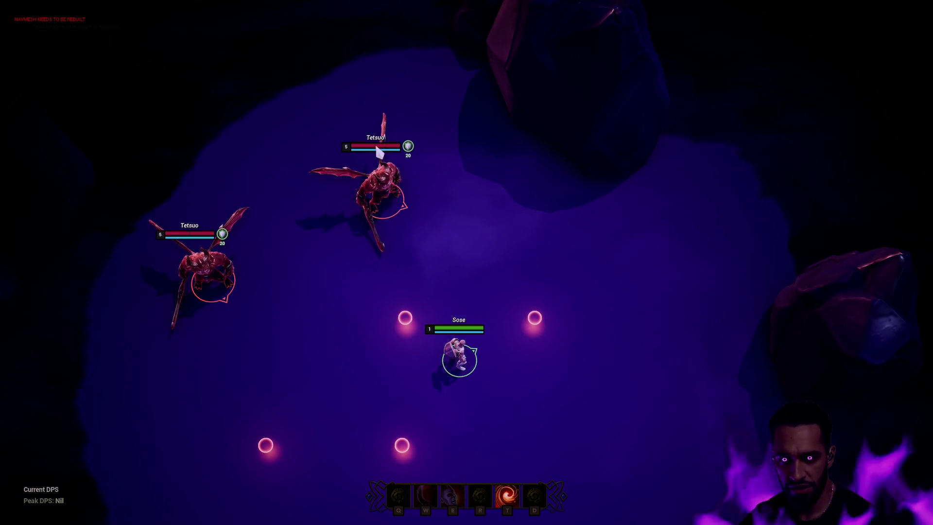
{"action": "right_click", "coordinate": [485, 341]}
{"action": "right_click", "coordinate": [474, 368]}
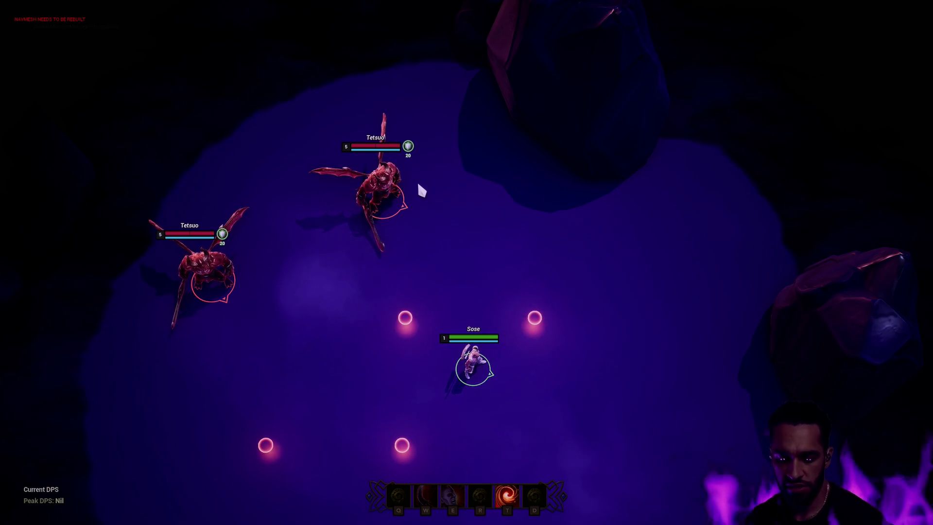
{"action": "key", "text": "F11"}
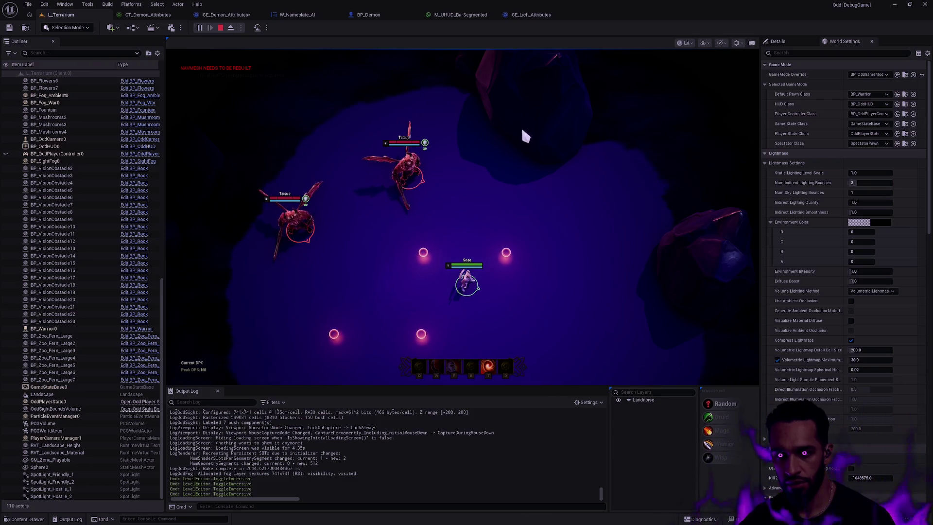
{"action": "left_click", "coordinate": [226, 14]}
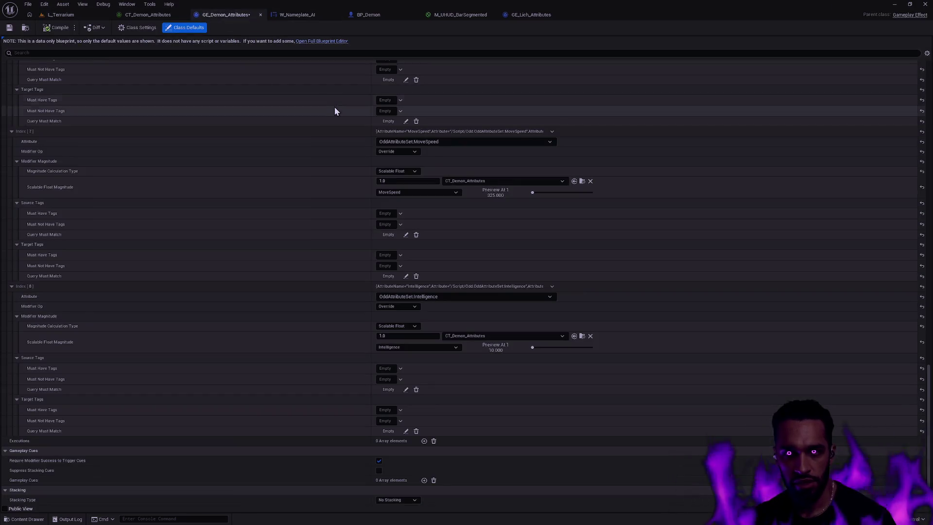
- Enter 200 in CT_Demon_Attributes' Shield row, then play L_Terrarium again
{"action": "left_click", "coordinate": [147, 14]}
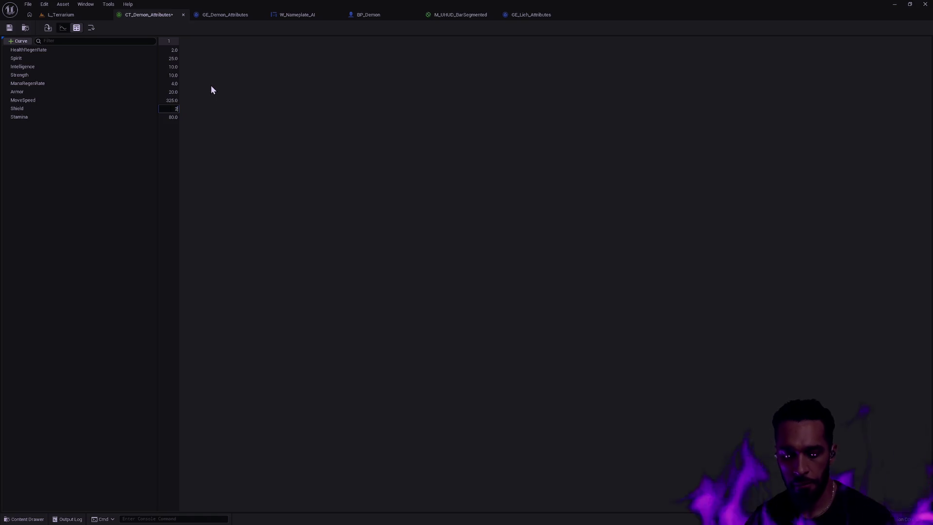
{"action": "type", "text": "200"}
{"action": "key", "text": "Return"}
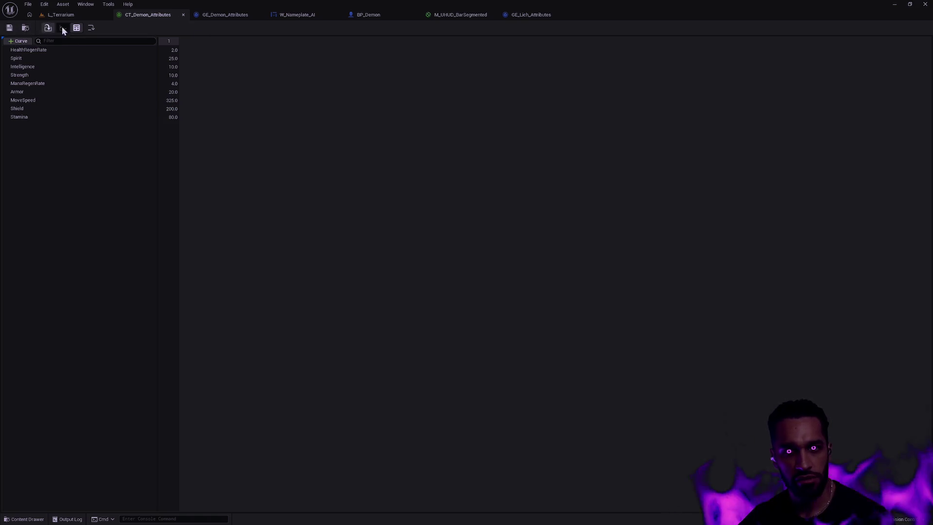
{"action": "left_click", "coordinate": [98, 14]}
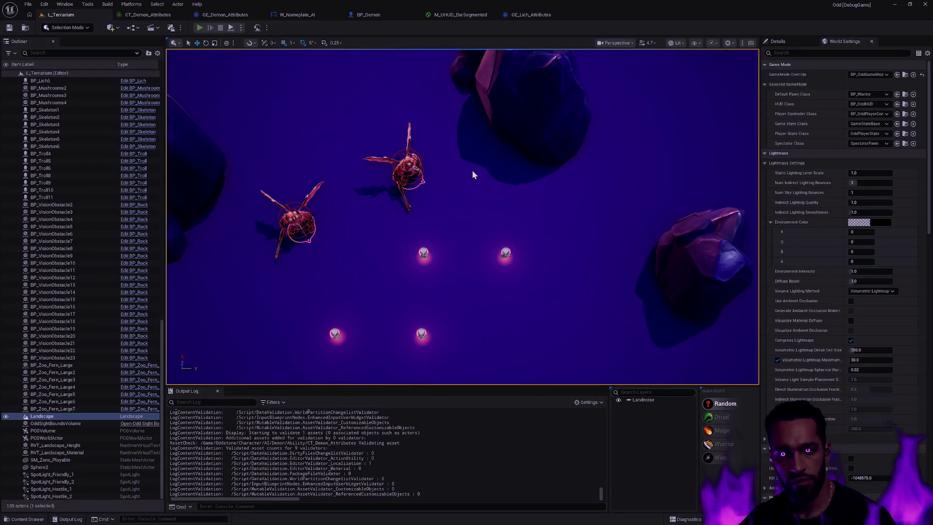
{"action": "key", "text": "alt+p"}
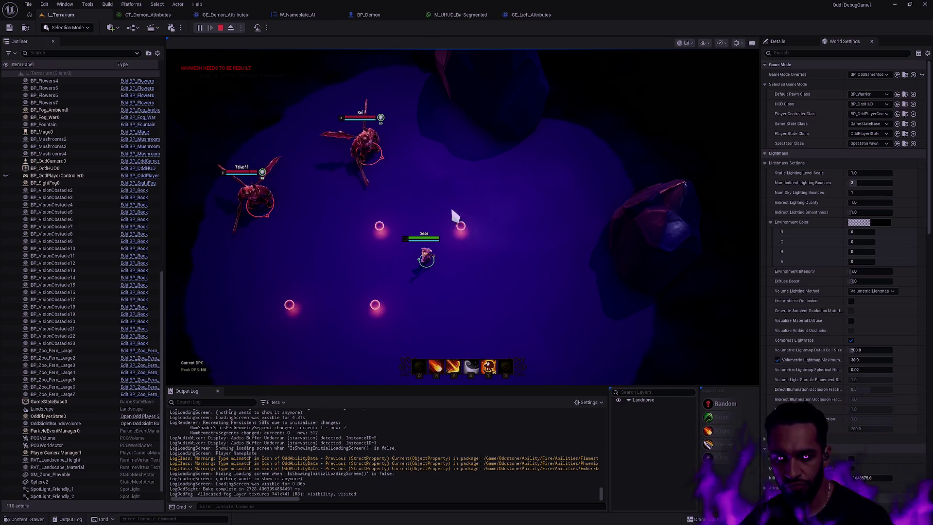
- In fullscreen, walk the hero up the cave into range of Kei and Takashi
{"action": "key", "text": "F11"}
{"action": "right_click", "coordinate": [403, 237]}
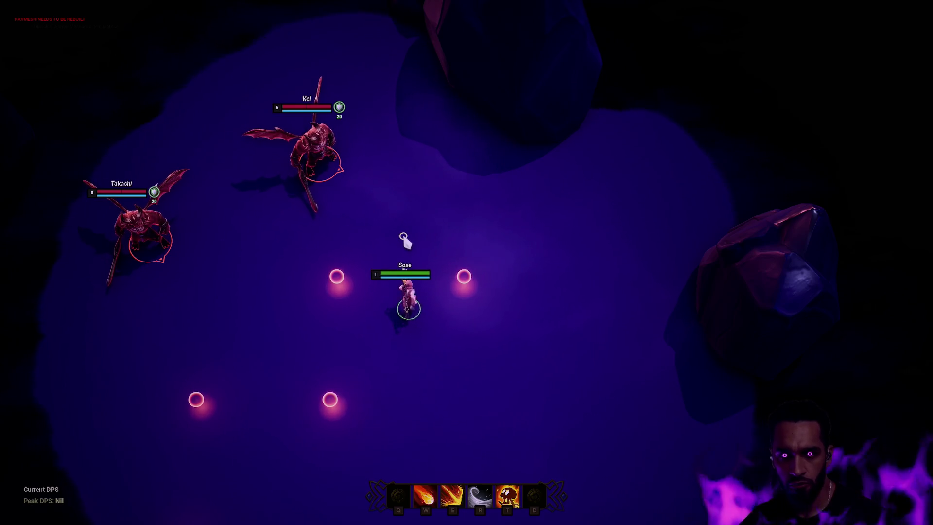
{"action": "right_click", "coordinate": [351, 184]}
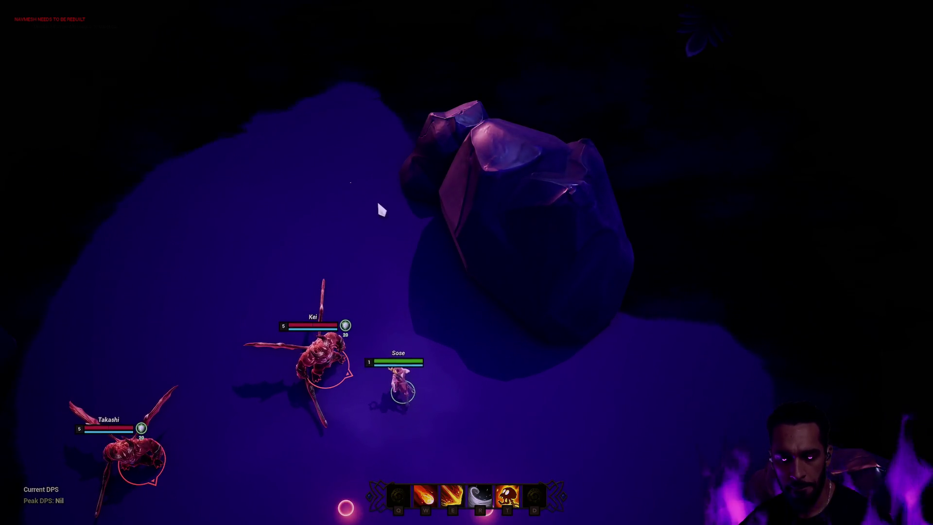
{"action": "right_click", "coordinate": [302, 233]}
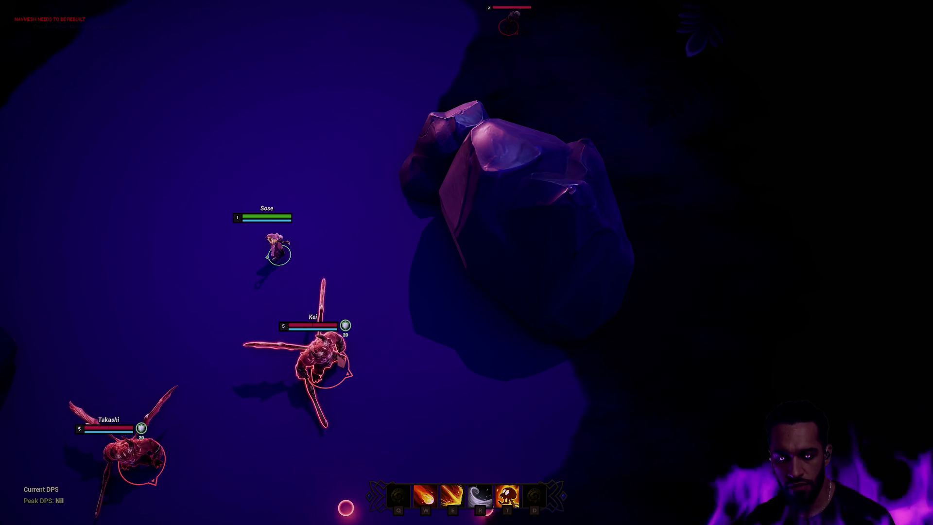
{"action": "right_click", "coordinate": [401, 323]}
{"action": "right_click", "coordinate": [356, 227]}
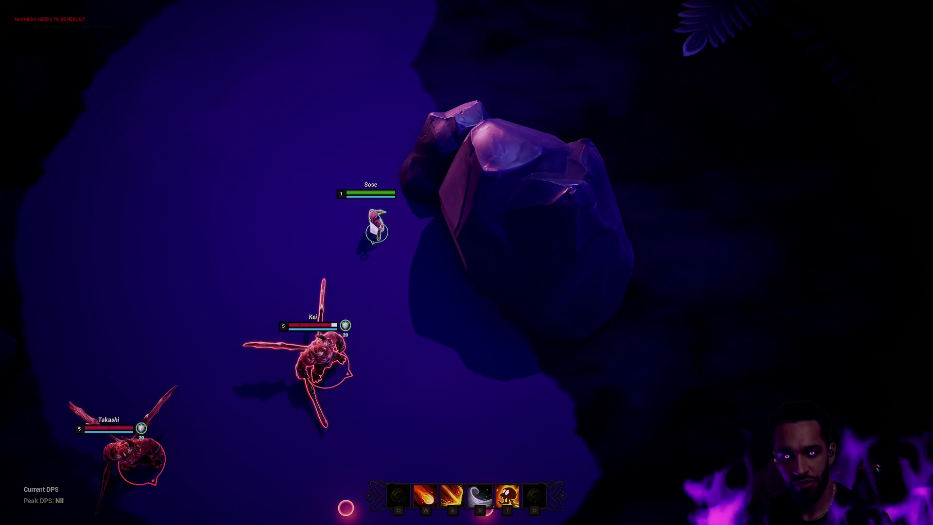
{"action": "right_click", "coordinate": [228, 257]}
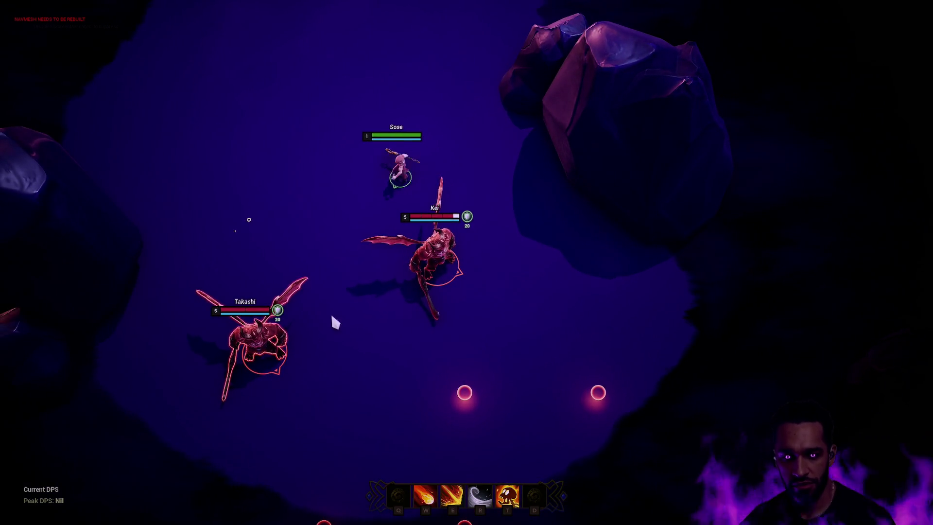
- Fire projectiles at Takashi and Kei to drain their nameplate bars, then stop the session
{"action": "key", "text": "q"}
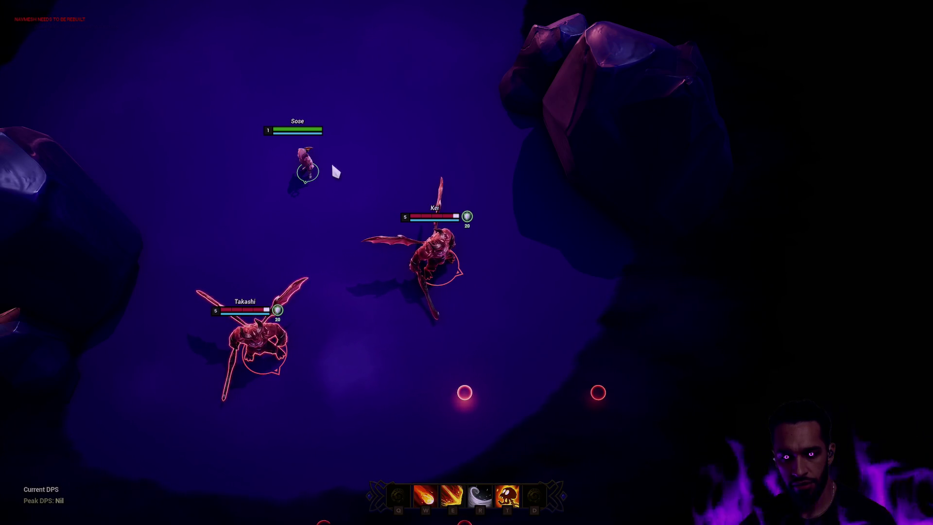
{"action": "left_click", "coordinate": [383, 188]}
{"action": "left_click", "coordinate": [358, 203]}
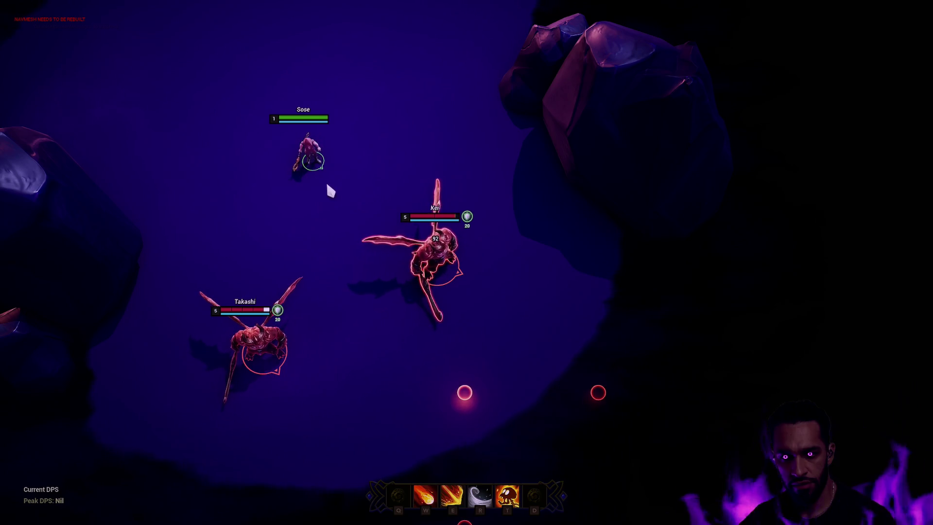
{"action": "left_click", "coordinate": [280, 190]}
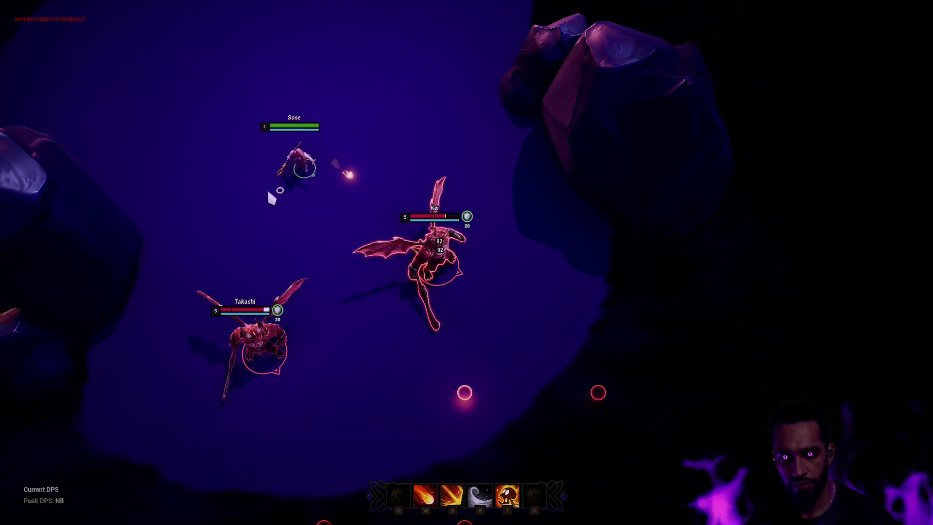
{"action": "left_click", "coordinate": [393, 154]}
{"action": "left_click", "coordinate": [291, 247]}
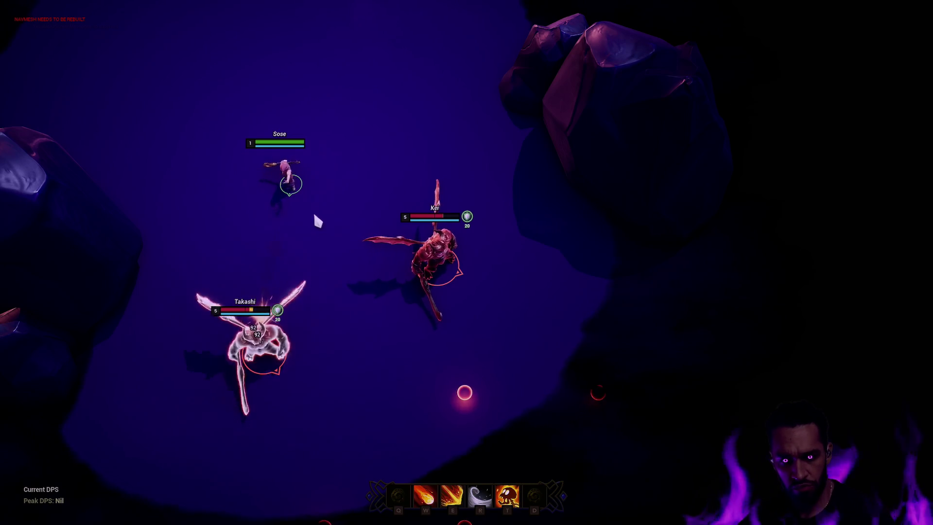
{"action": "key", "text": "Escape"}
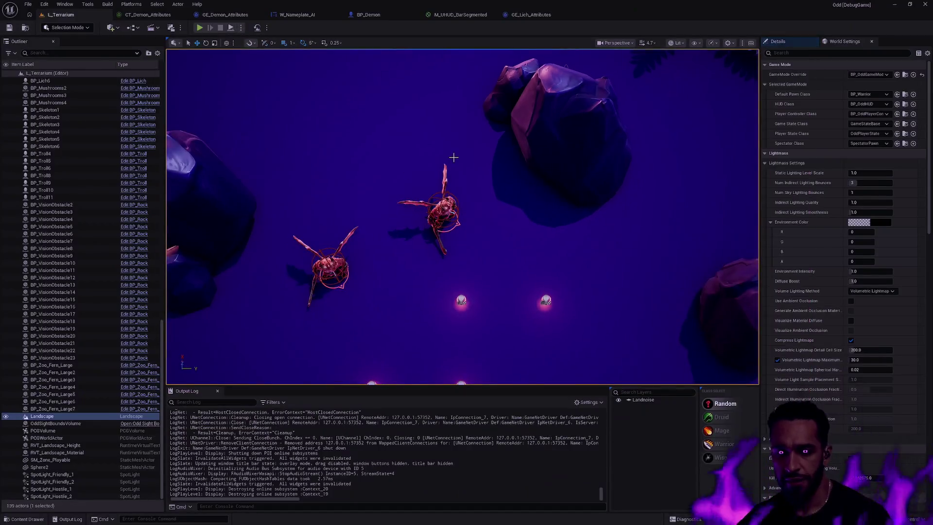
- Switch to Rider to view OddAttributeSet.cpp's PostGameplayEffectExecute conversions
{"action": "key", "text": "alt+Tab"}
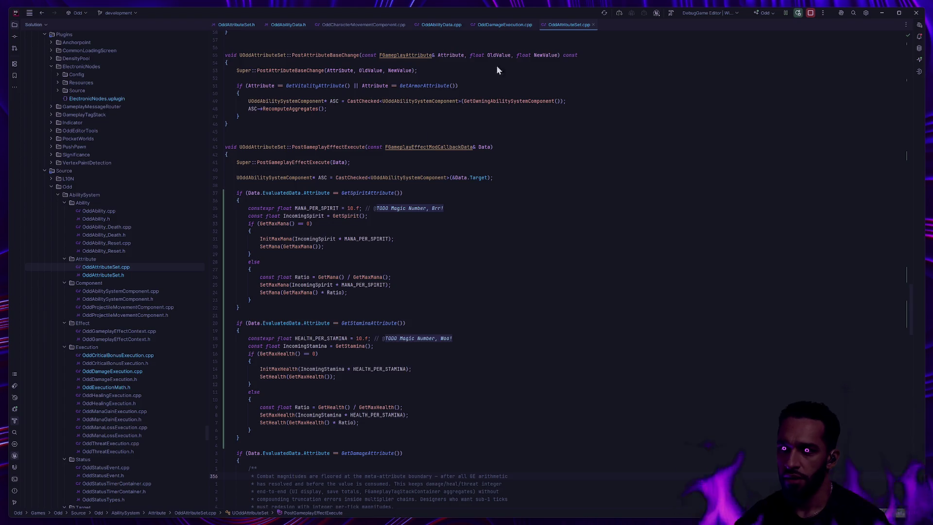
- Return to Unreal and bring up the M_UHUD_BarSegmented material graph
{"action": "key", "text": "alt+Tab"}
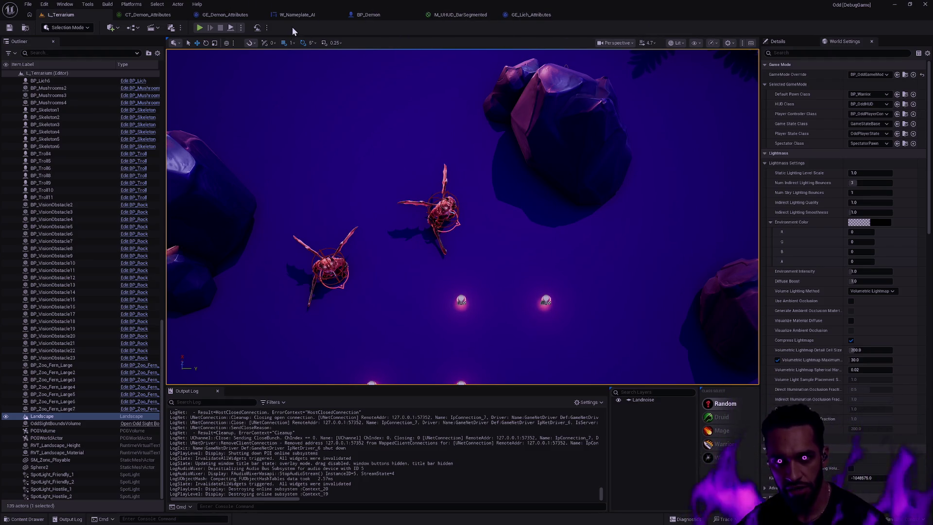
{"action": "left_click", "coordinate": [462, 15]}
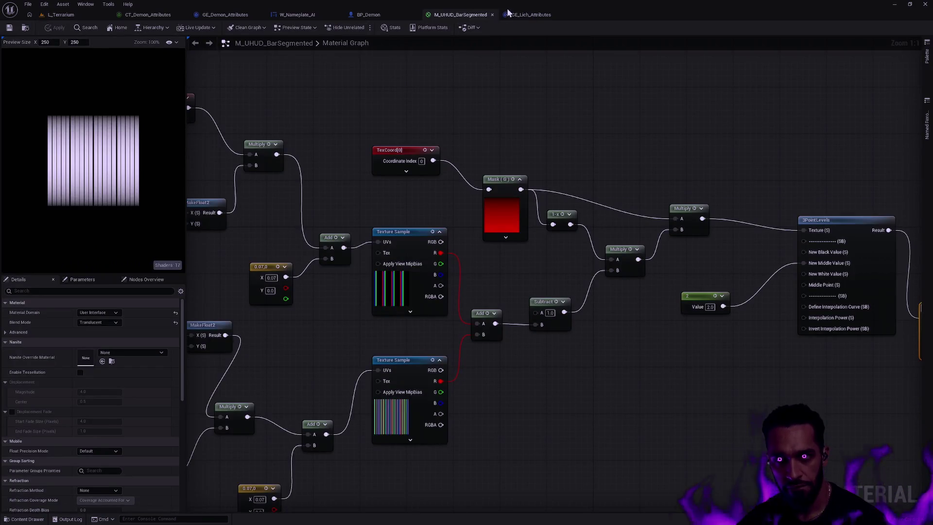
- Open W_Nameplate_AI's event graph and zoom to the ShieldUVOffset Set Scalar Parameter Value node
{"action": "left_click", "coordinate": [492, 15]}
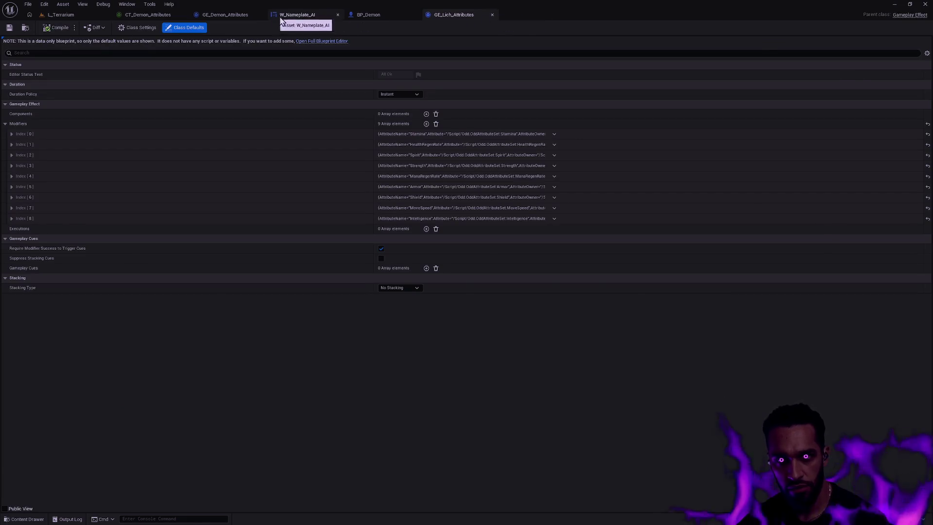
{"action": "left_click", "coordinate": [281, 18]}
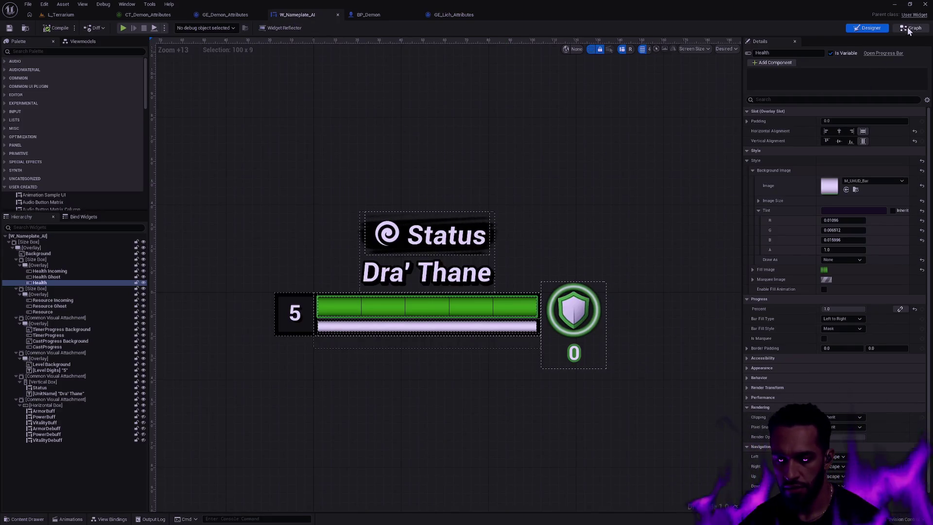
{"action": "key", "text": "ctrl+shift+g"}
{"action": "mouse_move", "coordinate": [634, 180]}
{"action": "left_mouse_down"}
{"action": "mouse_move", "coordinate": [671, 266]}
{"action": "mouse_move", "coordinate": [355, 277]}
{"action": "left_mouse_up"}
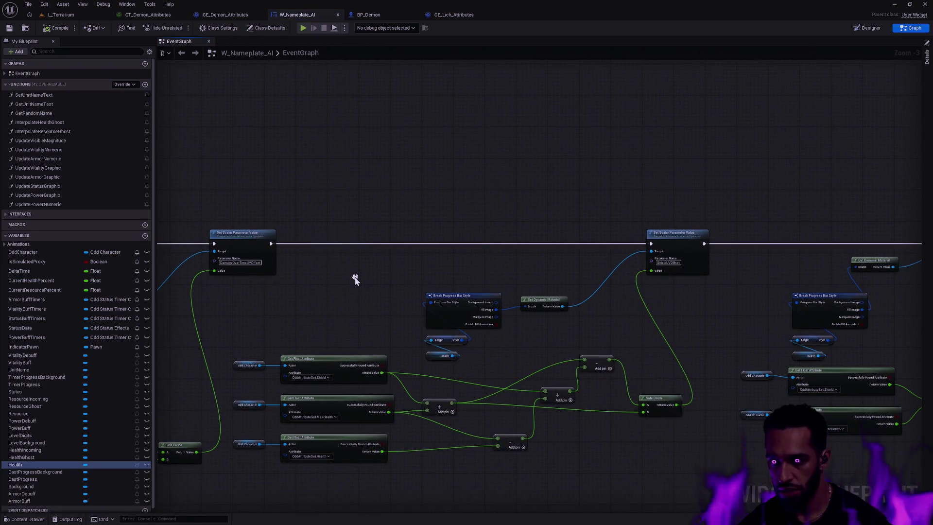
{"action": "scroll", "coordinate": [661, 273], "scroll_direction": "up", "scroll_amount": 4}
{"action": "left_click_drag", "start_coordinate": [574, 327], "coordinate": [670, 197]}
{"action": "mouse_move", "coordinate": [612, 213]}
{"action": "left_mouse_down"}
{"action": "mouse_move", "coordinate": [713, 218]}
{"action": "mouse_move", "coordinate": [637, 227]}
{"action": "left_mouse_up"}
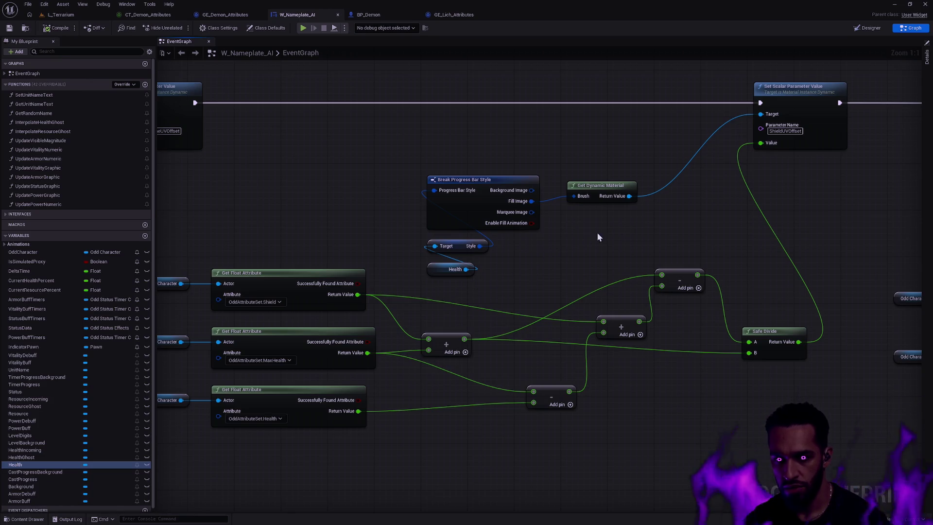
- Add a breakpoint on the ShieldUVOffset setter node and return to L_Terrarium
{"action": "right_click", "coordinate": [772, 92]}
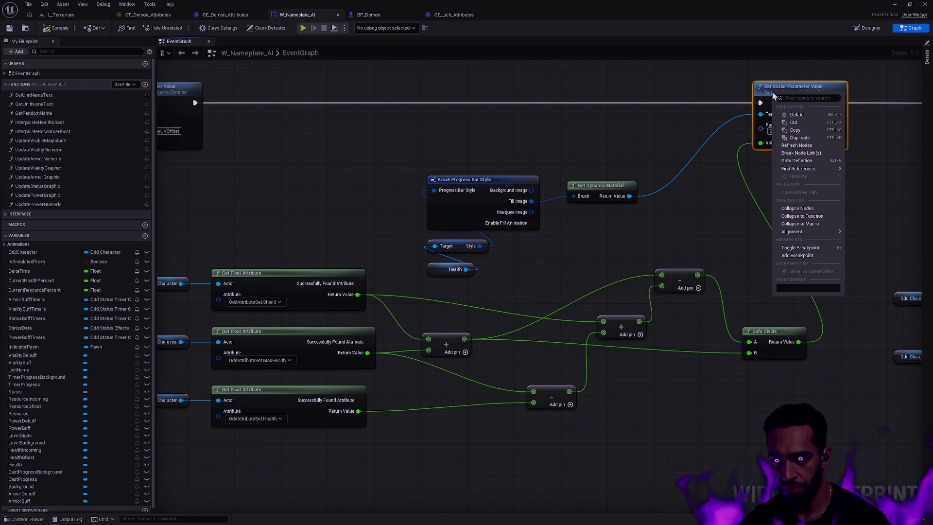
{"action": "left_click", "coordinate": [804, 255]}
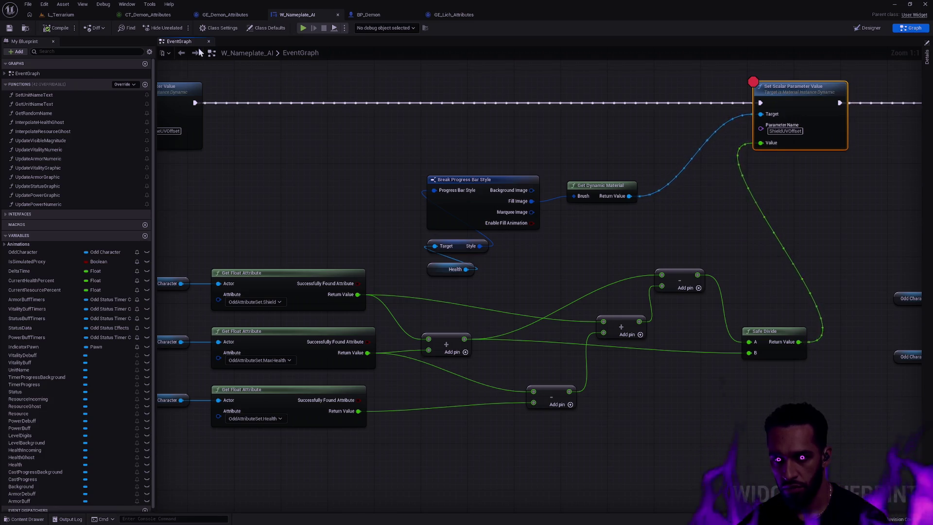
{"action": "left_click", "coordinate": [59, 15]}
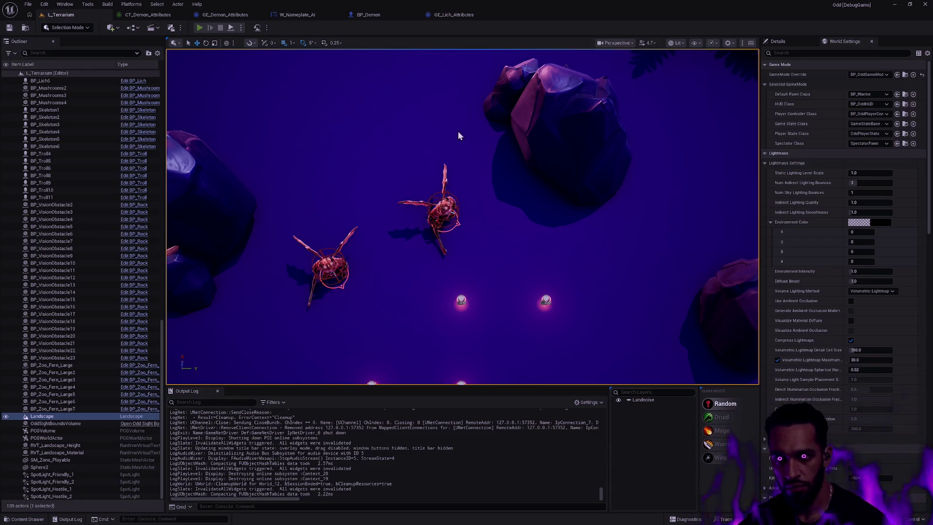
- Play L_Terrarium and steer the hero toward the demons until the ShieldUVOffset breakpoint triggers
{"action": "key", "text": "alt+p"}
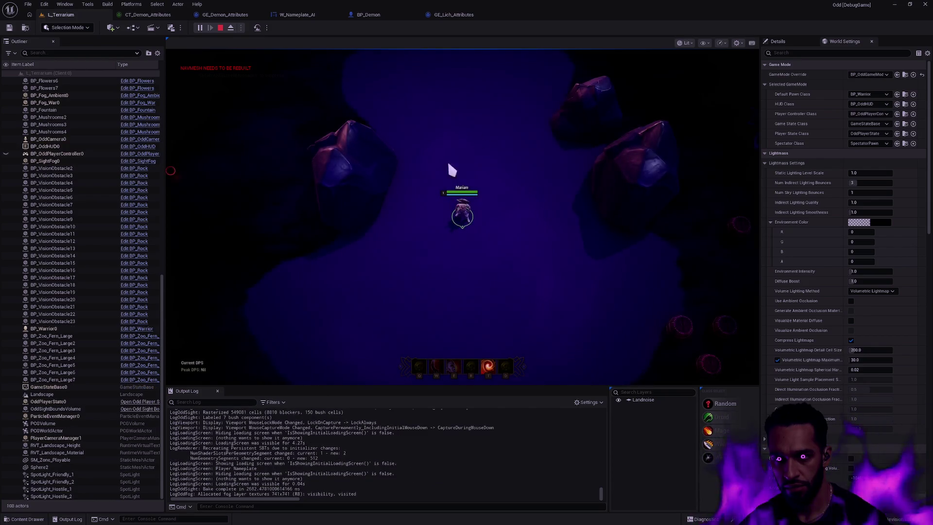
{"action": "right_click", "coordinate": [359, 286]}
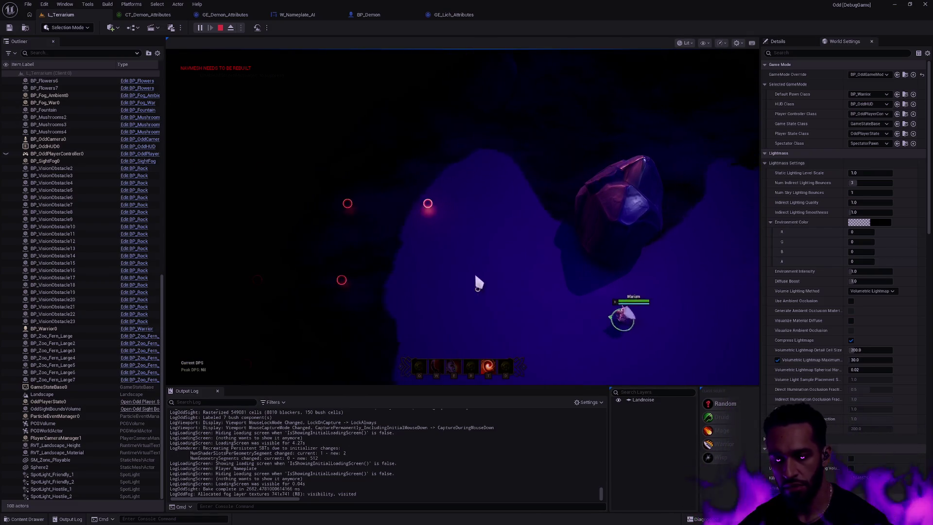
{"action": "right_click", "coordinate": [470, 234]}
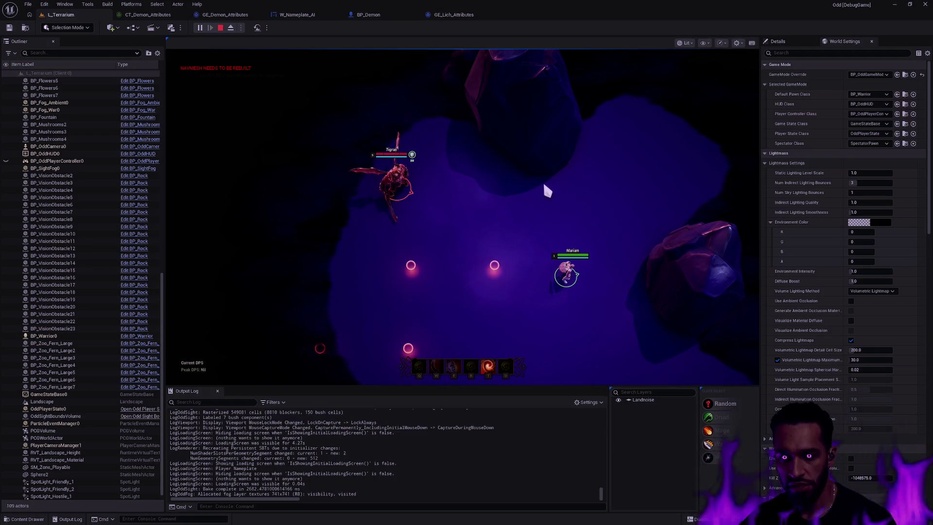
{"action": "right_click", "coordinate": [546, 188]}
{"action": "right_click", "coordinate": [479, 203]}
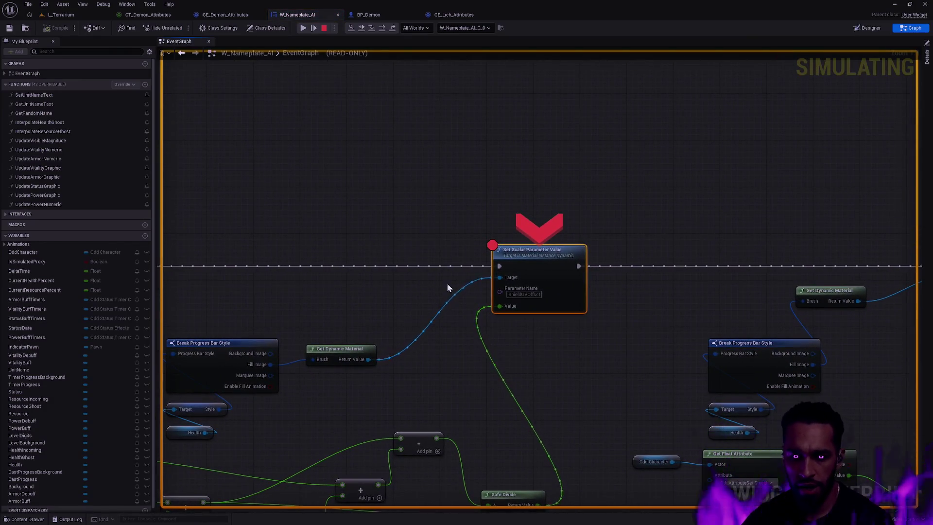
{"action": "mouse_move", "coordinate": [447, 283]}
{"action": "left_mouse_down"}
{"action": "mouse_move", "coordinate": [655, 160]}
{"action": "mouse_move", "coordinate": [655, 187]}
{"action": "left_mouse_up"}
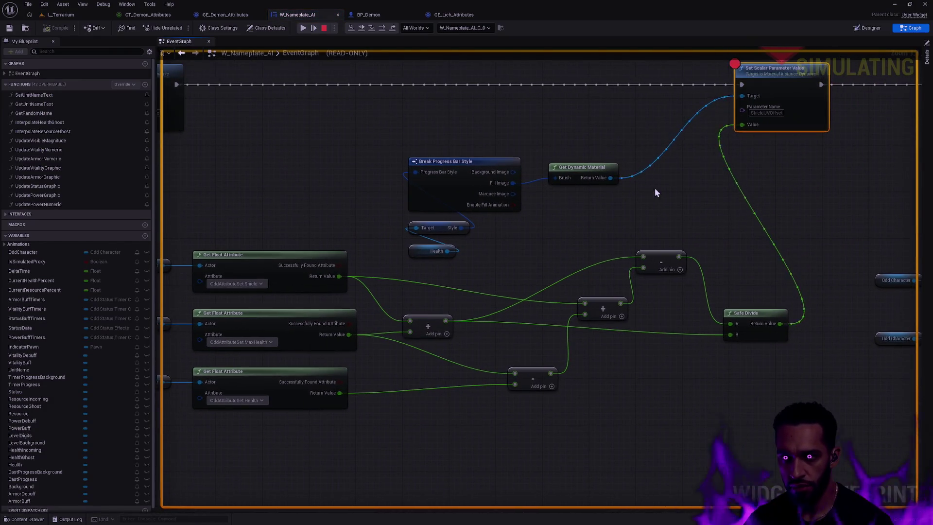
- Read the Get Float Attribute (Shield) node's debug value of 12, then return to L_Terrarium
{"action": "left_click", "coordinate": [288, 255]}
{"action": "mouse_move", "coordinate": [420, 285]}
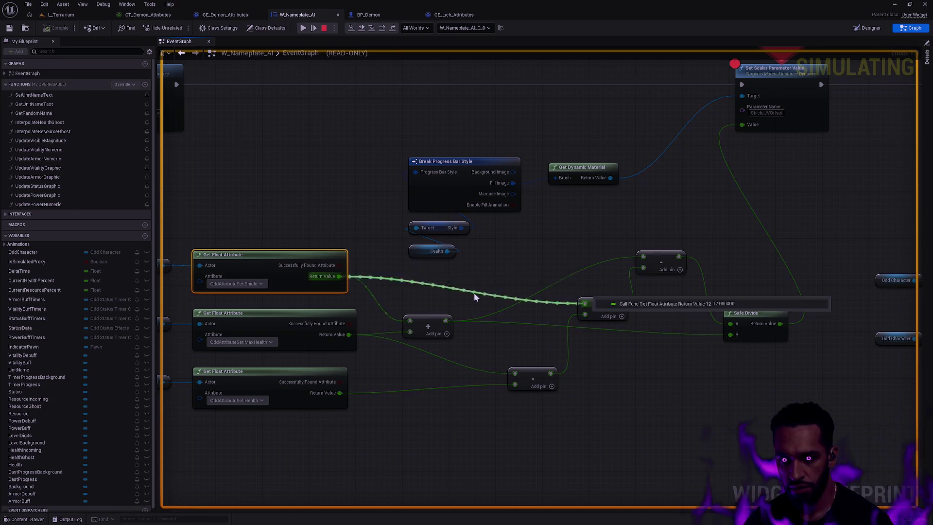
{"action": "left_click_drag", "start_coordinate": [508, 266], "coordinate": [588, 215]}
{"action": "mouse_move", "coordinate": [308, 222]}
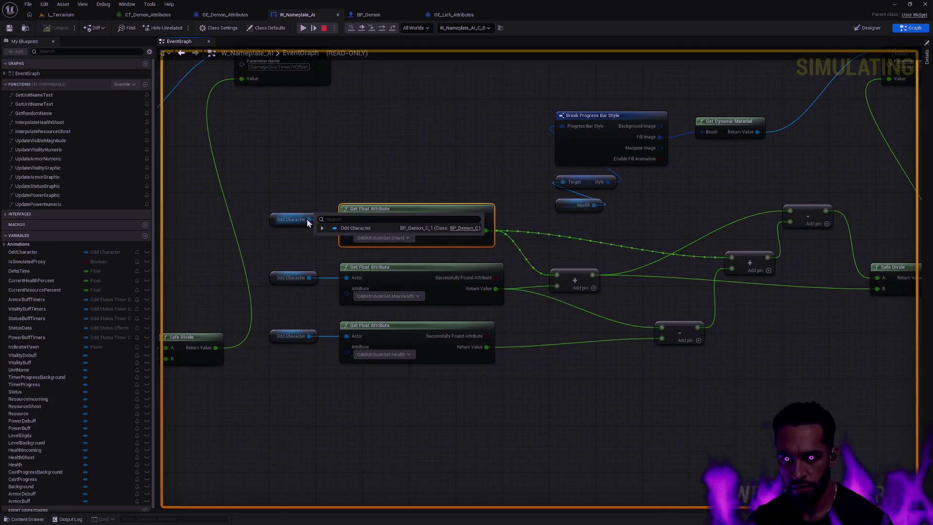
{"action": "mouse_move", "coordinate": [563, 237]}
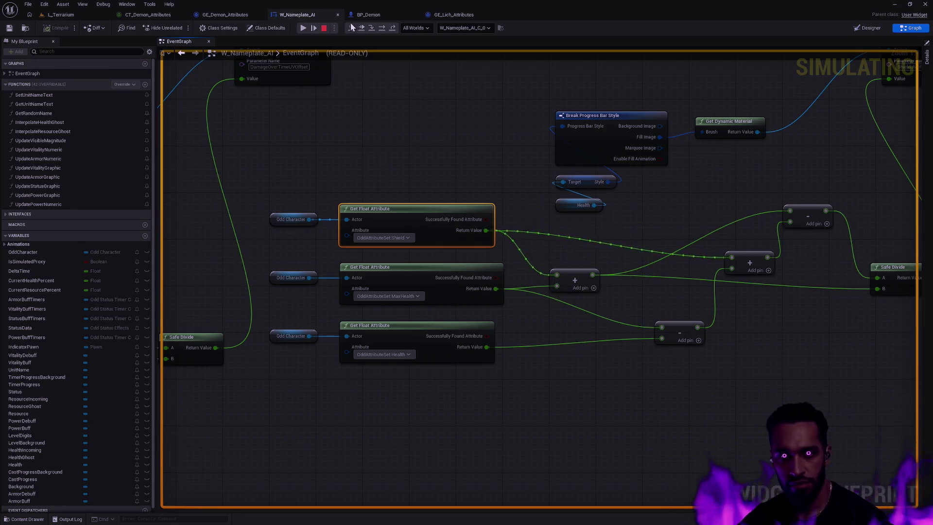
{"action": "left_click", "coordinate": [60, 15]}
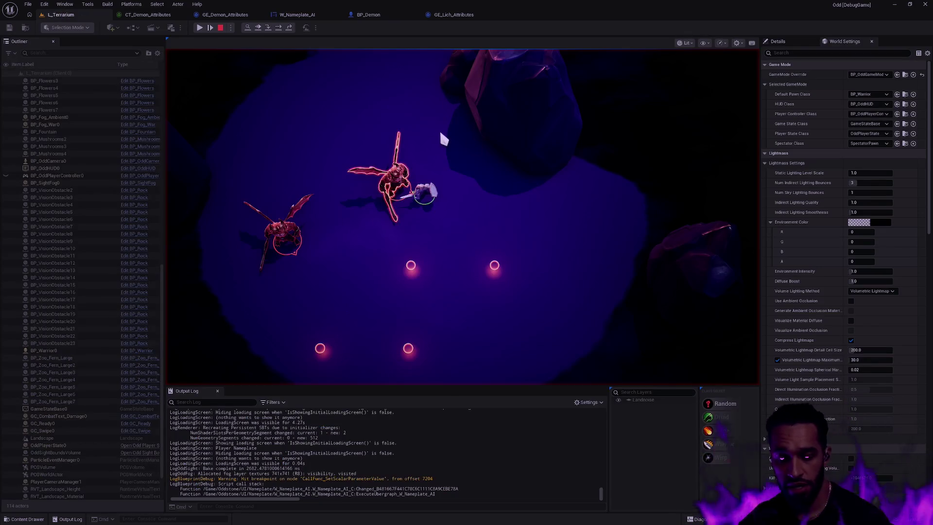
- Restart Play In Editor and walk the hero to the nearest demon until the breakpoint hits again
{"action": "key", "text": "Escape"}
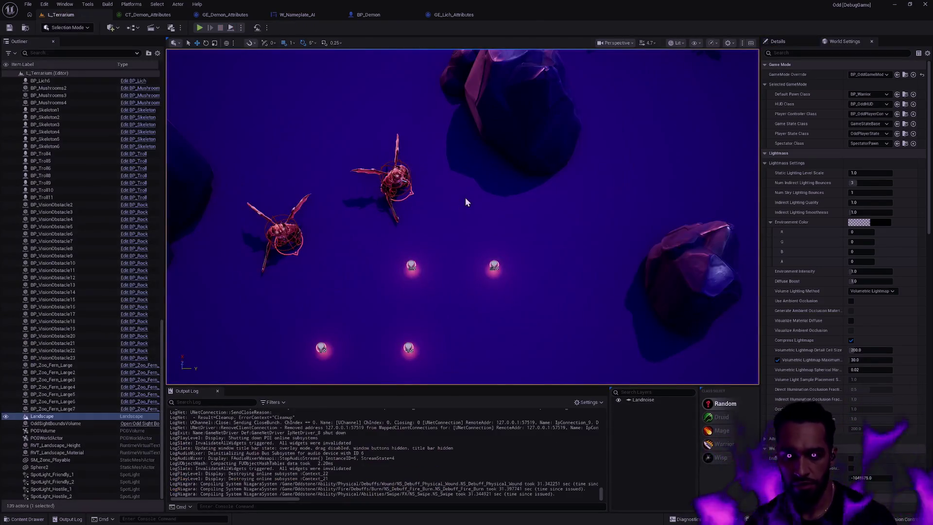
{"action": "key", "text": "alt+p"}
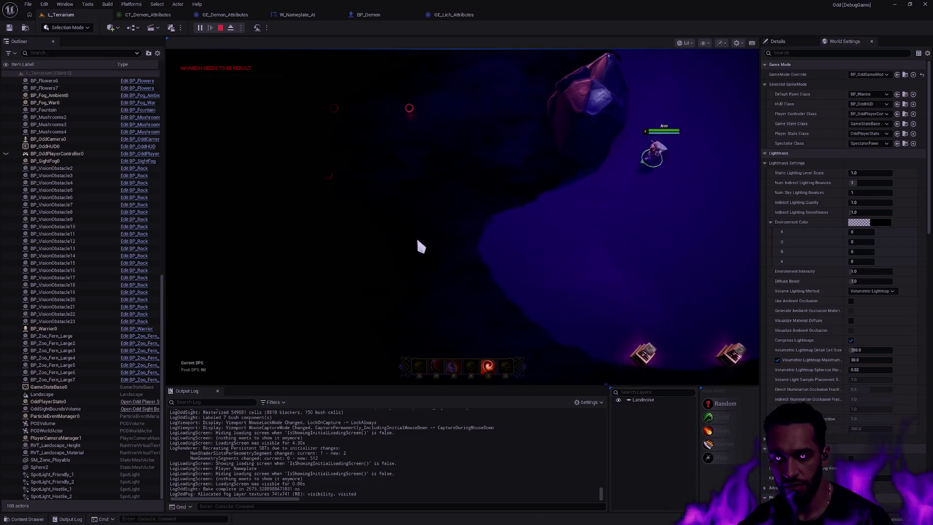
{"action": "mouse_move", "coordinate": [323, 56]}
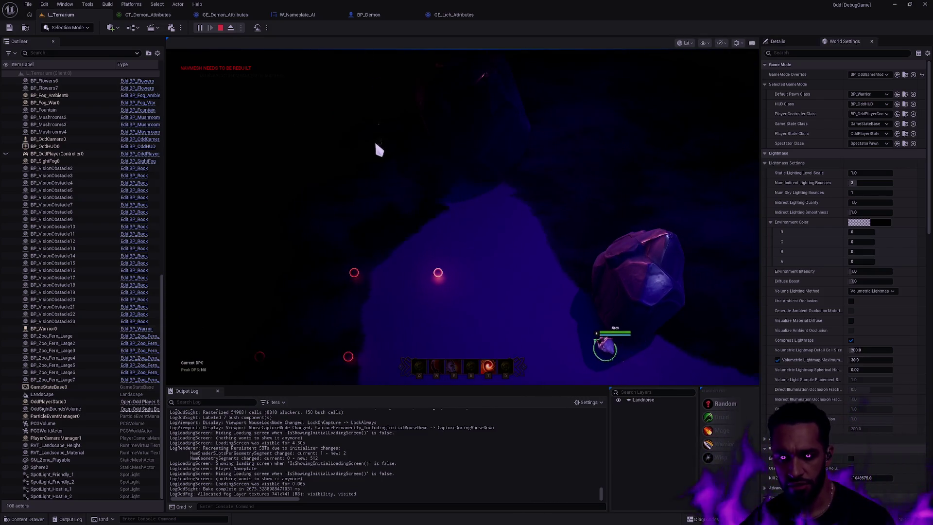
{"action": "right_click", "coordinate": [376, 146]}
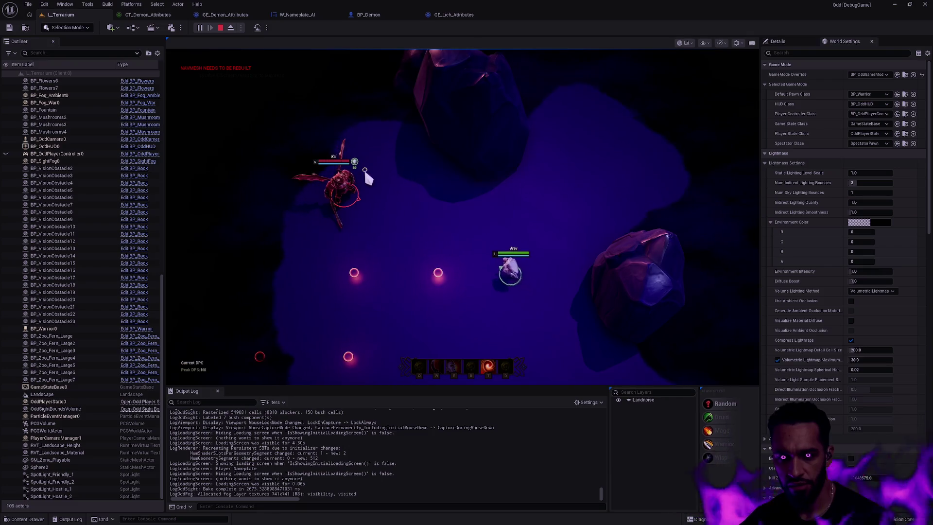
{"action": "right_click", "coordinate": [364, 168]}
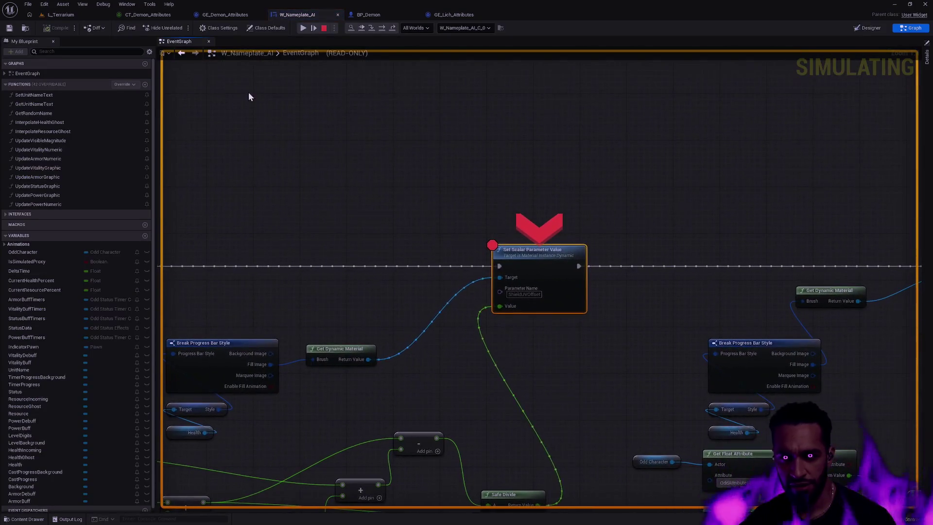
{"action": "left_click", "coordinate": [59, 13]}
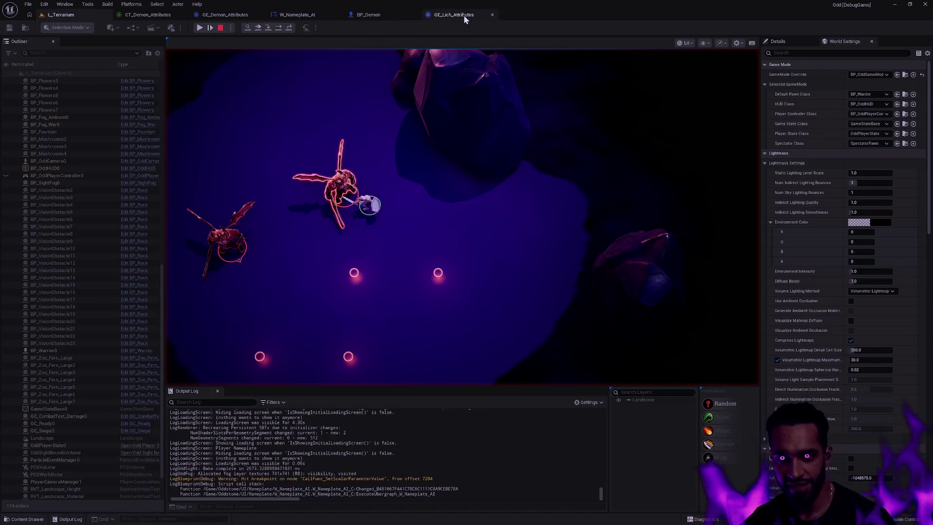
{"action": "left_click", "coordinate": [199, 28]}
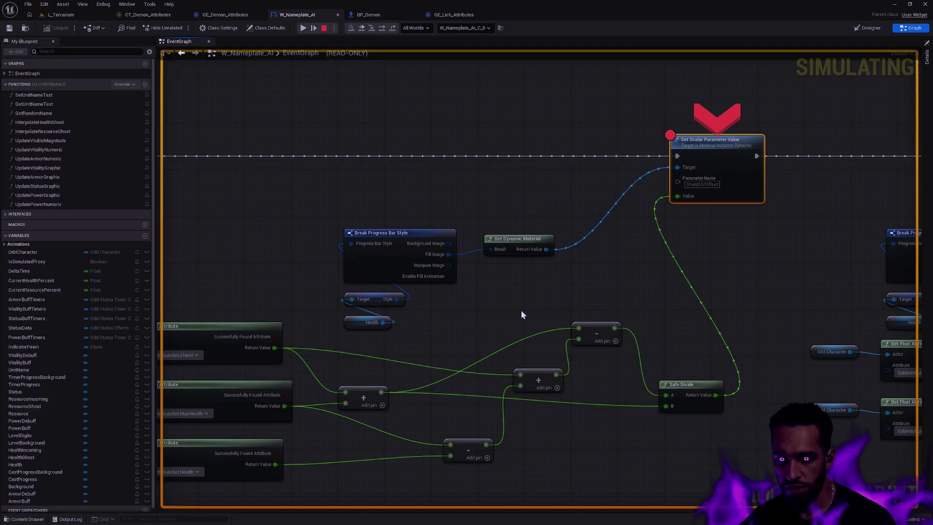
{"action": "mouse_move", "coordinate": [451, 309]}
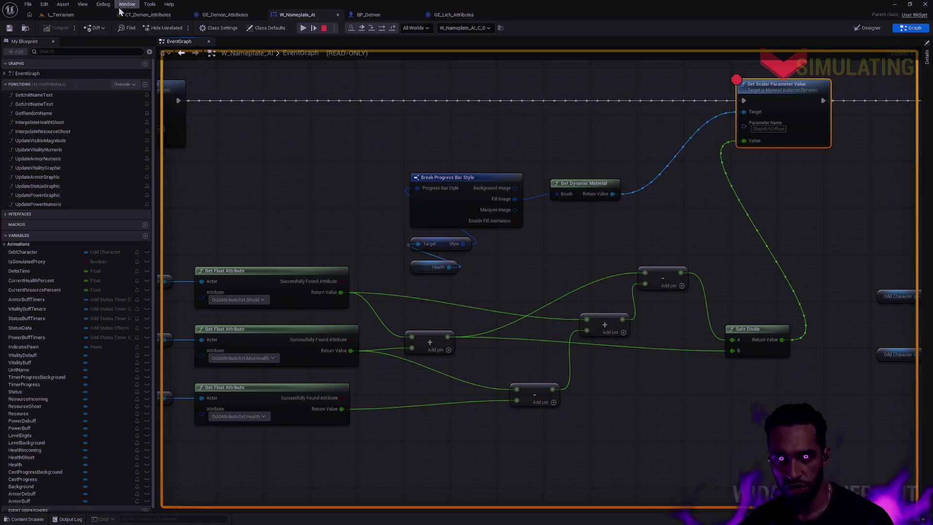
{"action": "left_click", "coordinate": [100, 15]}
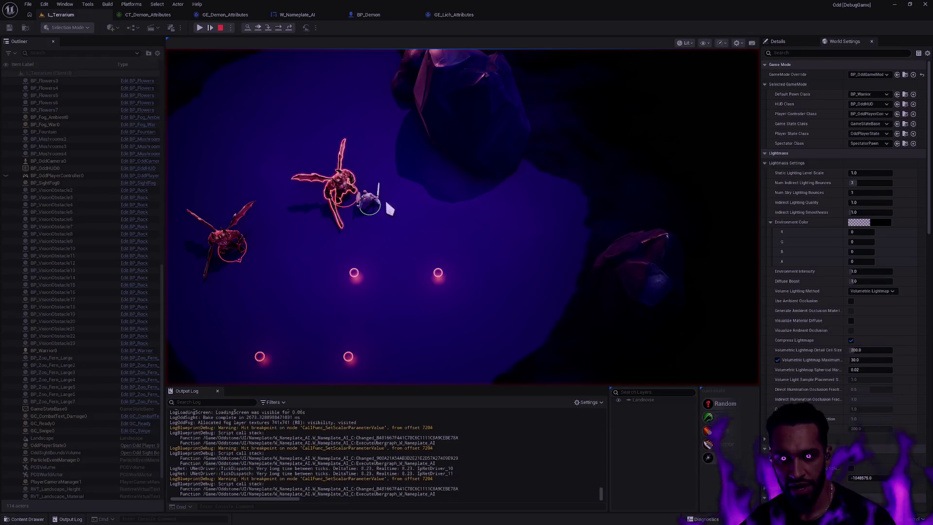
{"action": "left_click", "coordinate": [305, 15]}
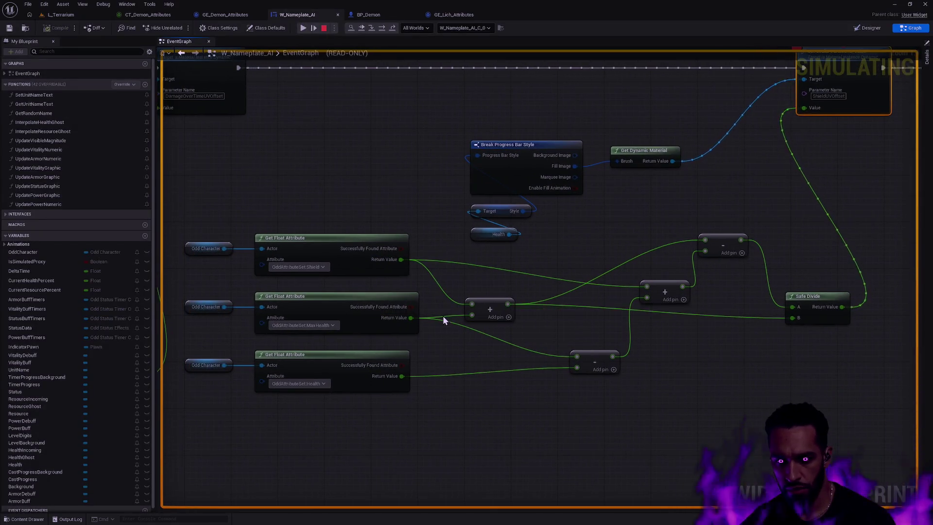
{"action": "mouse_move", "coordinate": [449, 314]}
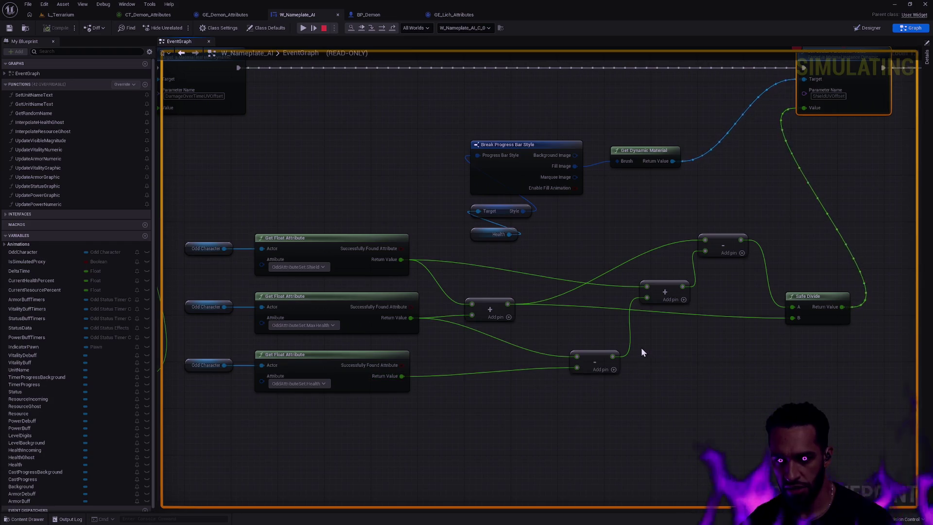
{"action": "scroll", "coordinate": [683, 326], "scroll_direction": "down", "scroll_amount": 2}
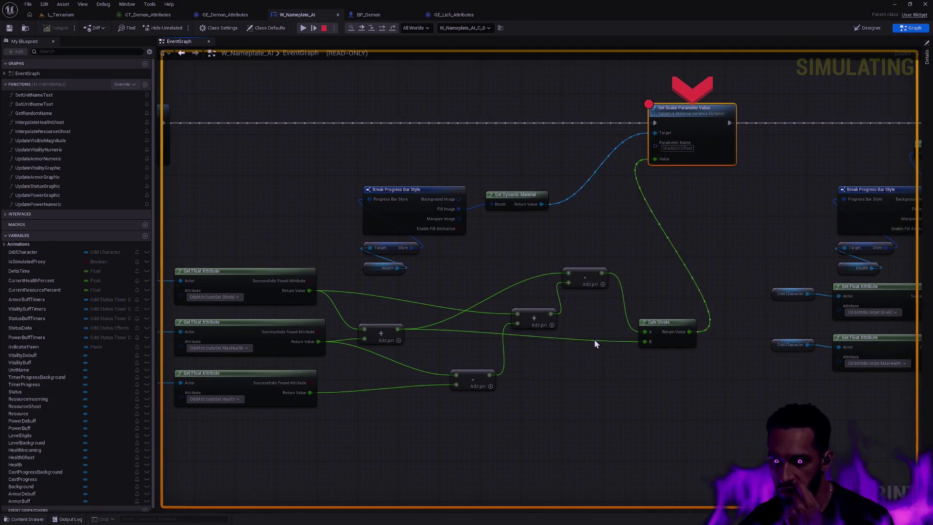
{"action": "mouse_move", "coordinate": [695, 284]}
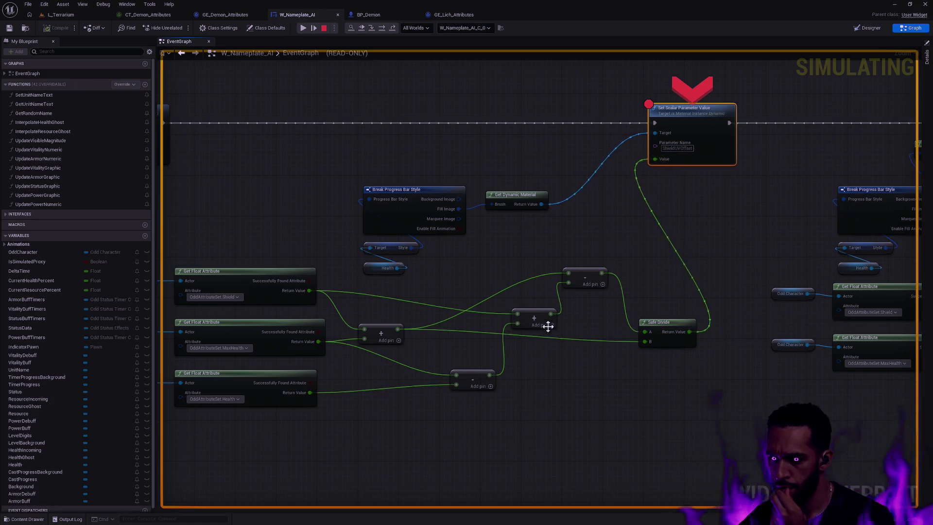
{"action": "mouse_move", "coordinate": [582, 340]}
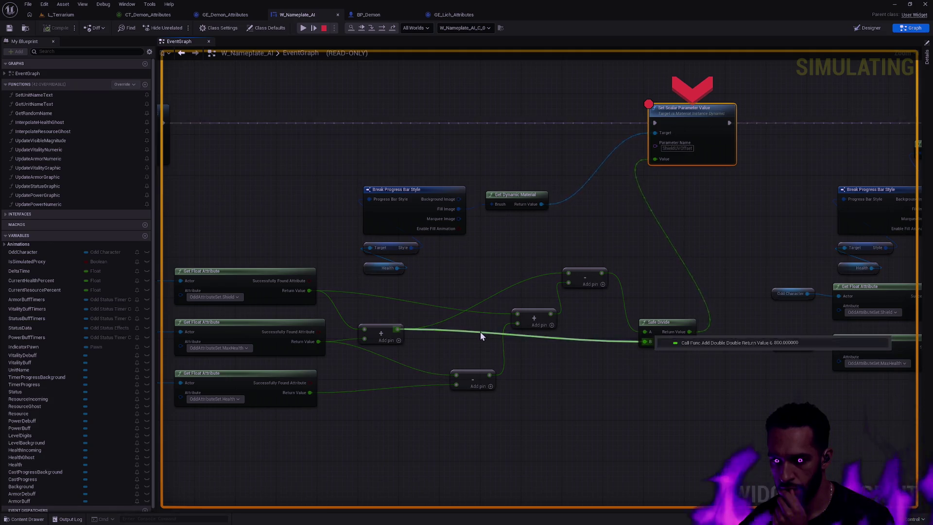
{"action": "mouse_move", "coordinate": [336, 311]}
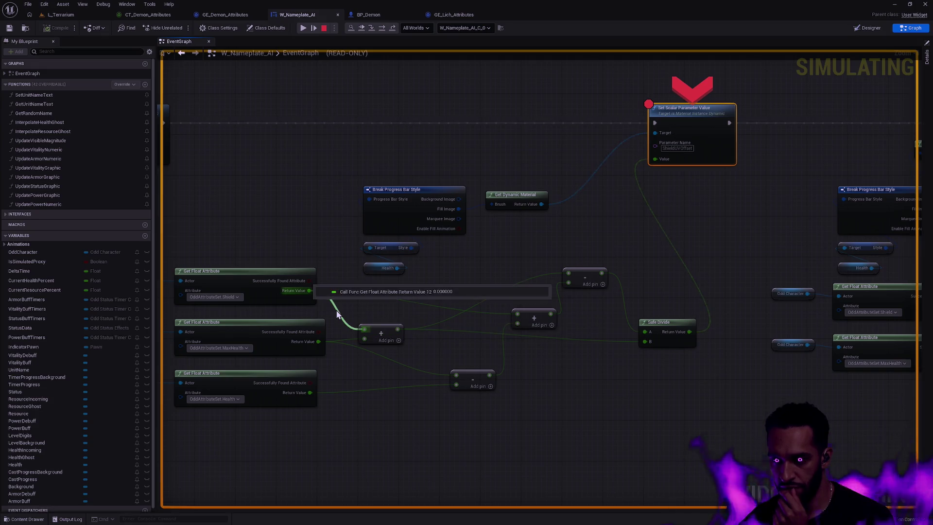
{"action": "mouse_move", "coordinate": [346, 344]}
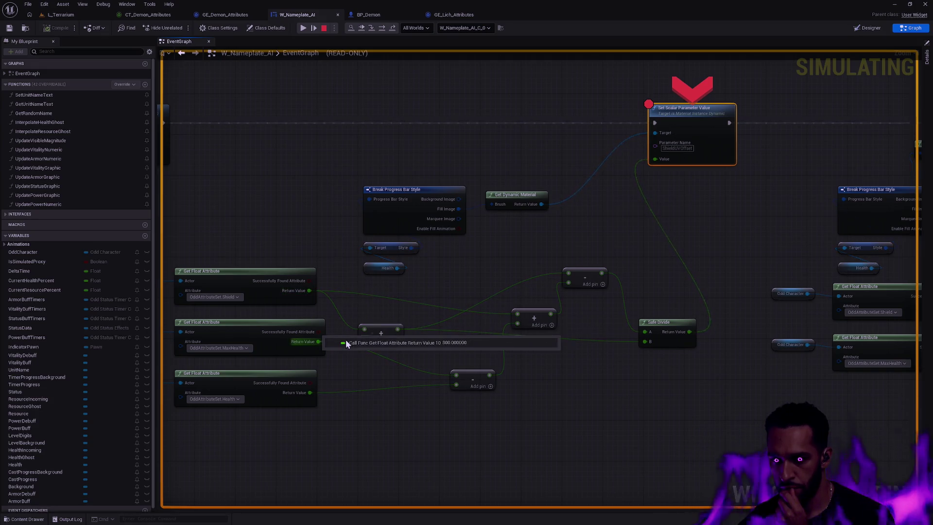
{"action": "mouse_move", "coordinate": [450, 331]}
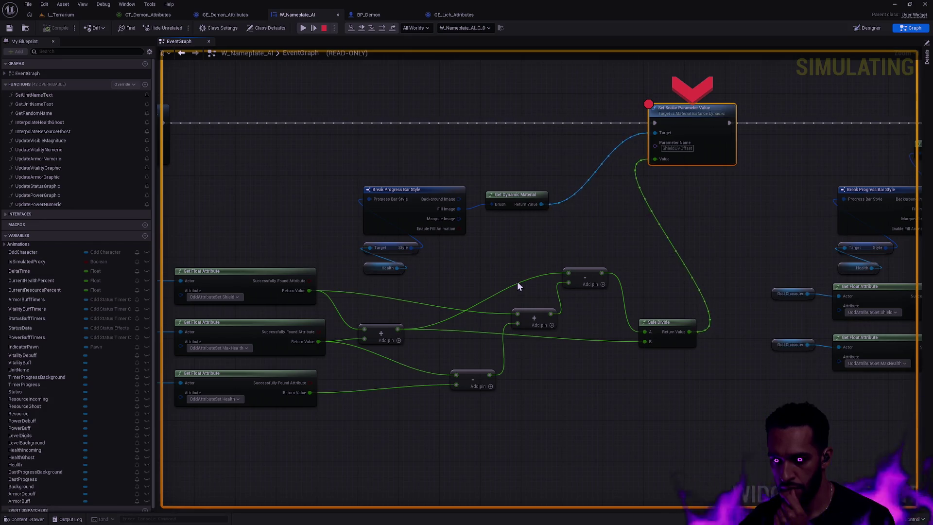
{"action": "mouse_move", "coordinate": [520, 282]}
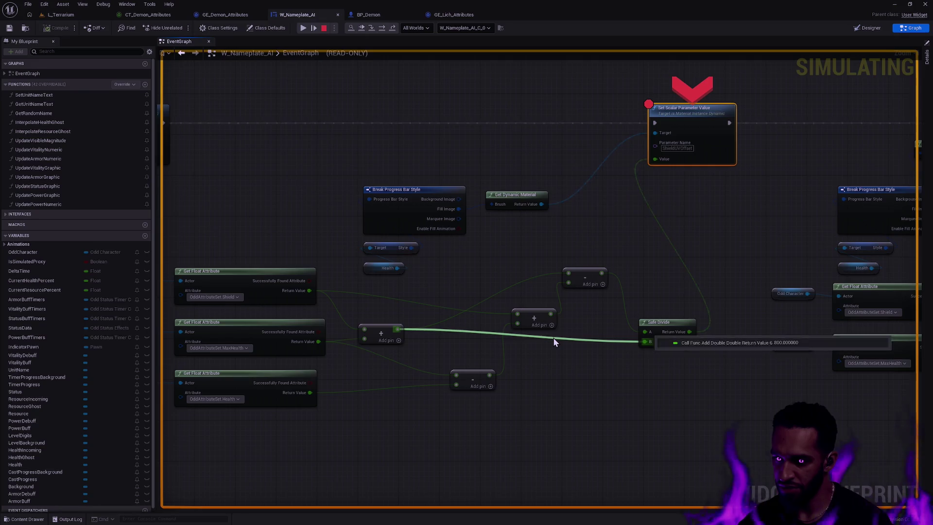
{"action": "mouse_move", "coordinate": [451, 374]}
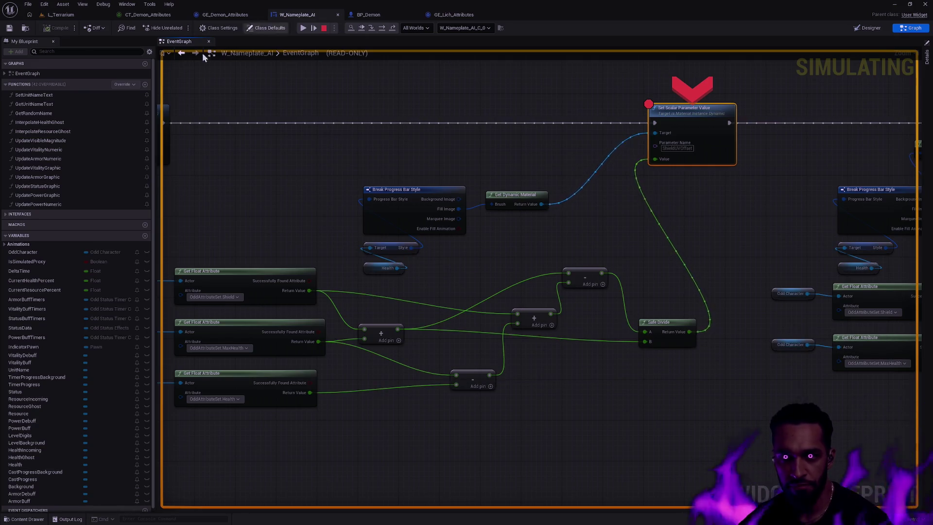
{"action": "left_click", "coordinate": [301, 27]}
- Resume the paused game until the Set Scalar Parameter Value breakpoint hits again
{"action": "left_click", "coordinate": [302, 27]}
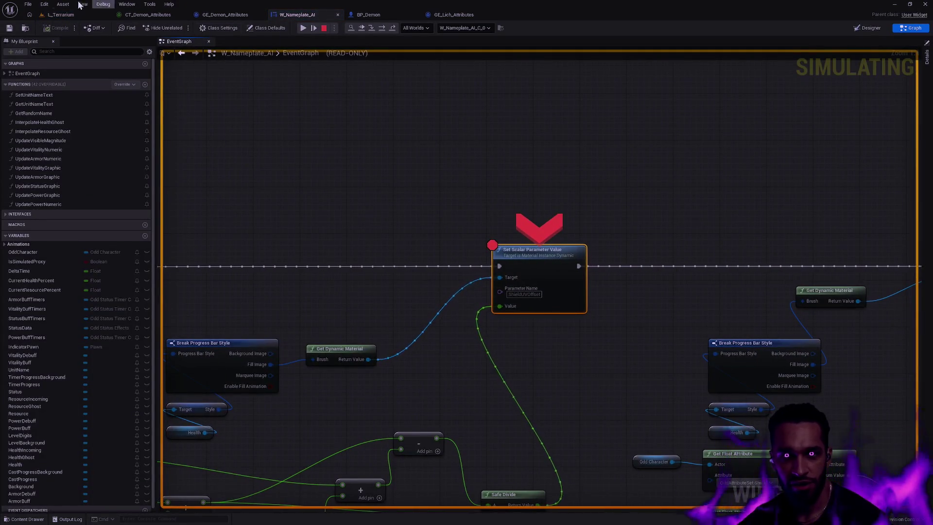
{"action": "left_click", "coordinate": [63, 15]}
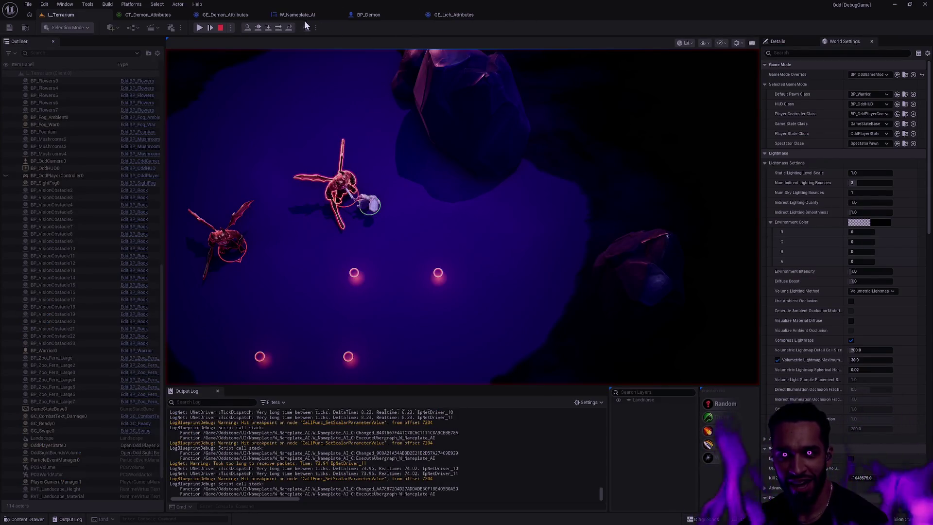
{"action": "left_click", "coordinate": [304, 19]}
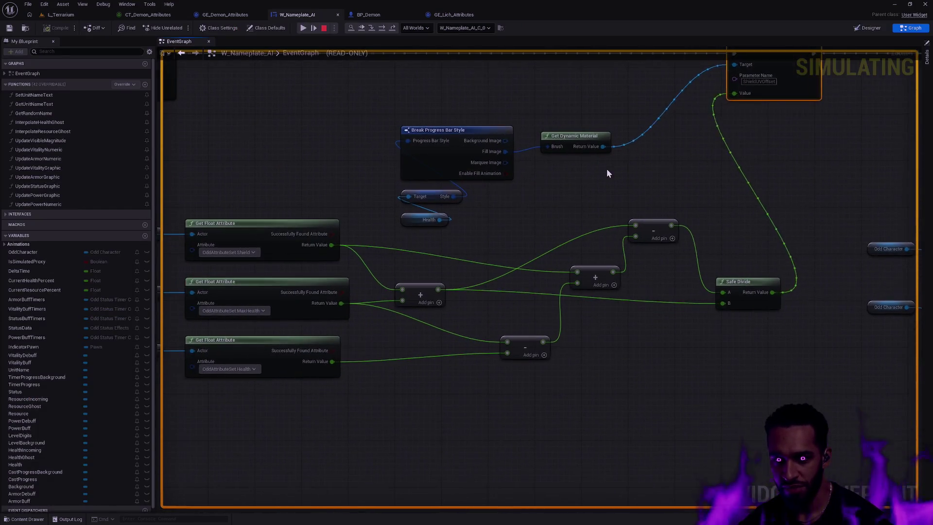
{"action": "mouse_move", "coordinate": [381, 248]}
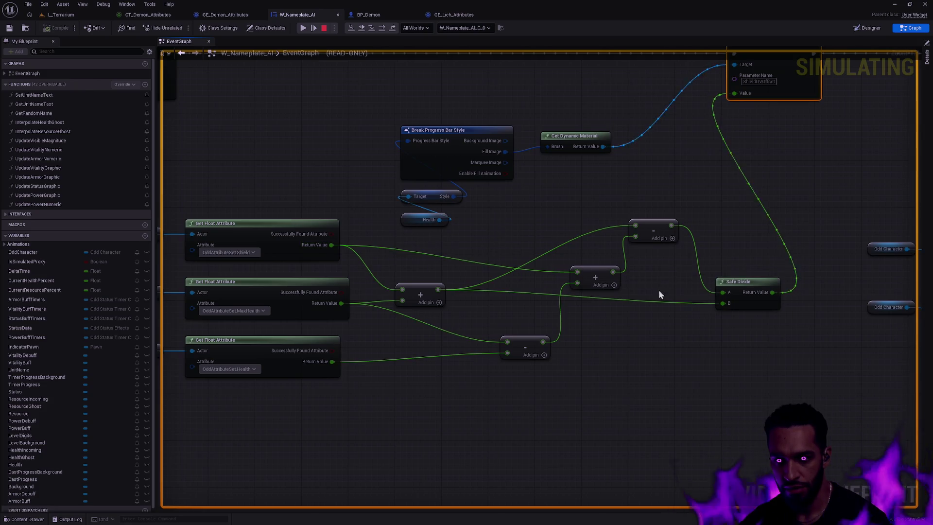
{"action": "mouse_move", "coordinate": [784, 247]}
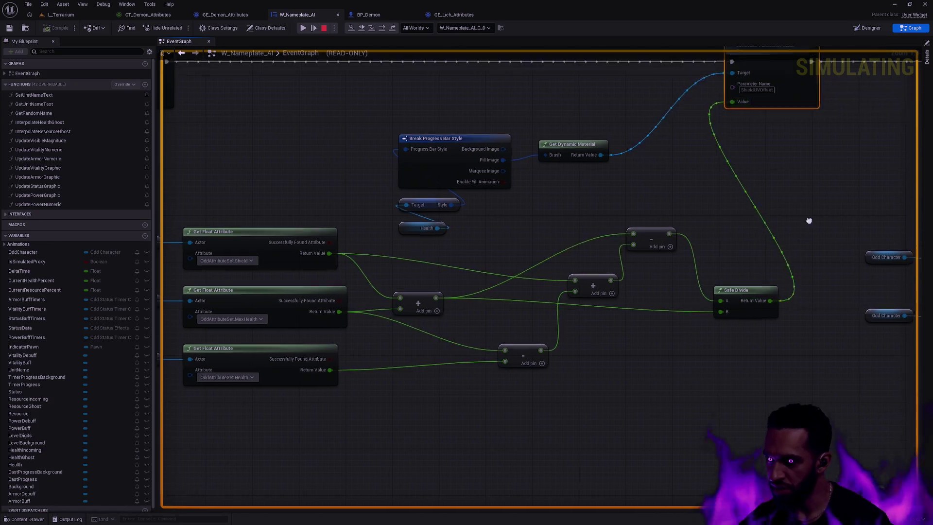
{"action": "left_click", "coordinate": [67, 15]}
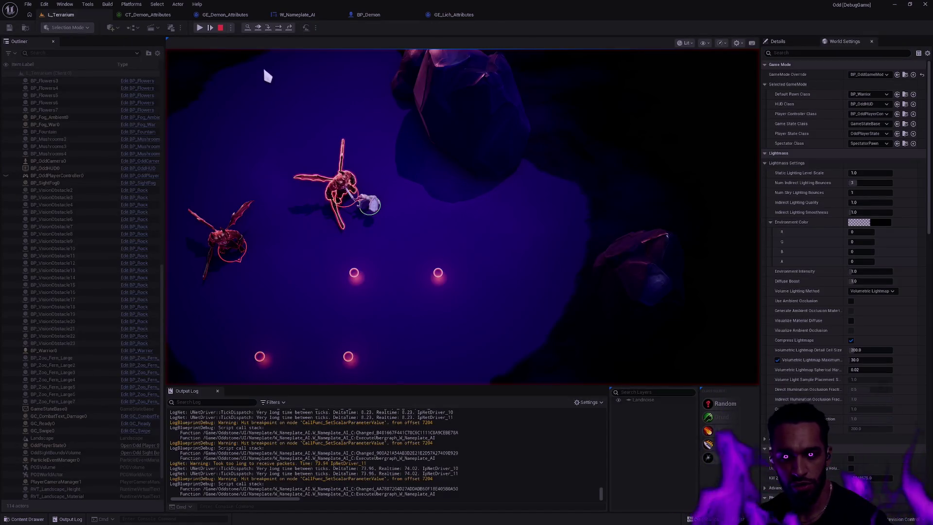
{"action": "left_click", "coordinate": [198, 27]}
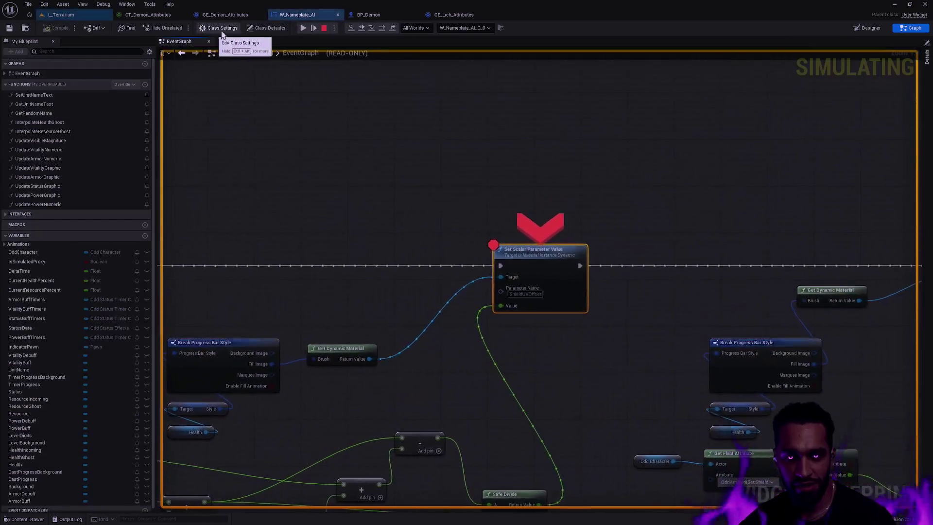
- Disable the breakpoint on the Set Scalar Parameter Value node and return to L_Terrarium
{"action": "right_click", "coordinate": [557, 253]}
{"action": "left_click", "coordinate": [586, 329]}
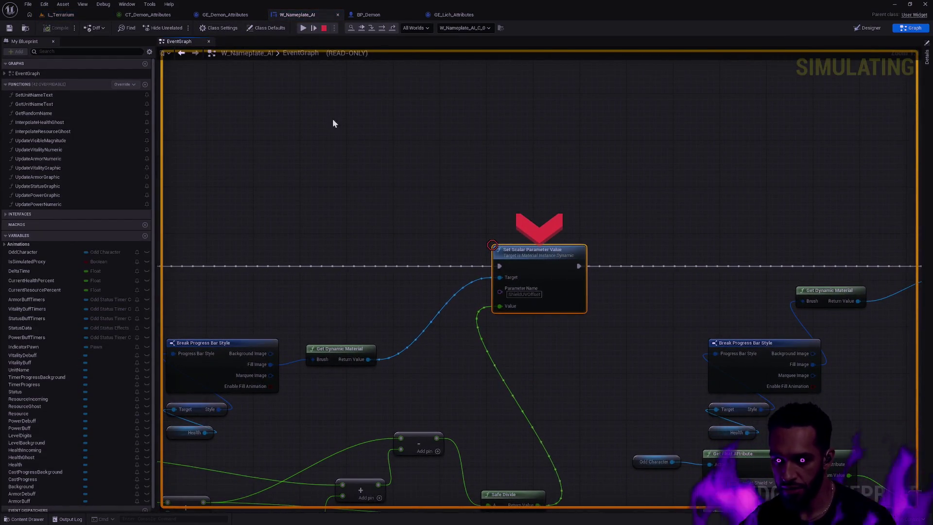
{"action": "left_click", "coordinate": [80, 16]}
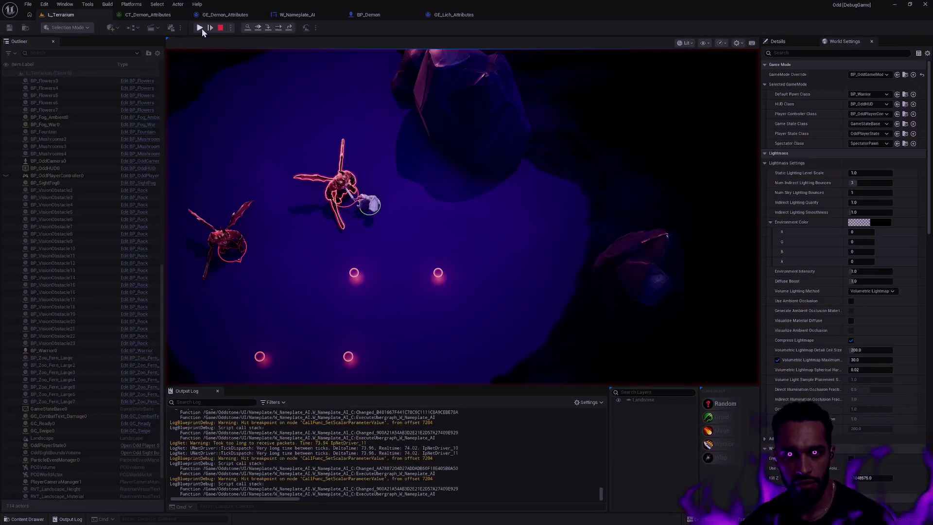
- Resume the game full-screen and have Arev strike Nezu with Q and attacks
{"action": "left_click", "coordinate": [201, 28]}
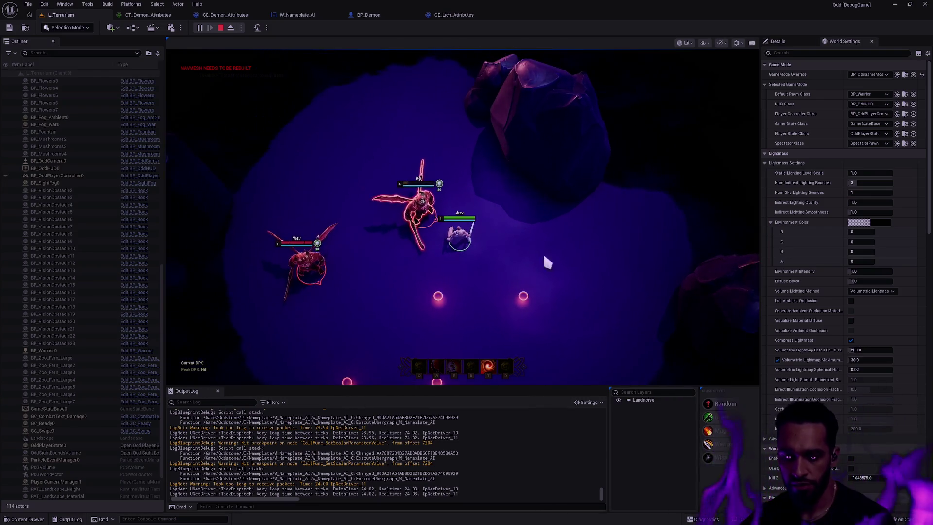
{"action": "key", "text": "F11"}
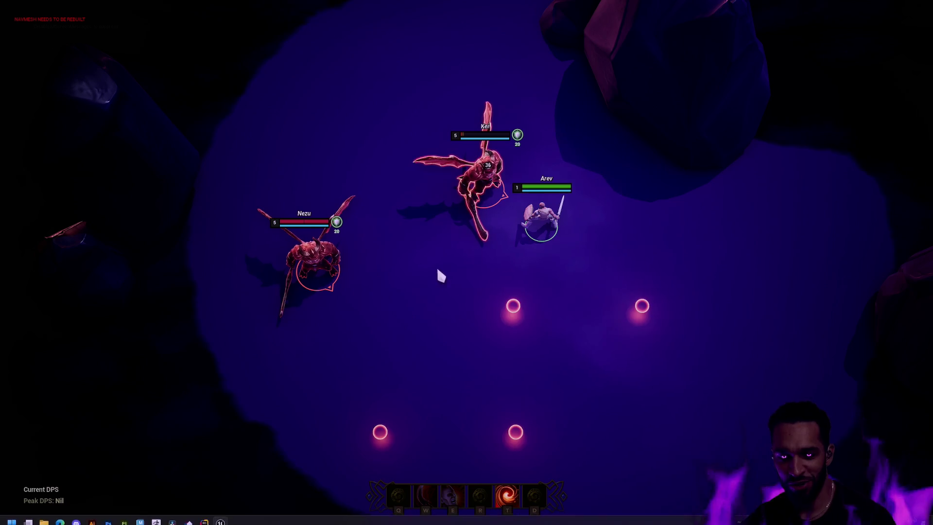
{"action": "right_click", "coordinate": [435, 267]}
{"action": "key", "text": "q"}
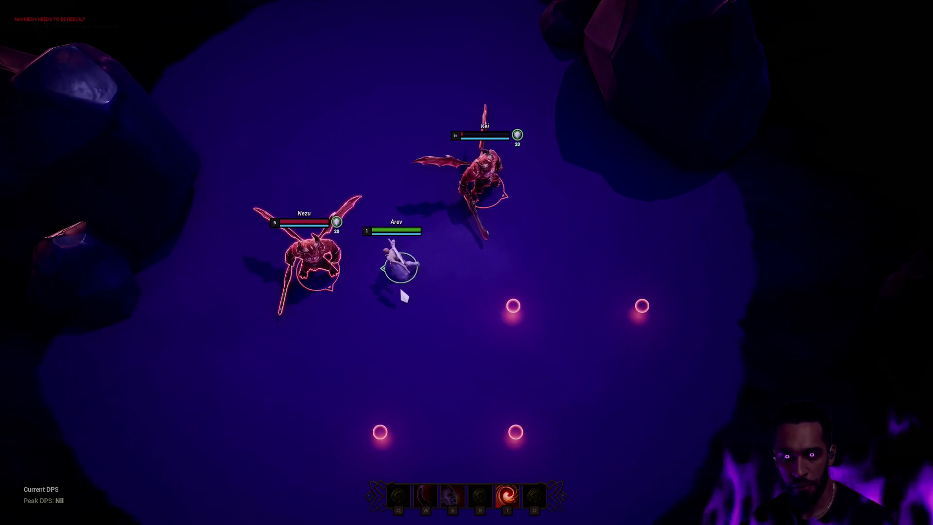
{"action": "right_click", "coordinate": [440, 299]}
{"action": "right_click", "coordinate": [424, 303]}
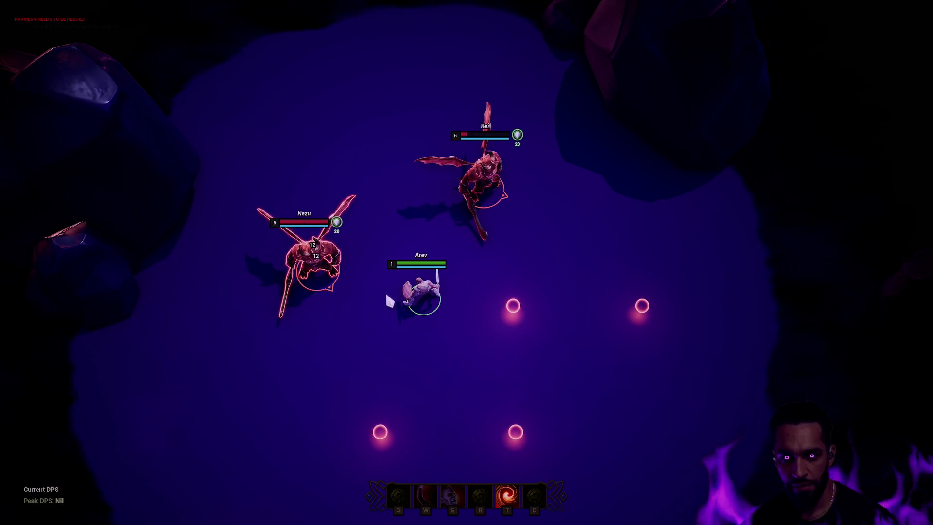
{"action": "right_click", "coordinate": [371, 302]}
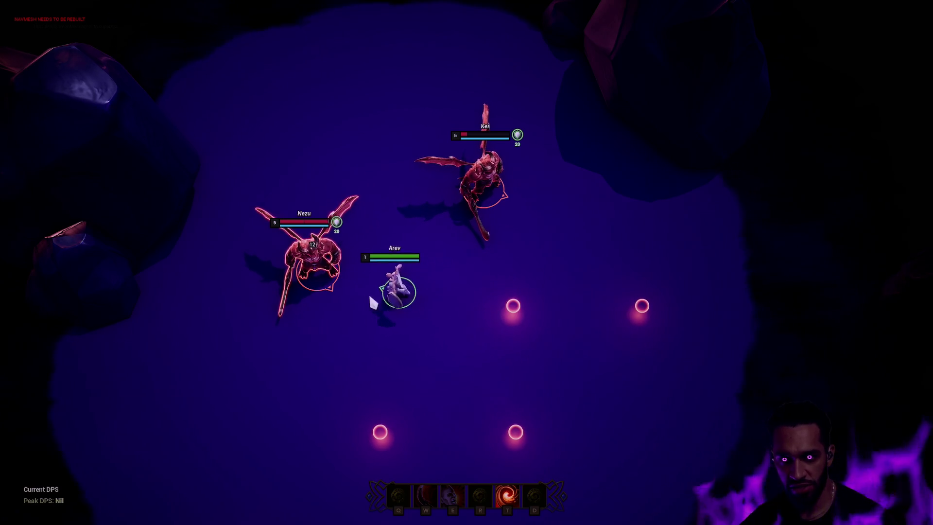
{"action": "right_click", "coordinate": [406, 305]}
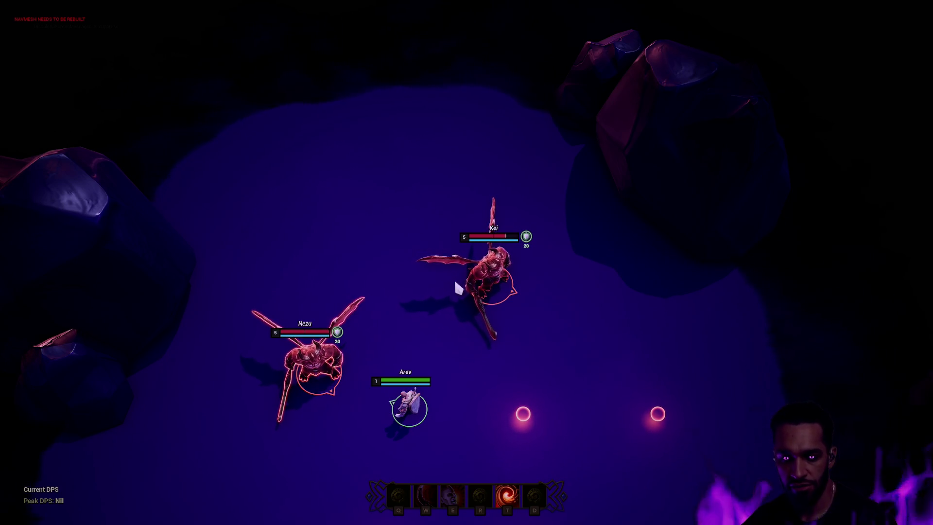
- Stop play and inspect the damage-over-time offset nodes in W_Nameplate_AI's EventGraph
{"action": "key", "text": "Escape"}
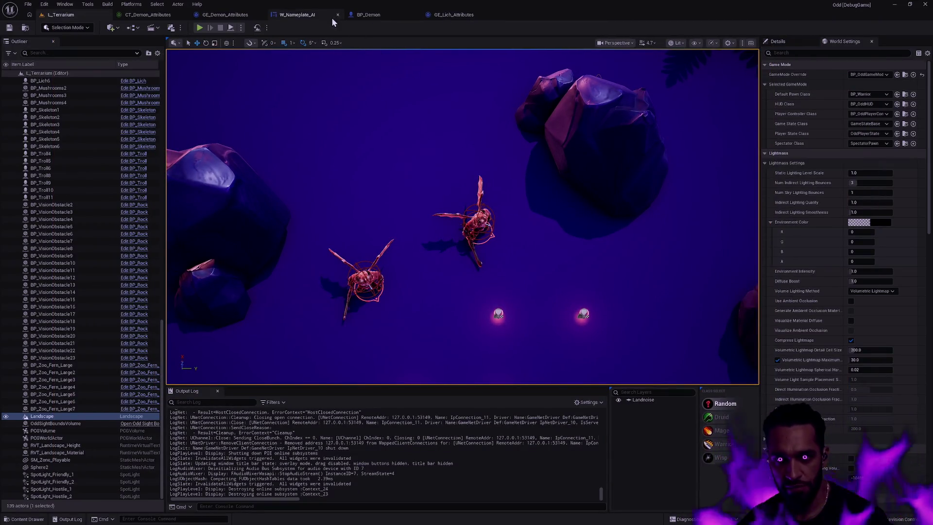
{"action": "left_click", "coordinate": [297, 15]}
{"action": "mouse_move", "coordinate": [408, 290]}
{"action": "left_mouse_down"}
{"action": "mouse_move", "coordinate": [578, 125]}
{"action": "mouse_move", "coordinate": [776, 137]}
{"action": "left_mouse_up"}
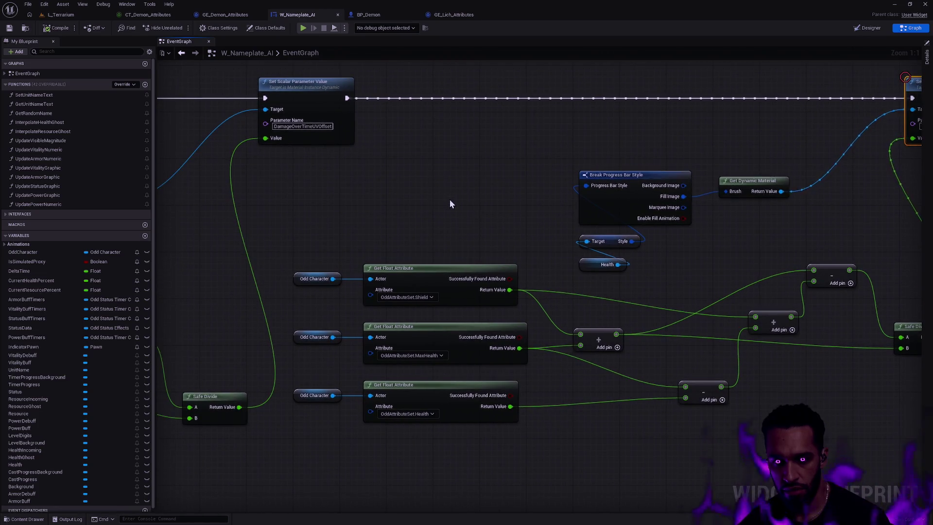
{"action": "scroll", "coordinate": [437, 200], "scroll_direction": "down", "scroll_amount": 1}
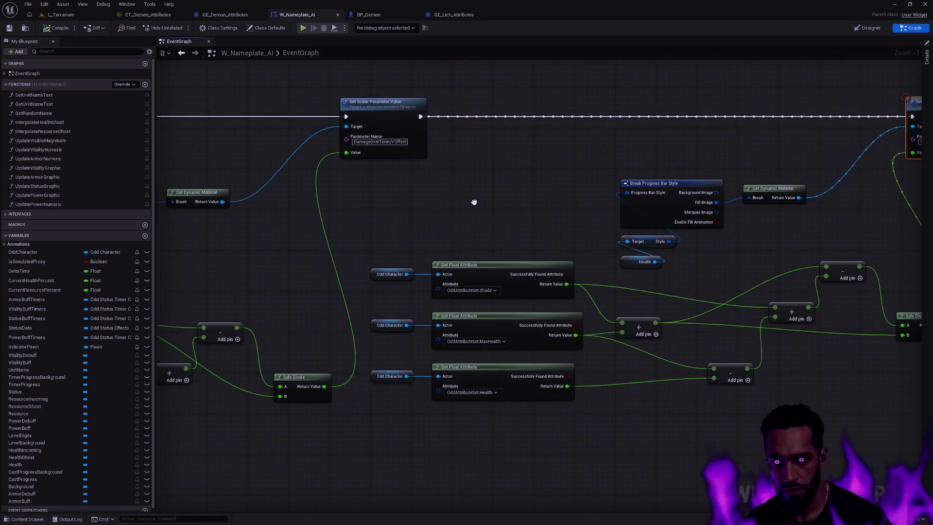
{"action": "mouse_move", "coordinate": [506, 198]}
{"action": "left_mouse_down"}
{"action": "mouse_move", "coordinate": [306, 225]}
{"action": "mouse_move", "coordinate": [99, 223]}
{"action": "left_mouse_up"}
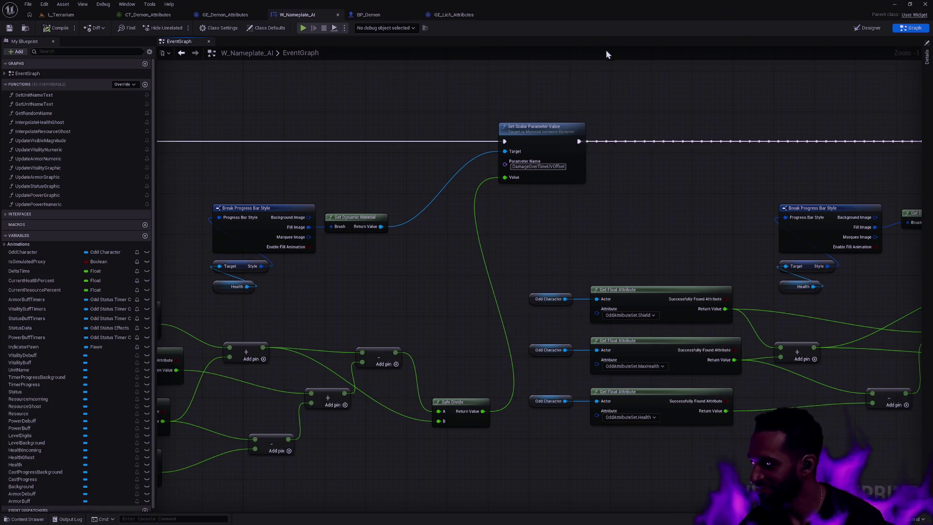
{"action": "scroll", "coordinate": [249, 76], "scroll_direction": "down", "scroll_amount": 1}
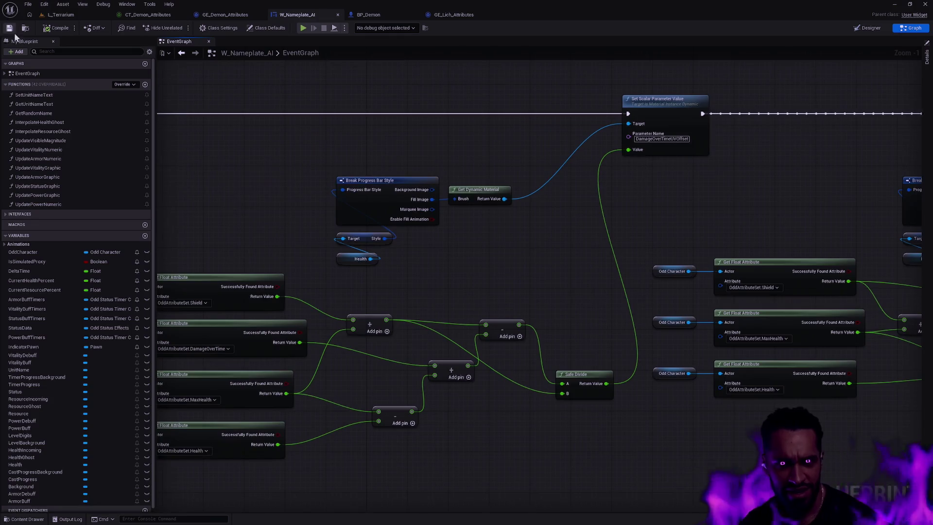
{"action": "left_click", "coordinate": [61, 14]}
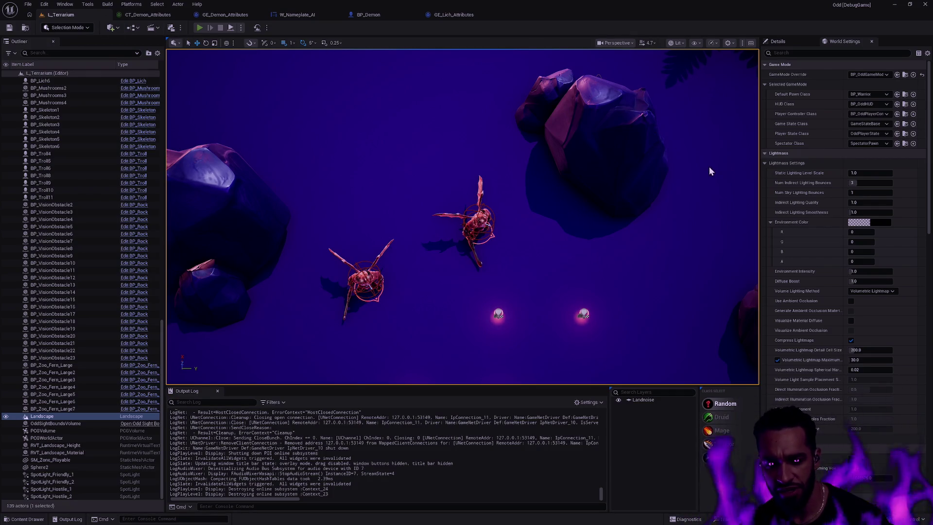
- Play full-screen as Lusine, walk to Kei and Taron, strike Kei, then stop
{"action": "key", "text": "alt+p"}
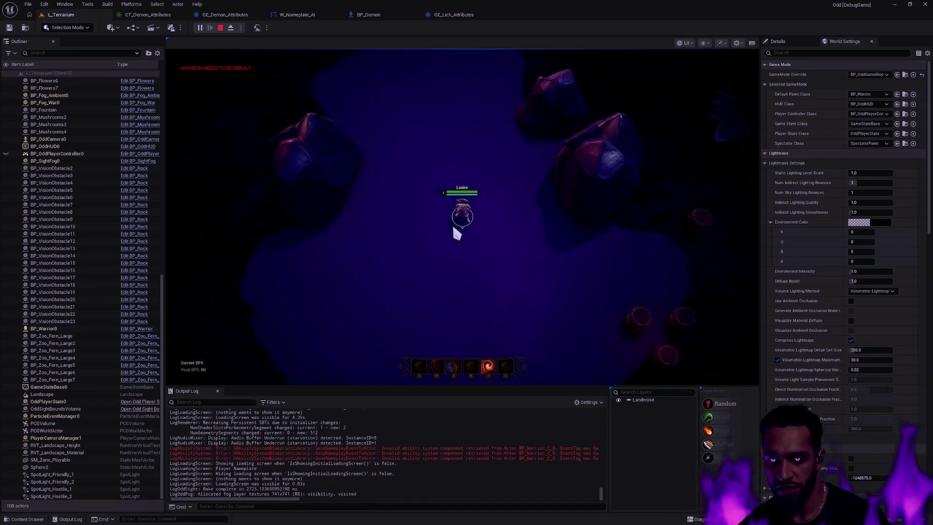
{"action": "key", "text": "F11"}
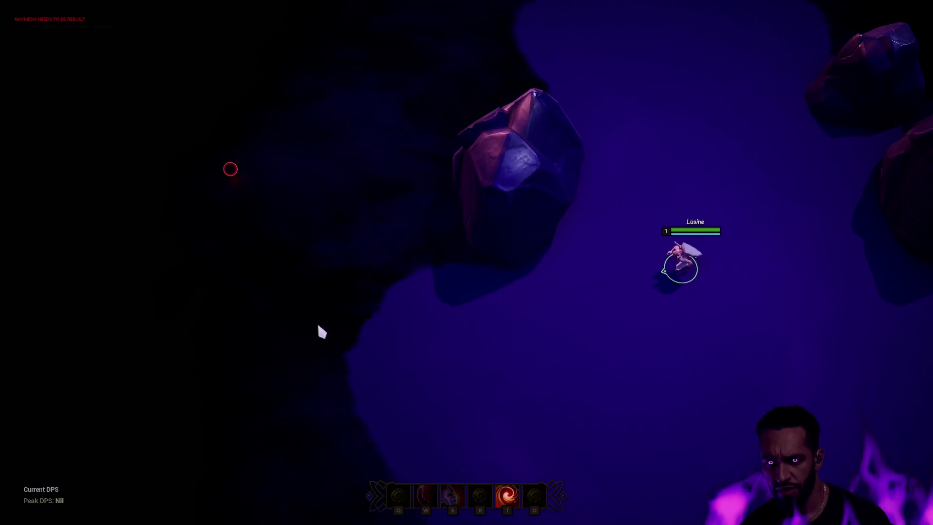
{"action": "left_click", "coordinate": [411, 337]}
{"action": "left_click", "coordinate": [325, 327]}
{"action": "left_click", "coordinate": [381, 265]}
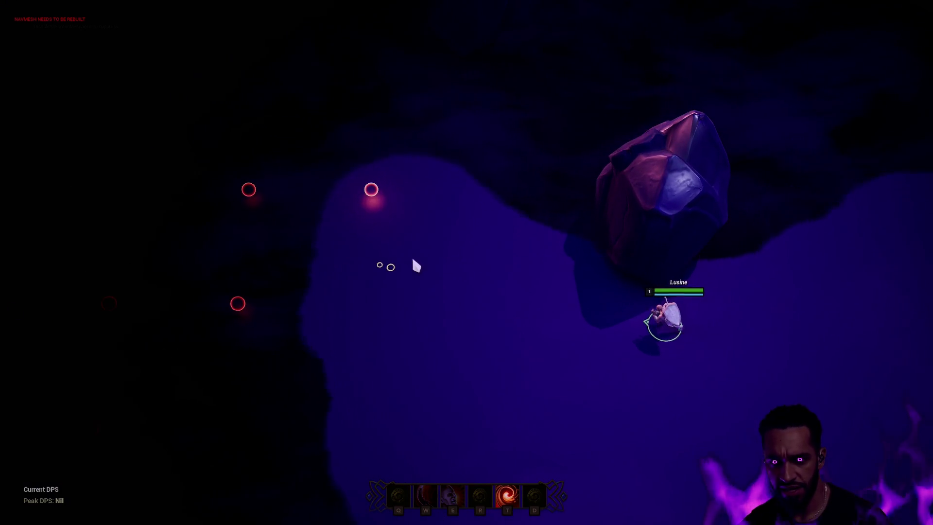
{"action": "left_click", "coordinate": [425, 203]}
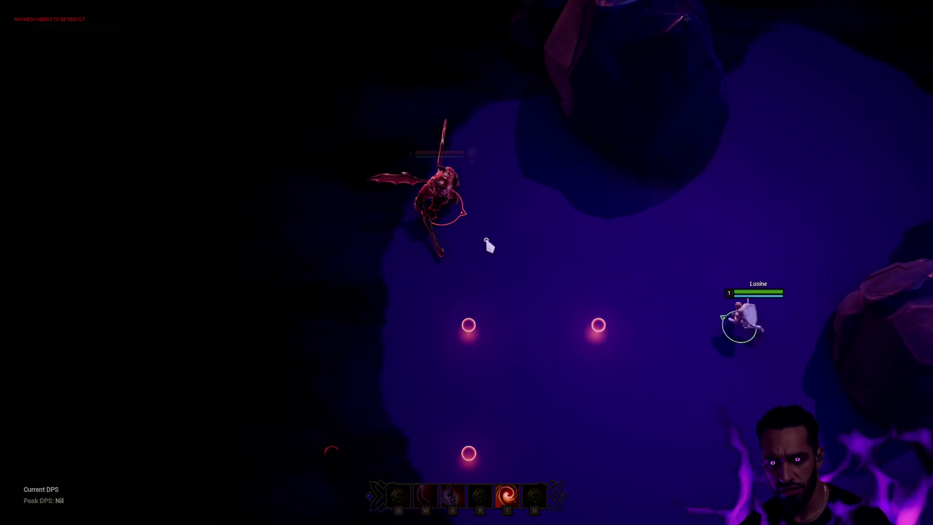
{"action": "left_click", "coordinate": [665, 246]}
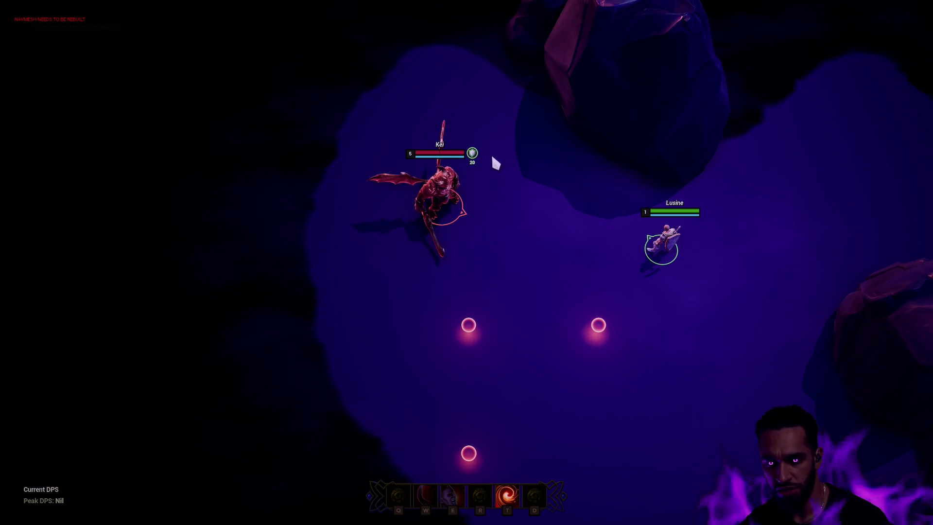
{"action": "left_click", "coordinate": [553, 222]}
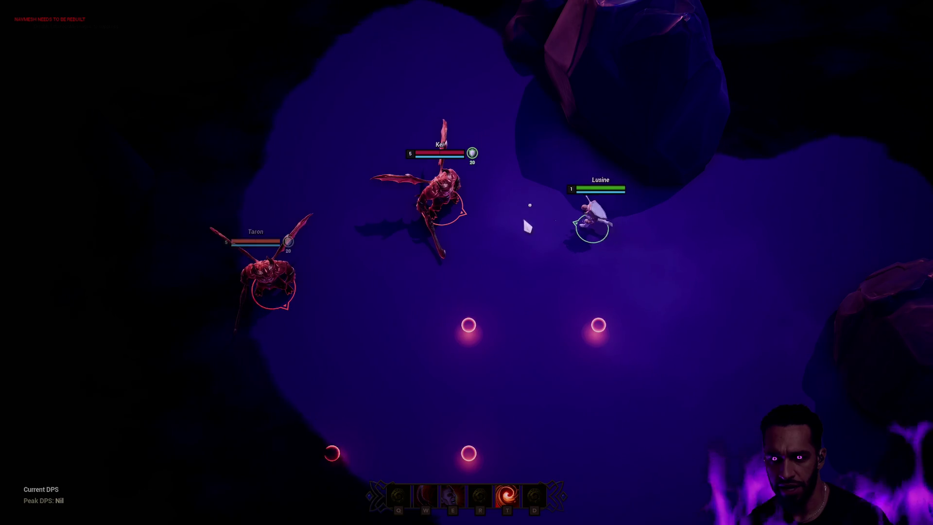
{"action": "left_click", "coordinate": [487, 234]}
{"action": "left_click", "coordinate": [545, 245]}
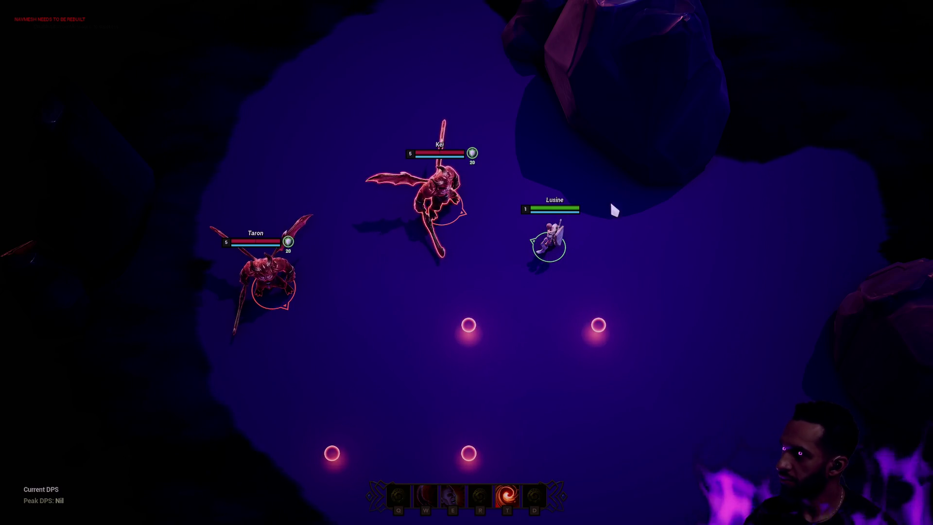
{"action": "key", "text": "Escape"}
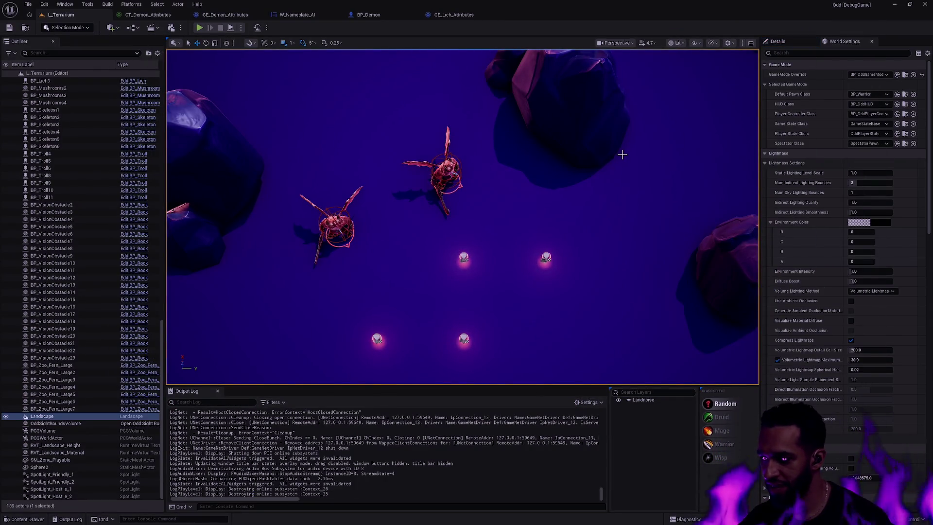
- Show the W_Nameplate_AI EventGraph's Shield, DamageOverTime, MaxHealth and Health getters feeding Set Percent
{"action": "scroll", "coordinate": [527, 200], "scroll_direction": "down", "scroll_amount": 10}
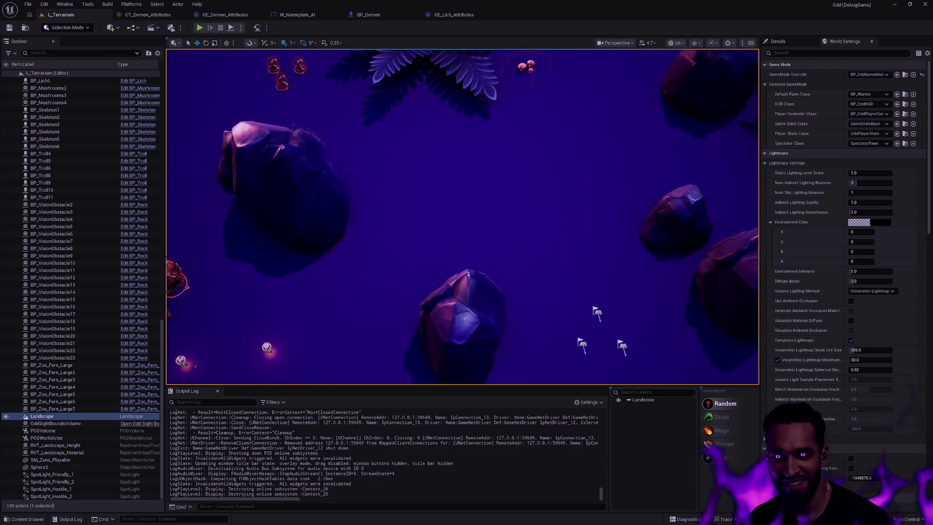
{"action": "scroll", "coordinate": [534, 197], "scroll_direction": "up", "scroll_amount": 10}
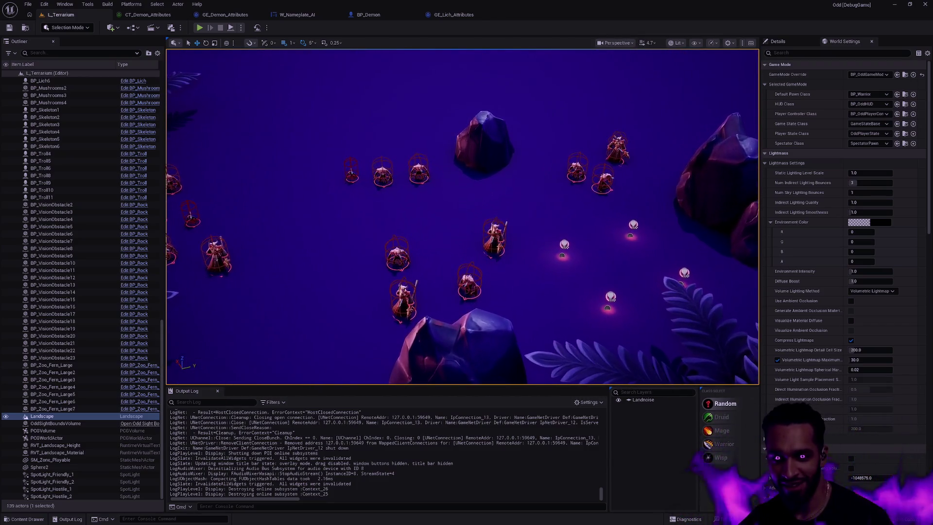
{"action": "left_click_drag", "start_coordinate": [486, 272], "coordinate": [486, 104]}
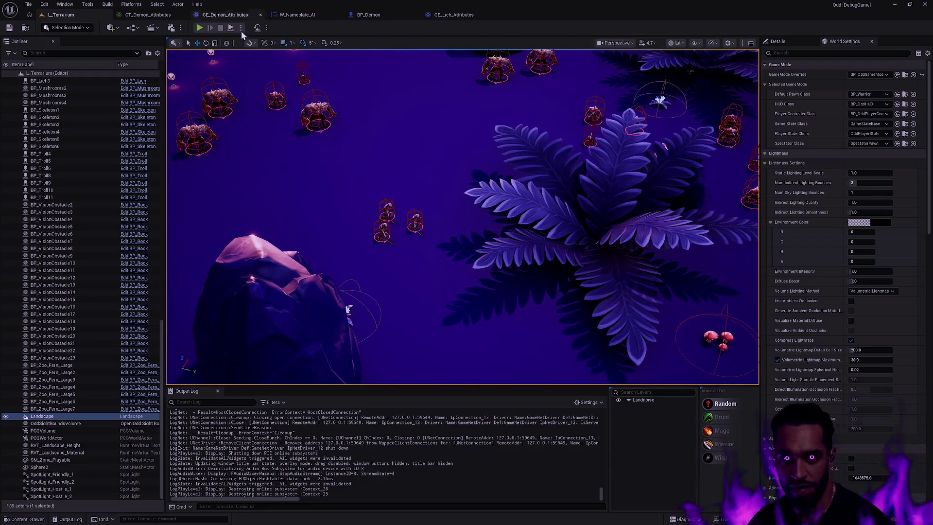
{"action": "left_click", "coordinate": [298, 15]}
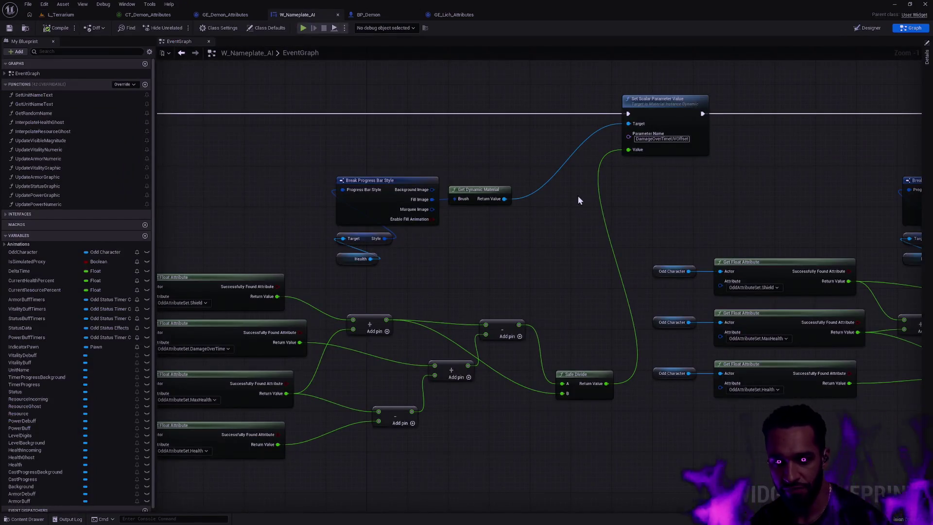
{"action": "mouse_move", "coordinate": [524, 236]}
{"action": "left_mouse_down"}
{"action": "mouse_move", "coordinate": [675, 211]}
{"action": "mouse_move", "coordinate": [803, 212]}
{"action": "mouse_move", "coordinate": [919, 199]}
{"action": "mouse_move", "coordinate": [875, 195]}
{"action": "mouse_move", "coordinate": [830, 162]}
{"action": "left_mouse_up"}
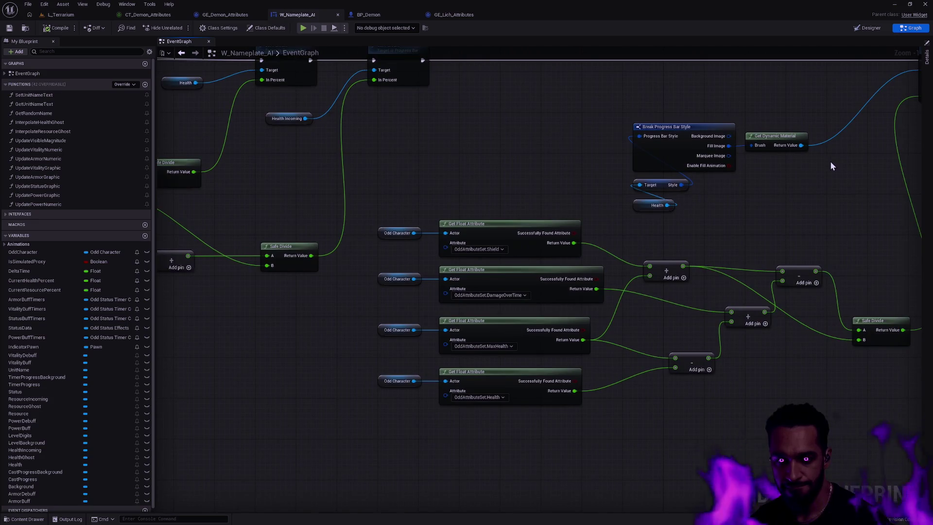
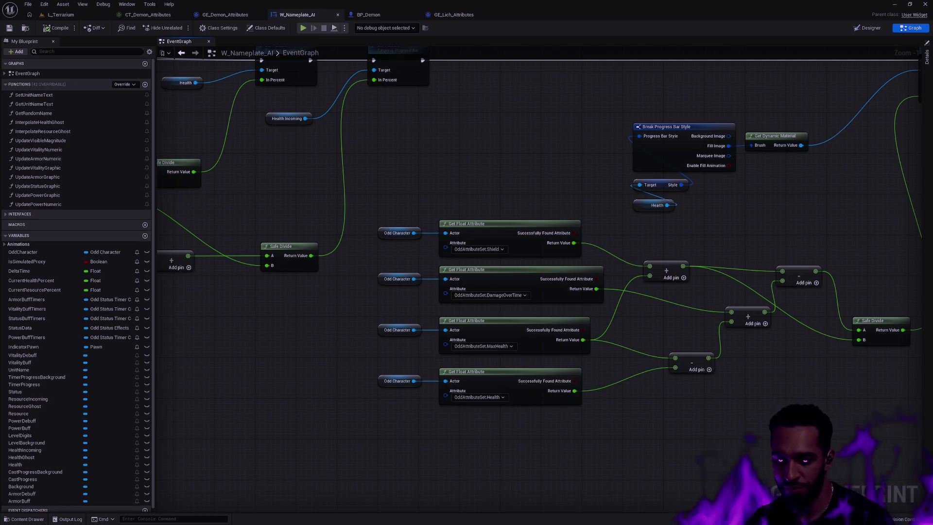
- Find the Stamina WaitForAttributeChanged listener and nudge it and its Odd Character getter down-left
{"action": "scroll", "coordinate": [526, 155], "scroll_direction": "down", "scroll_amount": 3}
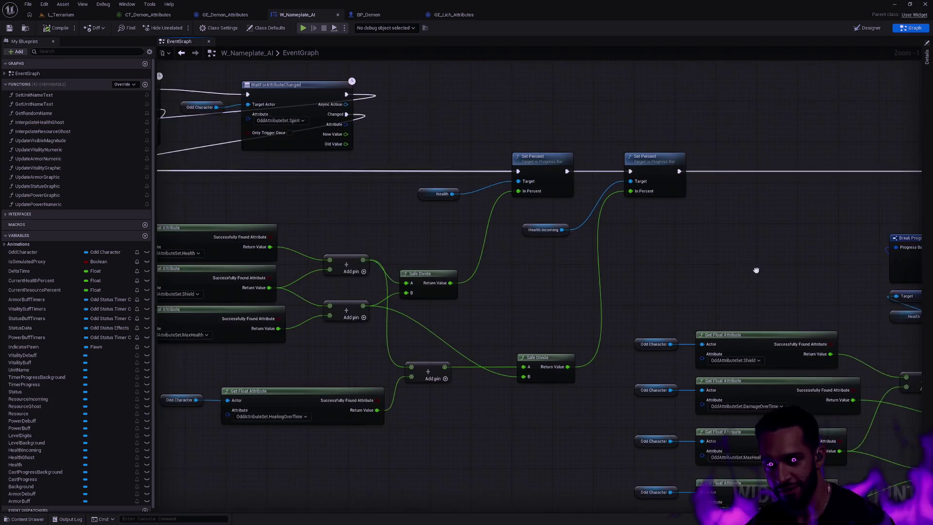
{"action": "scroll", "coordinate": [653, 219], "scroll_direction": "up", "scroll_amount": 3}
{"action": "mouse_move", "coordinate": [653, 220]}
{"action": "left_mouse_down"}
{"action": "mouse_move", "coordinate": [312, 205]}
{"action": "mouse_move", "coordinate": [301, 146]}
{"action": "left_mouse_up"}
{"action": "scroll", "coordinate": [510, 213], "scroll_direction": "up", "scroll_amount": 1}
{"action": "scroll", "coordinate": [508, 213], "scroll_direction": "down", "scroll_amount": 3}
{"action": "mouse_move", "coordinate": [680, 142]}
{"action": "left_mouse_down"}
{"action": "mouse_move", "coordinate": [740, 294]}
{"action": "mouse_move", "coordinate": [613, 350]}
{"action": "left_mouse_up"}
{"action": "scroll", "coordinate": [328, 109], "scroll_direction": "up", "scroll_amount": 2}
{"action": "left_click_drag", "start_coordinate": [327, 109], "coordinate": [681, 203]}
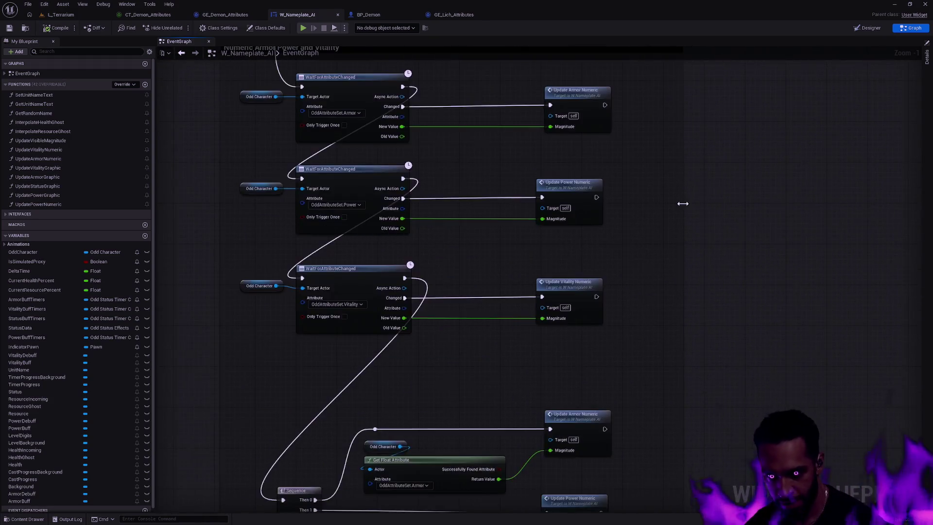
{"action": "scroll", "coordinate": [648, 202], "scroll_direction": "down", "scroll_amount": 3}
{"action": "scroll", "coordinate": [648, 203], "scroll_direction": "up", "scroll_amount": 3}
{"action": "mouse_move", "coordinate": [547, 360]}
{"action": "left_mouse_down"}
{"action": "mouse_move", "coordinate": [537, 433]}
{"action": "mouse_move", "coordinate": [430, 240]}
{"action": "mouse_move", "coordinate": [448, 272]}
{"action": "left_mouse_up"}
{"action": "left_click_drag", "start_coordinate": [437, 221], "coordinate": [508, 301]}
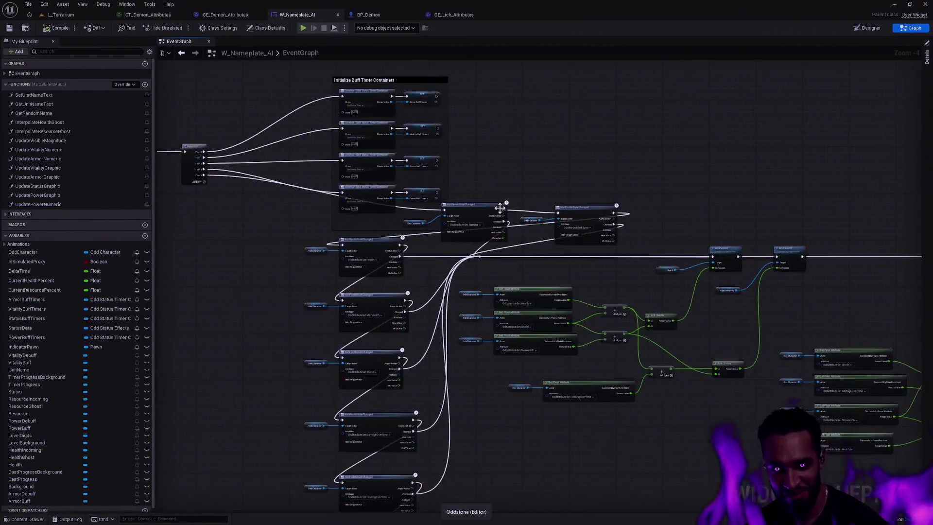
{"action": "scroll", "coordinate": [510, 224], "scroll_direction": "up", "scroll_amount": 4}
{"action": "left_click_drag", "start_coordinate": [538, 239], "coordinate": [607, 229]}
{"action": "left_click_drag", "start_coordinate": [578, 257], "coordinate": [388, 216]}
{"action": "mouse_move", "coordinate": [515, 179]}
{"action": "left_mouse_down"}
{"action": "mouse_move", "coordinate": [507, 192]}
{"action": "mouse_move", "coordinate": [518, 183]}
{"action": "left_mouse_up"}
- Move the Spirit listener and its Odd Character getter so it follows the Stamina one
{"action": "left_click_drag", "start_coordinate": [622, 151], "coordinate": [720, 238]}
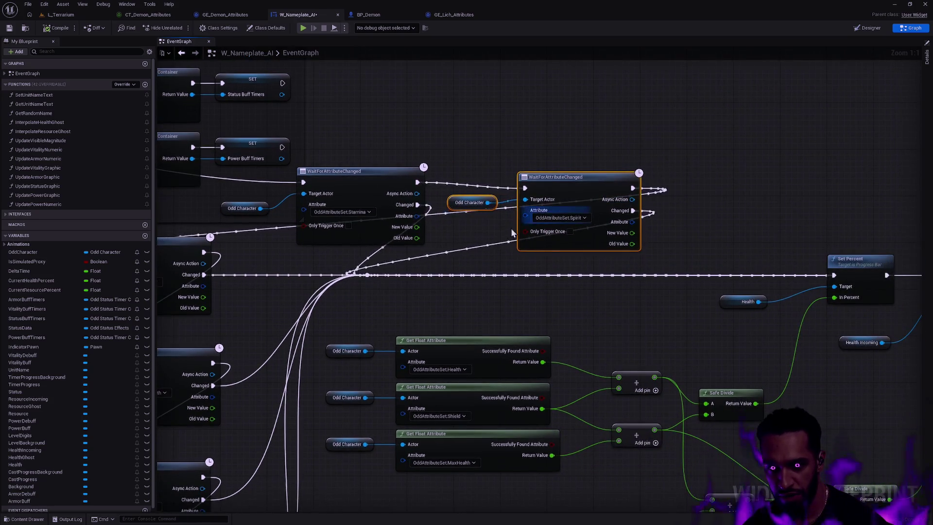
{"action": "left_click_drag", "start_coordinate": [663, 199], "coordinate": [502, 210]}
{"action": "mouse_move", "coordinate": [546, 230]}
{"action": "left_mouse_down"}
{"action": "mouse_move", "coordinate": [781, 213]}
{"action": "mouse_move", "coordinate": [623, 199]}
{"action": "left_mouse_up"}
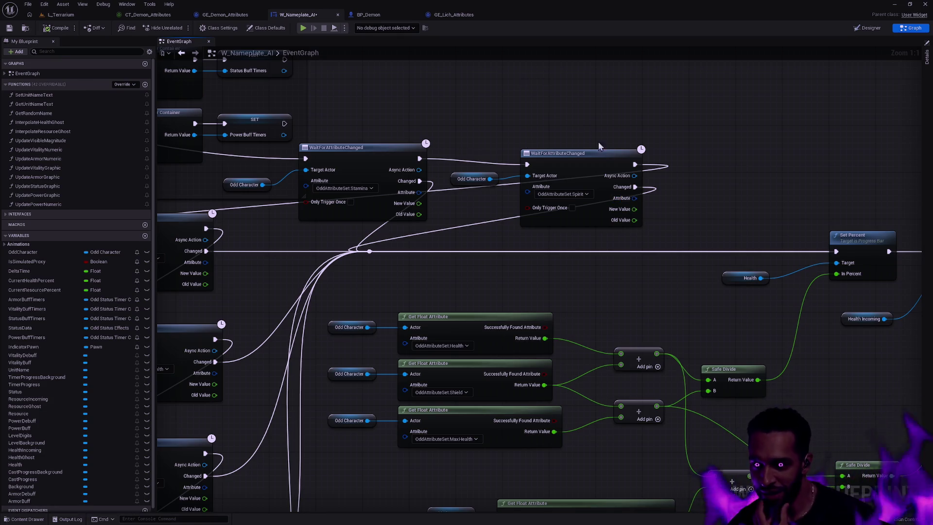
{"action": "left_click_drag", "start_coordinate": [470, 269], "coordinate": [625, 283]}
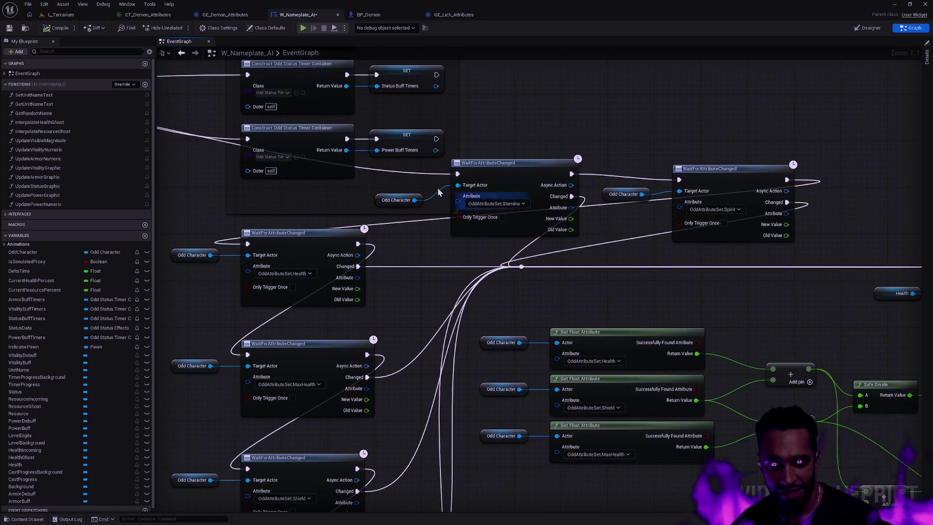
- Raise the Initialize Buff Timer Containers group, nudge its Odd Character node down, and adjust the top edge
{"action": "scroll", "coordinate": [617, 249], "scroll_direction": "down", "scroll_amount": 7}
{"action": "scroll", "coordinate": [585, 310], "scroll_direction": "up", "scroll_amount": 4}
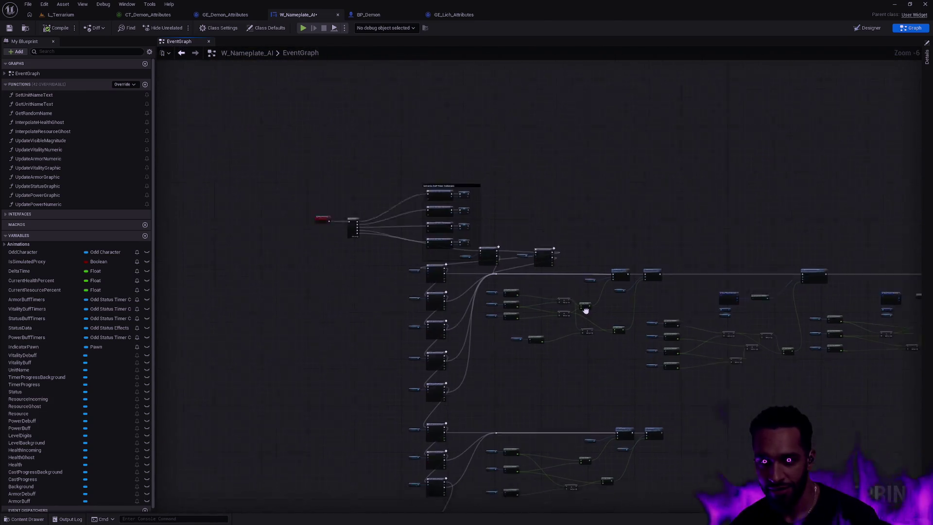
{"action": "scroll", "coordinate": [593, 272], "scroll_direction": "down", "scroll_amount": 1}
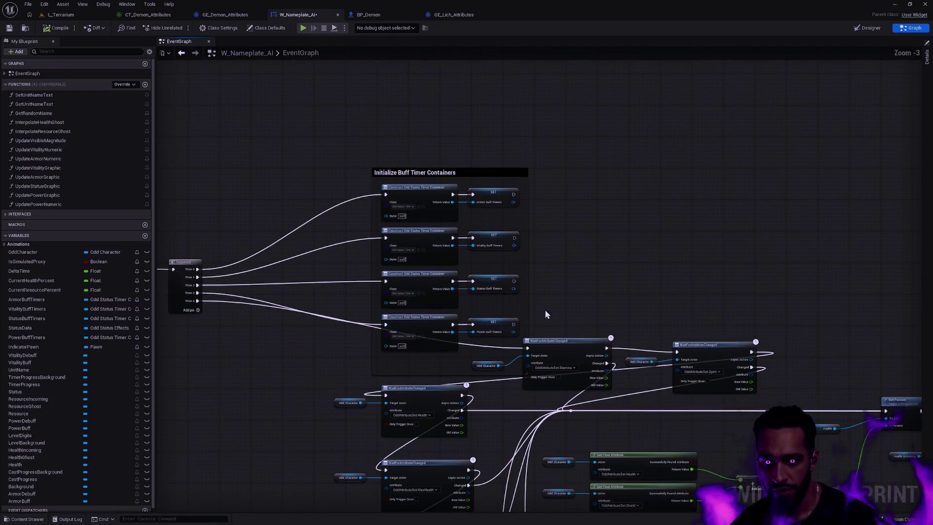
{"action": "left_click_drag", "start_coordinate": [341, 135], "coordinate": [484, 342]}
{"action": "left_click_drag", "start_coordinate": [407, 174], "coordinate": [402, 85]}
{"action": "left_click", "coordinate": [570, 243]}
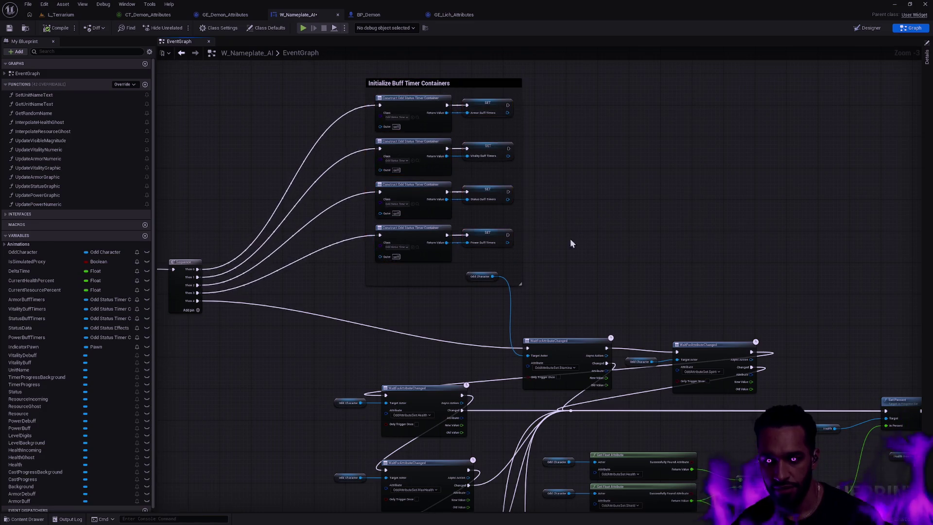
{"action": "left_click_drag", "start_coordinate": [480, 363], "coordinate": [479, 367]}
{"action": "left_click", "coordinate": [521, 306]}
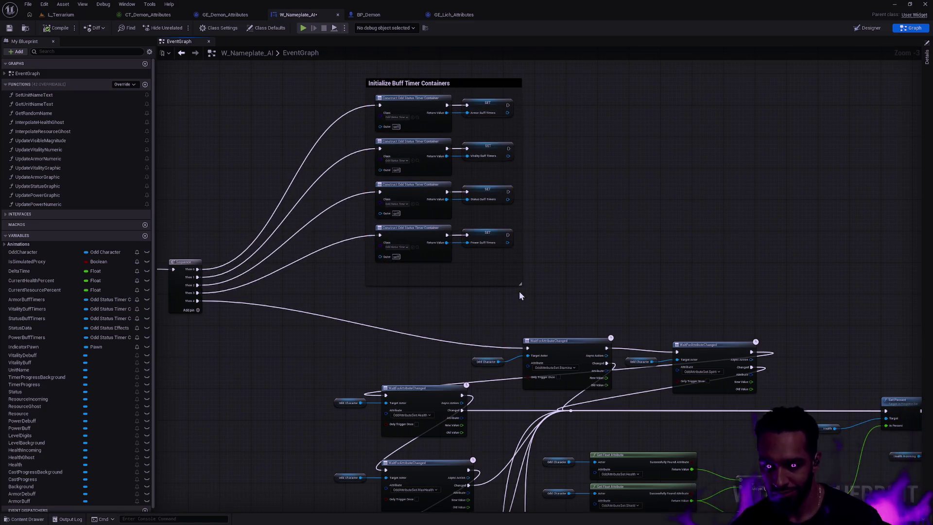
{"action": "mouse_move", "coordinate": [398, 242]}
{"action": "left_mouse_down"}
{"action": "mouse_move", "coordinate": [397, 204]}
{"action": "mouse_move", "coordinate": [397, 238]}
{"action": "left_mouse_up"}
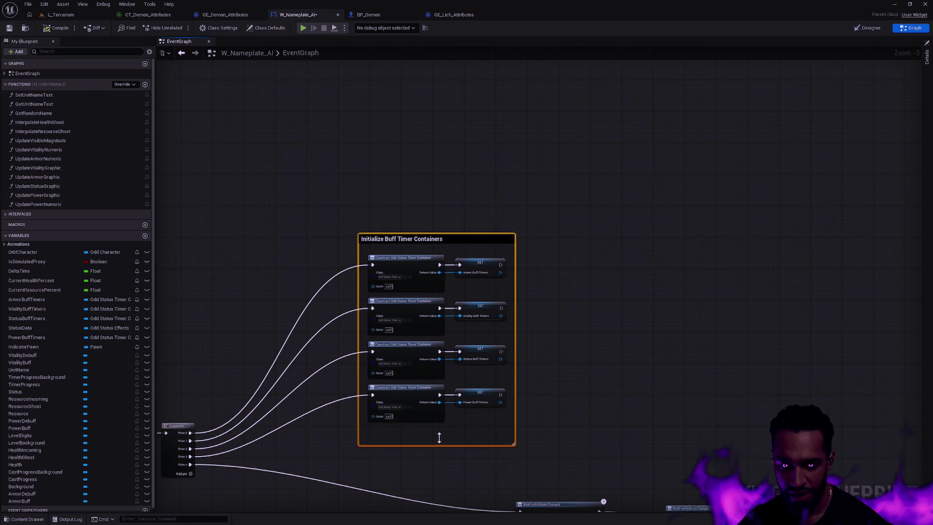
- Shorten and raise the buff timer comment box, then shift the top two listeners up-left
{"action": "left_click_drag", "start_coordinate": [450, 445], "coordinate": [459, 433]}
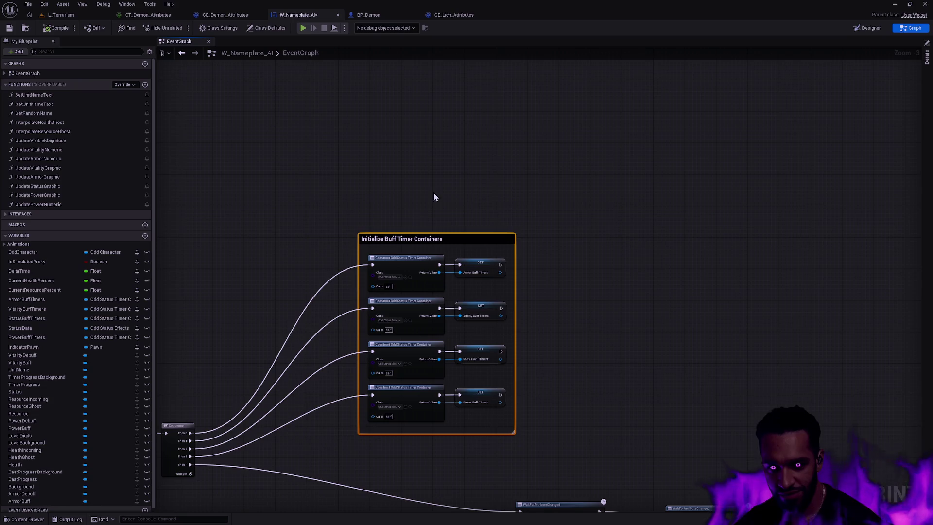
{"action": "left_click_drag", "start_coordinate": [422, 238], "coordinate": [419, 191]}
{"action": "mouse_move", "coordinate": [512, 402]}
{"action": "left_mouse_down"}
{"action": "mouse_move", "coordinate": [655, 261]}
{"action": "mouse_move", "coordinate": [627, 208]}
{"action": "left_mouse_up"}
{"action": "left_click_drag", "start_coordinate": [489, 267], "coordinate": [729, 313]}
{"action": "mouse_move", "coordinate": [602, 291]}
{"action": "left_mouse_down"}
{"action": "mouse_move", "coordinate": [531, 227]}
{"action": "mouse_move", "coordinate": [490, 222]}
{"action": "mouse_move", "coordinate": [544, 223]}
{"action": "left_mouse_up"}
{"action": "left_click", "coordinate": [607, 214]}
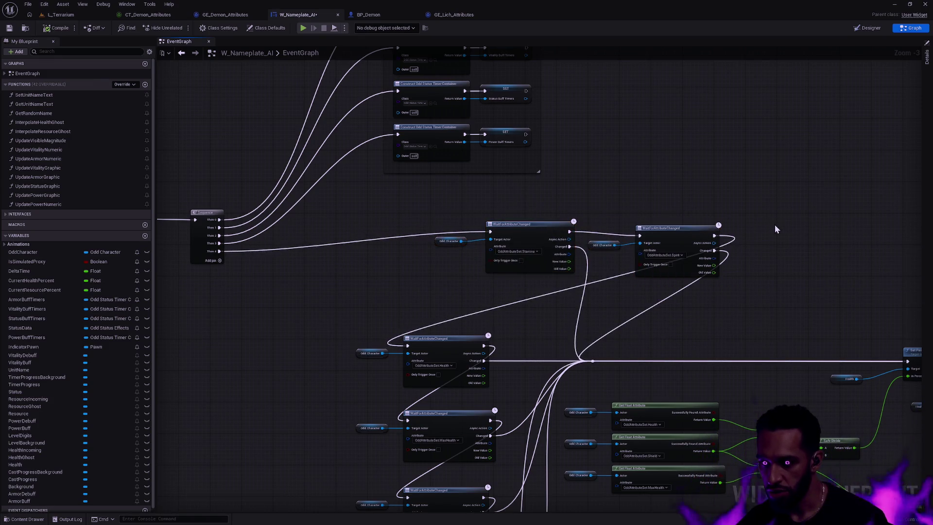
- Stack the Spirit listener under Stamina and align both Odd Character nodes in the column
{"action": "mouse_move", "coordinate": [603, 210]}
{"action": "left_mouse_down"}
{"action": "mouse_move", "coordinate": [688, 247]}
{"action": "mouse_move", "coordinate": [536, 287]}
{"action": "left_mouse_up"}
{"action": "mouse_move", "coordinate": [413, 200]}
{"action": "left_mouse_down"}
{"action": "mouse_move", "coordinate": [480, 234]}
{"action": "mouse_move", "coordinate": [530, 285]}
{"action": "mouse_move", "coordinate": [445, 268]}
{"action": "mouse_move", "coordinate": [451, 286]}
{"action": "mouse_move", "coordinate": [448, 271]}
{"action": "left_mouse_up"}
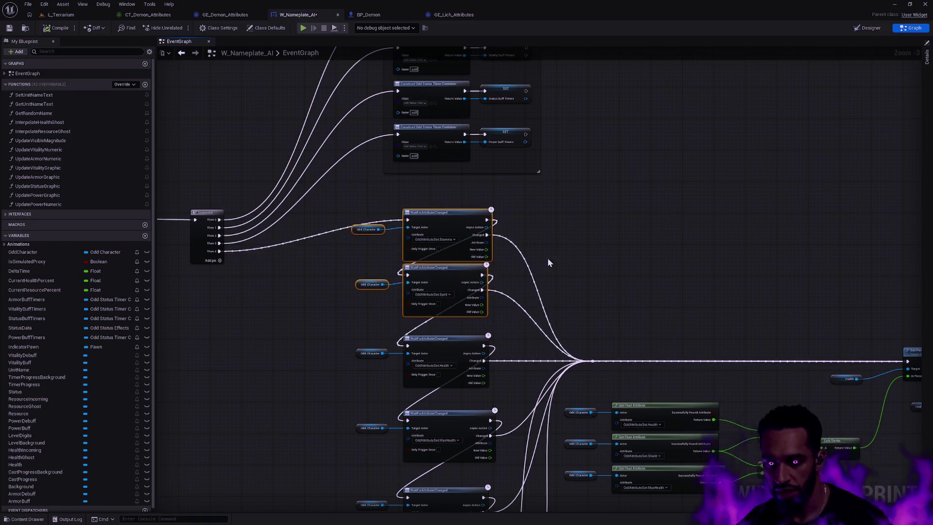
{"action": "left_click", "coordinate": [548, 258]}
{"action": "left_click_drag", "start_coordinate": [364, 208], "coordinate": [454, 251]}
{"action": "left_click_drag", "start_coordinate": [447, 213], "coordinate": [447, 205]}
{"action": "left_click", "coordinate": [476, 264]}
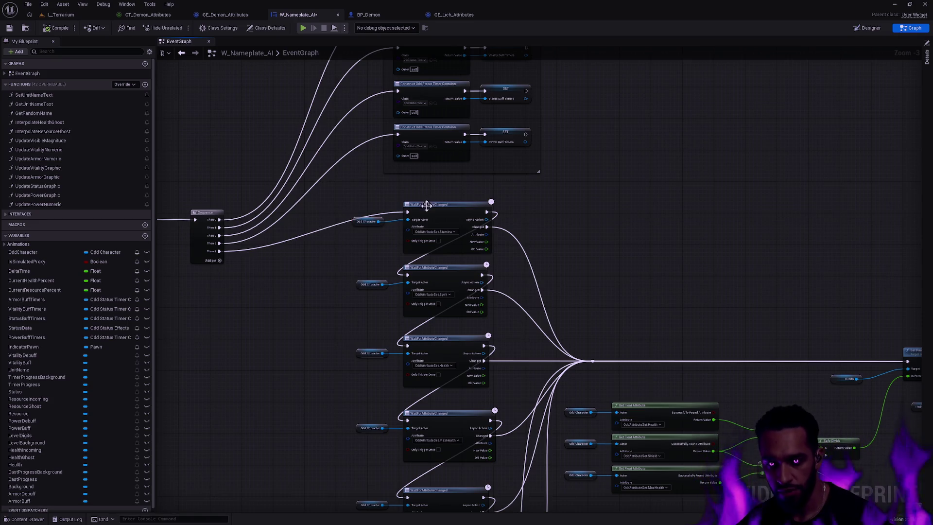
{"action": "left_click_drag", "start_coordinate": [426, 205], "coordinate": [427, 208]}
{"action": "left_click_drag", "start_coordinate": [352, 307], "coordinate": [408, 286]}
{"action": "left_click", "coordinate": [366, 297]}
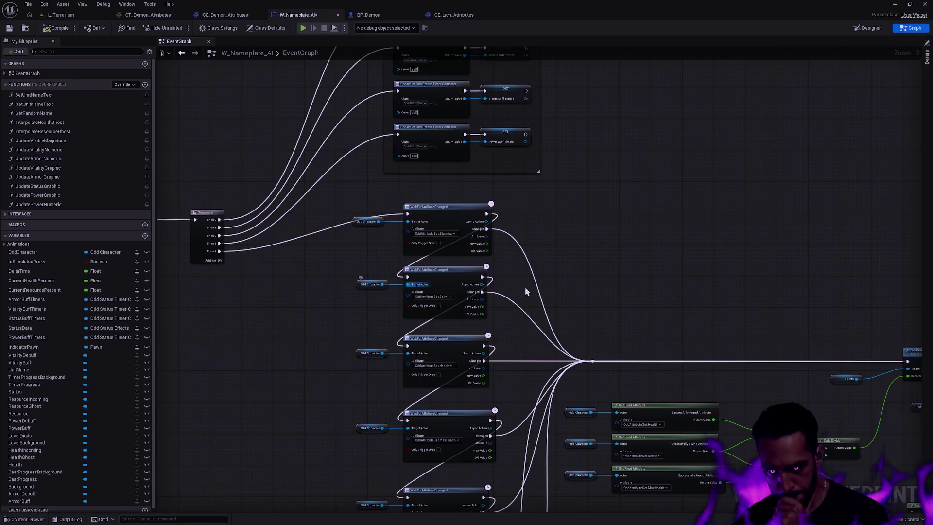
{"action": "mouse_move", "coordinate": [581, 294]}
{"action": "left_mouse_down"}
{"action": "mouse_move", "coordinate": [675, 252]}
{"action": "mouse_move", "coordinate": [665, 172]}
{"action": "left_mouse_up"}
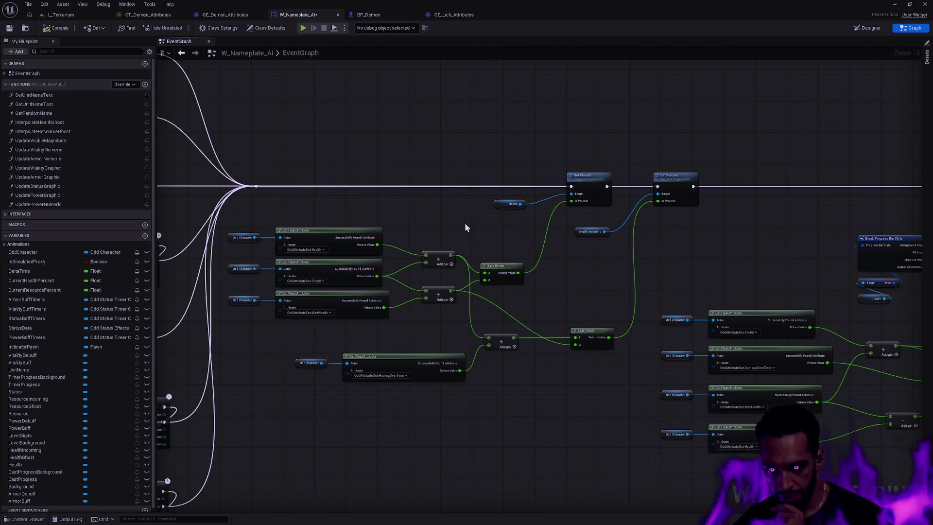
- Insert a Print String fed by Safe Divide before Set Scalar Parameter Value, then switch to L_Terrarium
{"action": "scroll", "coordinate": [502, 277], "scroll_direction": "up", "scroll_amount": 3}
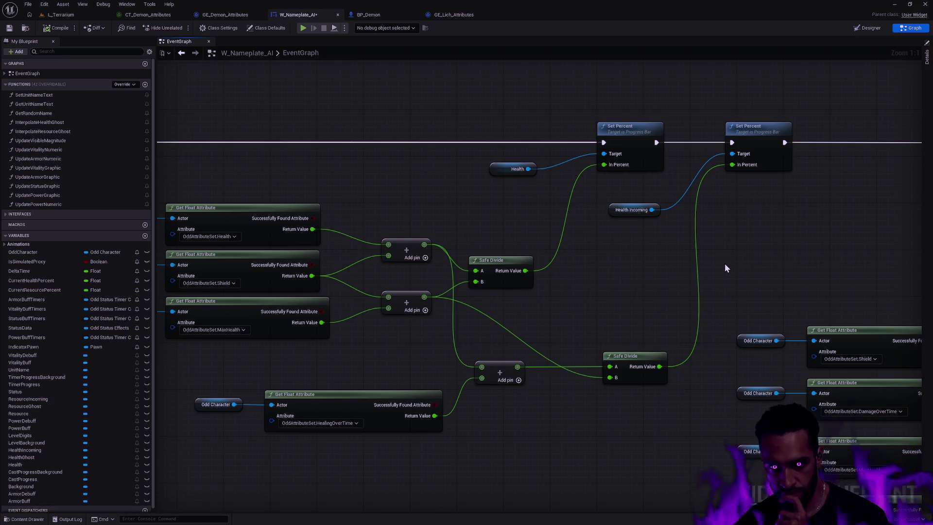
{"action": "left_click_drag", "start_coordinate": [786, 266], "coordinate": [700, 236]}
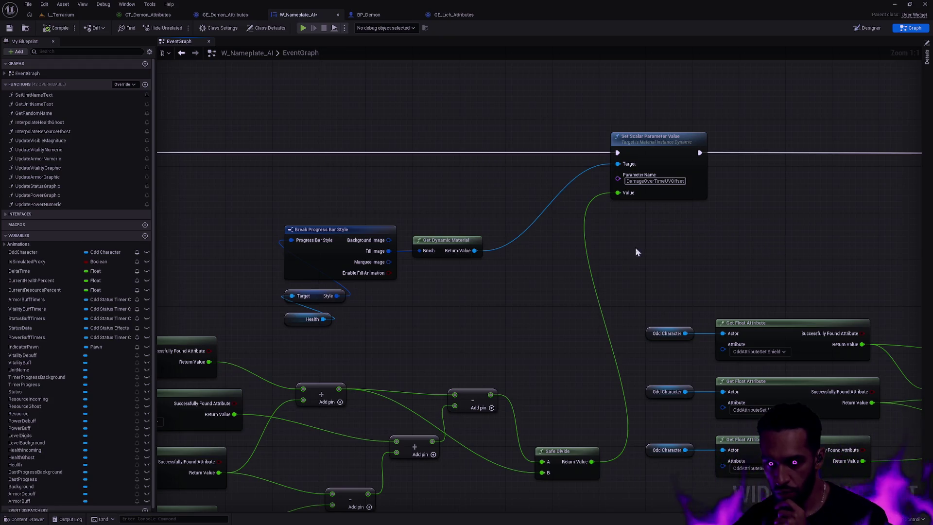
{"action": "left_click_drag", "start_coordinate": [435, 156], "coordinate": [550, 226]}
{"action": "left_click_drag", "start_coordinate": [570, 191], "coordinate": [623, 219]}
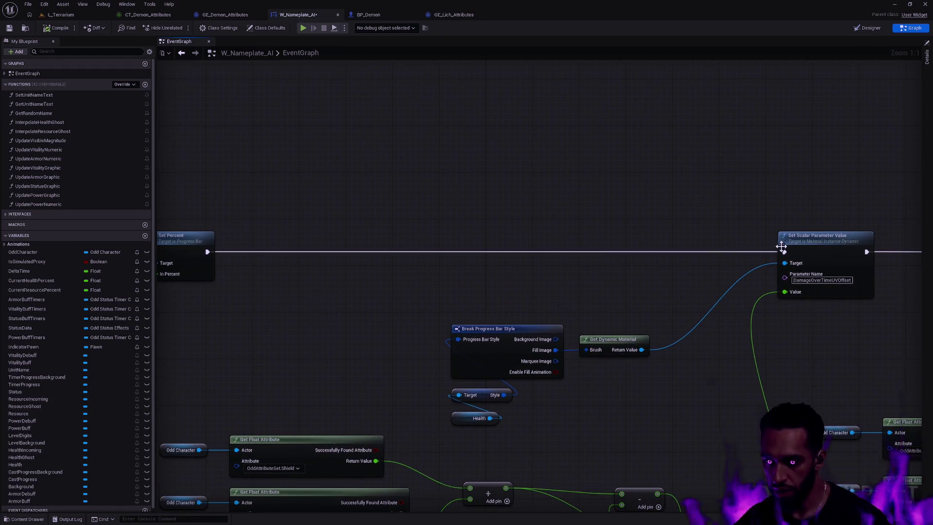
{"action": "left_click_drag", "start_coordinate": [784, 252], "coordinate": [606, 194], "text": "ctrl"}
{"action": "type", "text": "print string"}
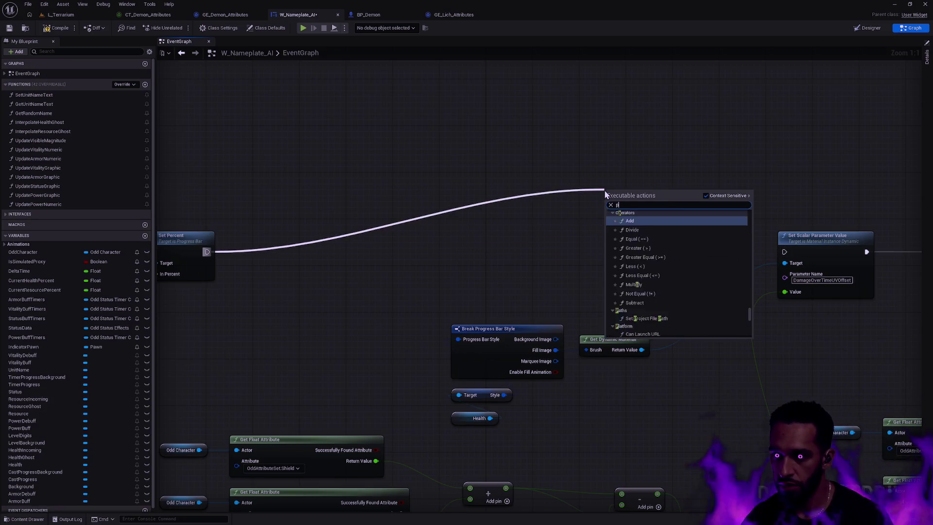
{"action": "key", "text": "Return"}
{"action": "mouse_move", "coordinate": [662, 199]}
{"action": "left_mouse_down"}
{"action": "mouse_move", "coordinate": [780, 269]}
{"action": "mouse_move", "coordinate": [784, 251]}
{"action": "left_mouse_up"}
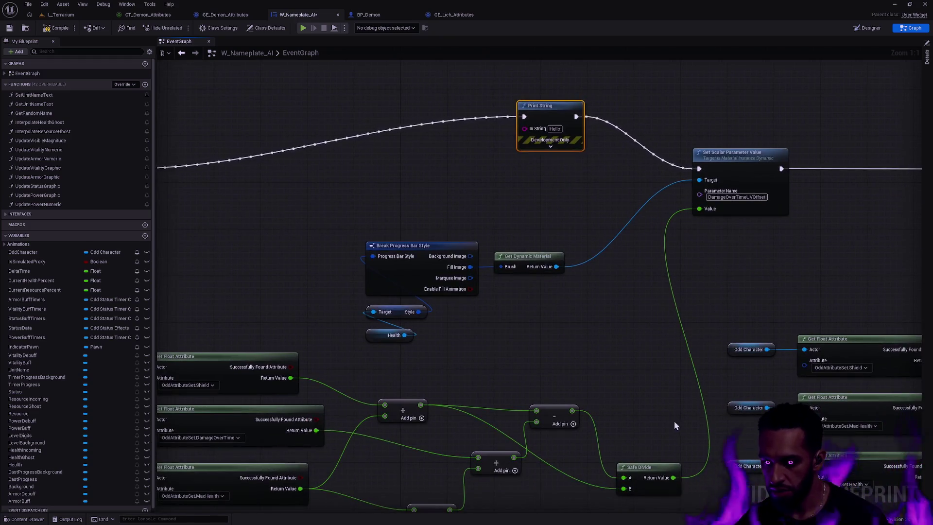
{"action": "mouse_move", "coordinate": [673, 478]}
{"action": "left_mouse_down"}
{"action": "mouse_move", "coordinate": [650, 290]}
{"action": "mouse_move", "coordinate": [619, 223]}
{"action": "mouse_move", "coordinate": [624, 208]}
{"action": "mouse_move", "coordinate": [507, 141]}
{"action": "mouse_move", "coordinate": [525, 128]}
{"action": "left_mouse_up"}
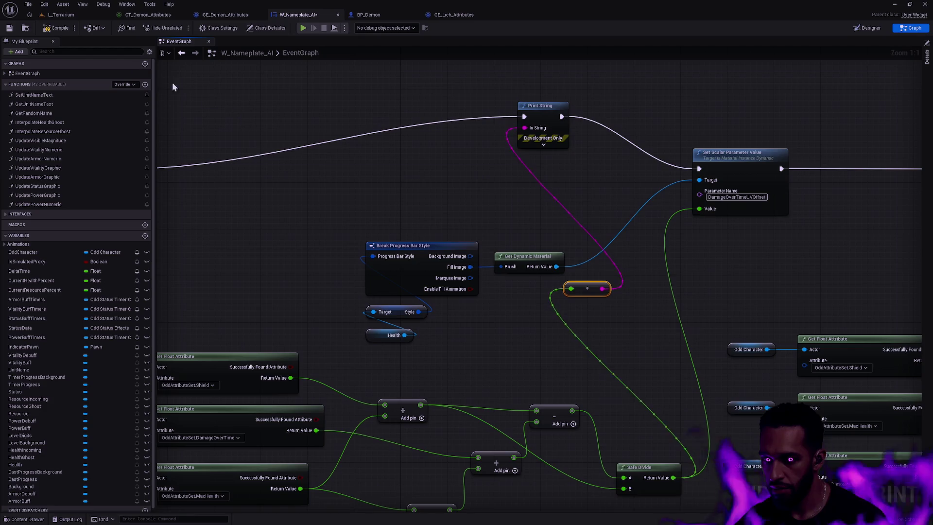
{"action": "left_click", "coordinate": [62, 15]}
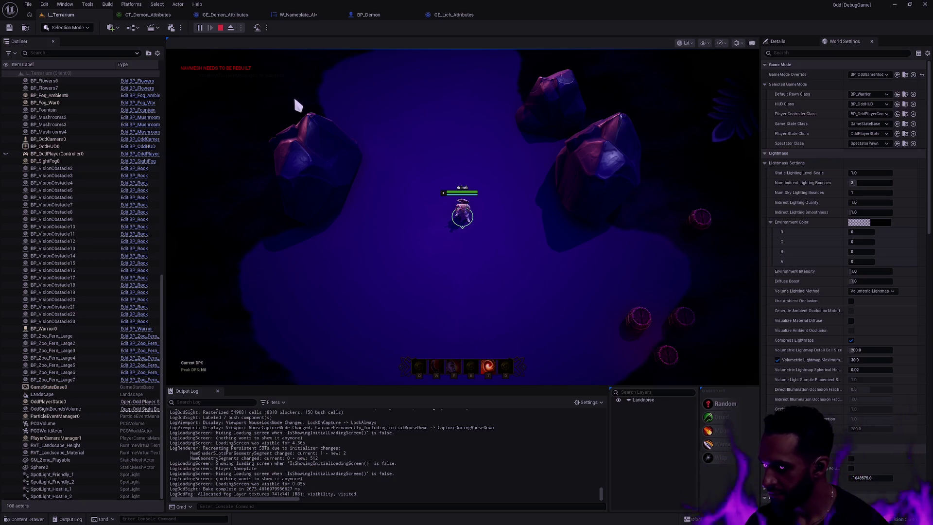
- Walk the character around the level, panning the game camera with W and A
{"action": "left_click", "coordinate": [244, 96]}
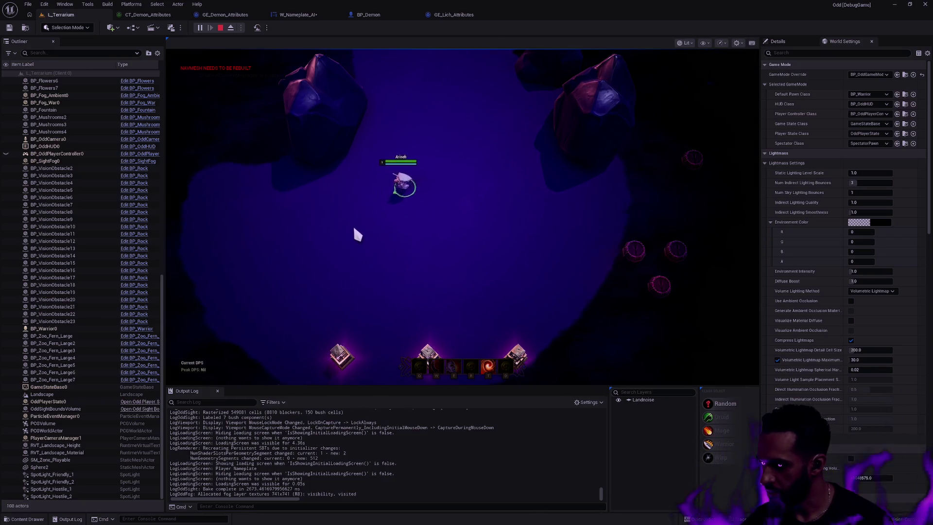
{"action": "key", "text": "a"}
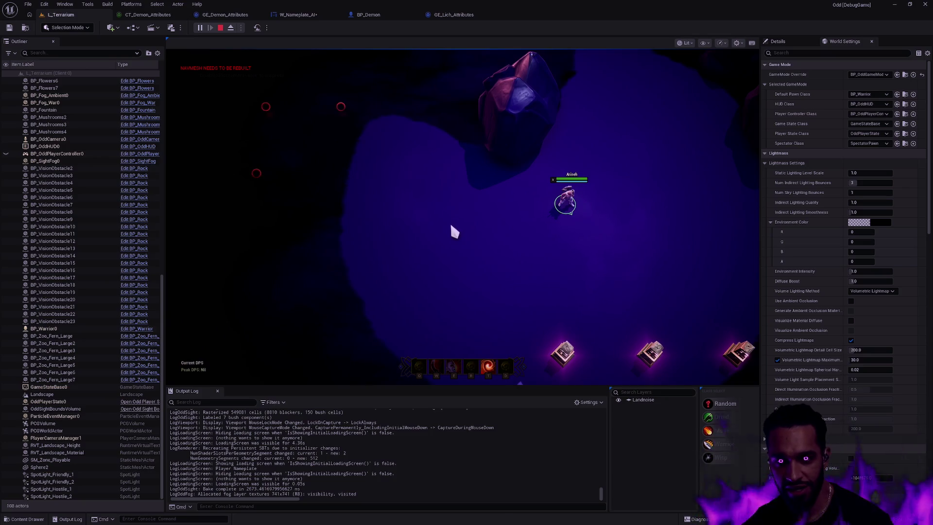
{"action": "key", "text": "w"}
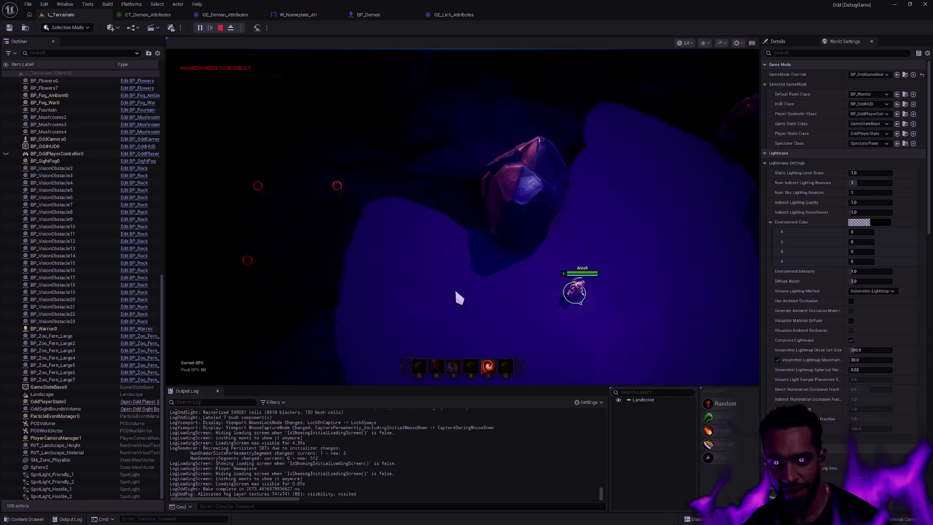
{"action": "left_click", "coordinate": [456, 291]}
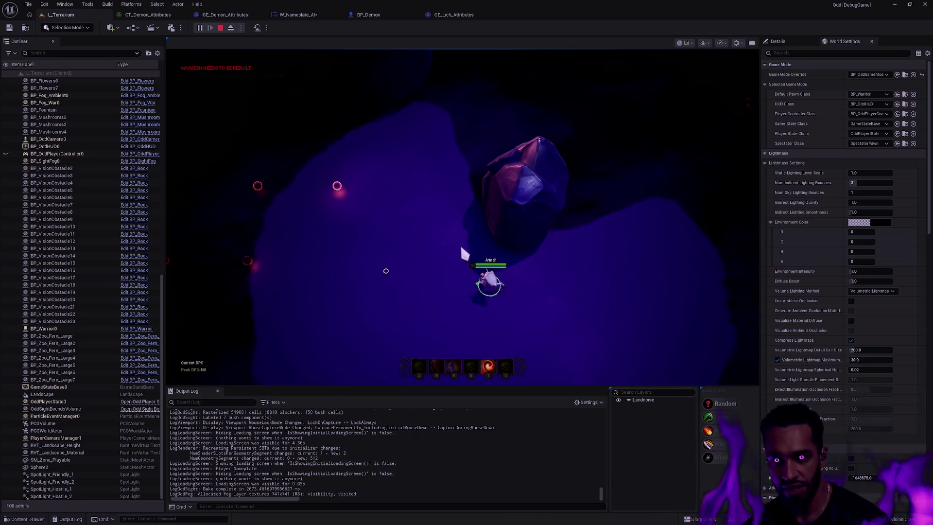
{"action": "key", "text": "w"}
{"action": "key", "text": "a"}
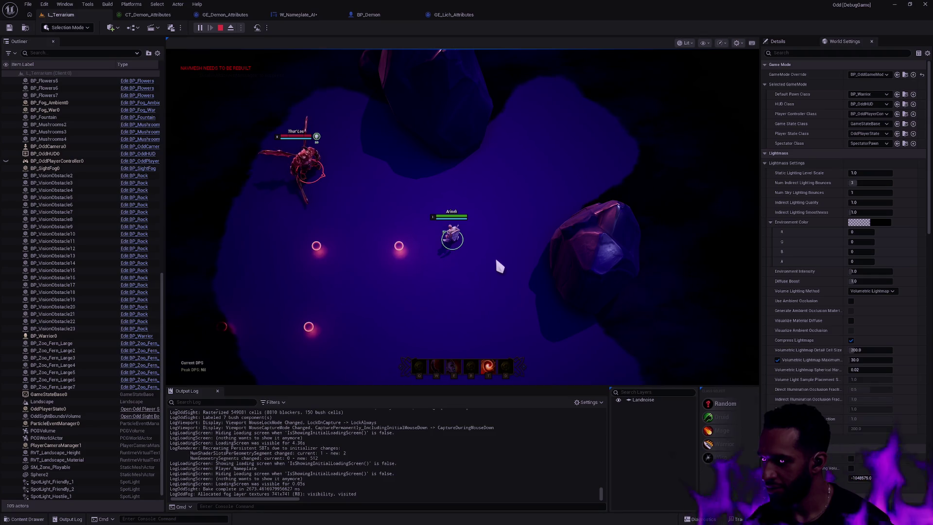
{"action": "left_click", "coordinate": [463, 271]}
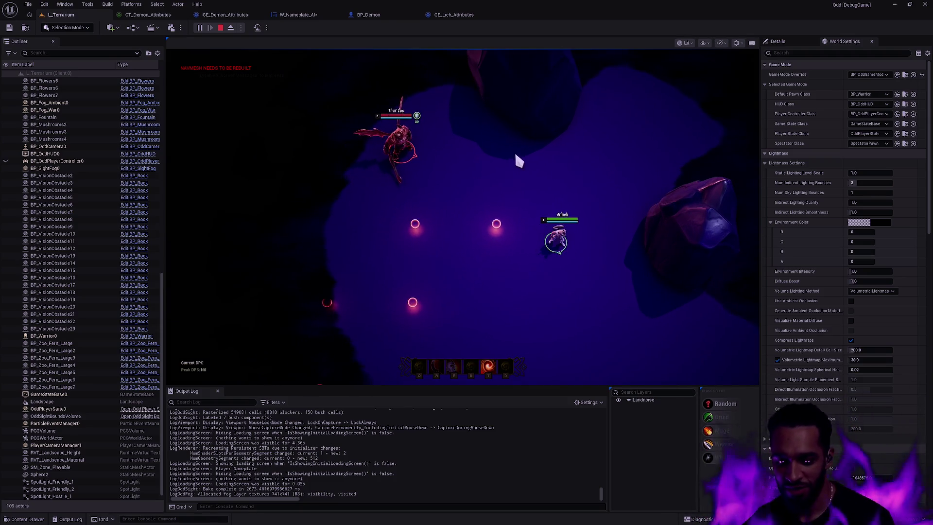
- In fullscreen, walk up to Thur'Los and attack him, then exit fullscreen with F11
{"action": "key", "text": "F11"}
{"action": "left_click", "coordinate": [502, 156]}
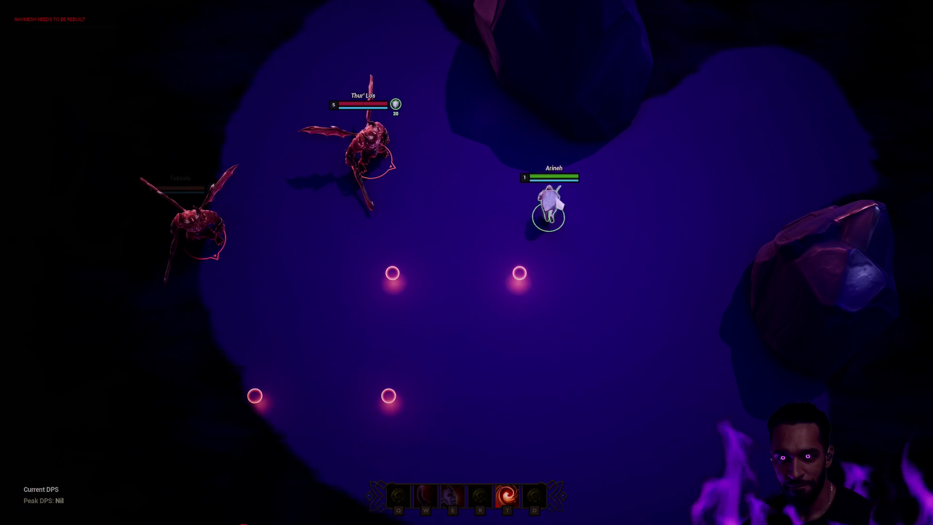
{"action": "left_click", "coordinate": [589, 217]}
{"action": "left_click", "coordinate": [477, 163]}
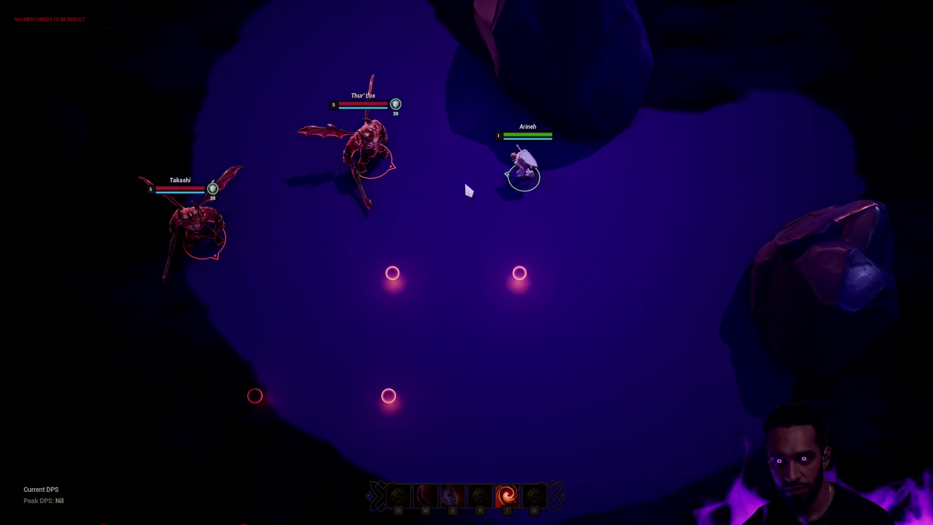
{"action": "left_click", "coordinate": [440, 181]}
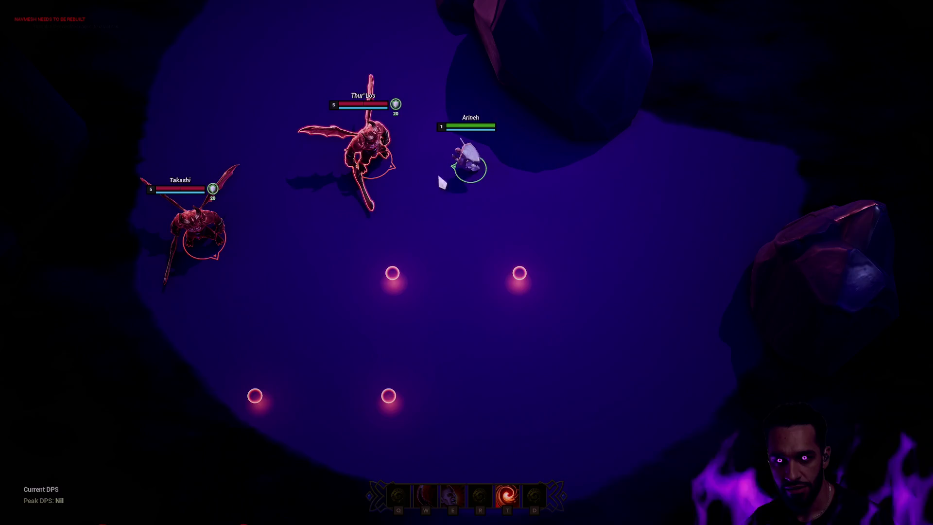
{"action": "left_click", "coordinate": [448, 177]}
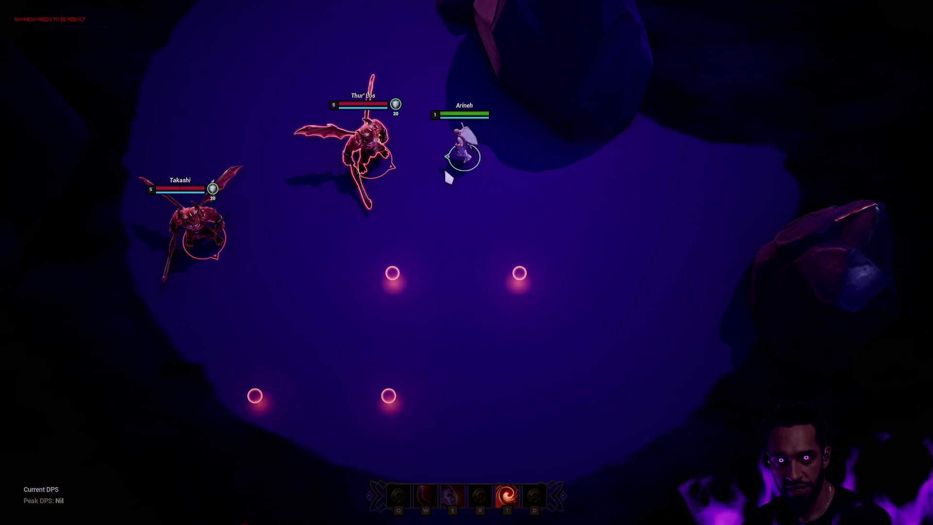
{"action": "left_click", "coordinate": [491, 191]}
{"action": "left_click", "coordinate": [503, 183]}
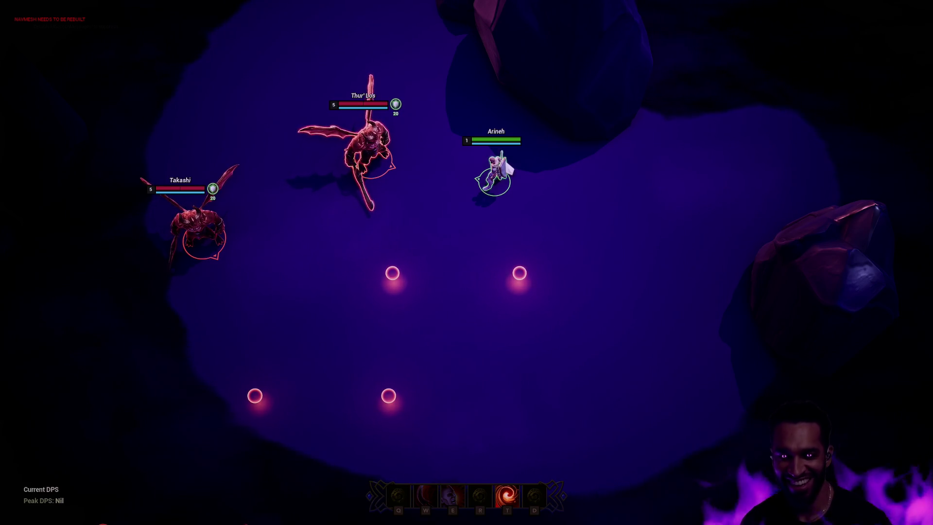
{"action": "key", "text": "F11"}
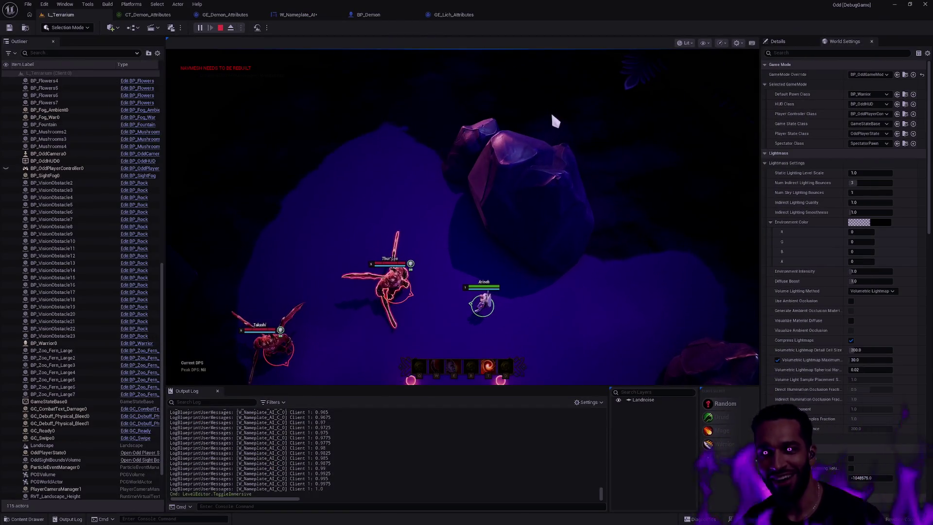
- Check the Print String node in W_Nameplate_AI, then go back to the L_Terrarium editor
{"action": "left_click", "coordinate": [301, 14]}
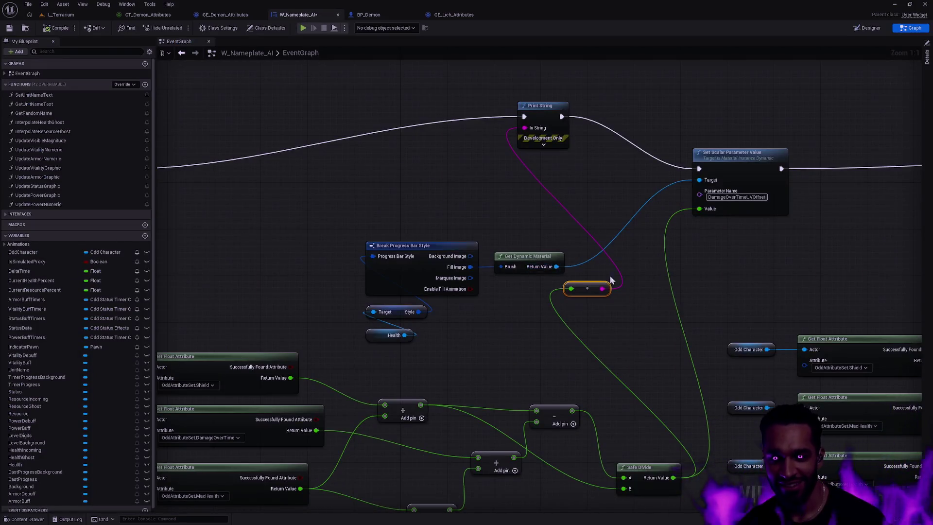
{"action": "left_click_drag", "start_coordinate": [610, 275], "coordinate": [601, 157]}
{"action": "scroll", "coordinate": [459, 120], "scroll_direction": "down", "scroll_amount": 2}
{"action": "left_click_drag", "start_coordinate": [457, 106], "coordinate": [478, 221]}
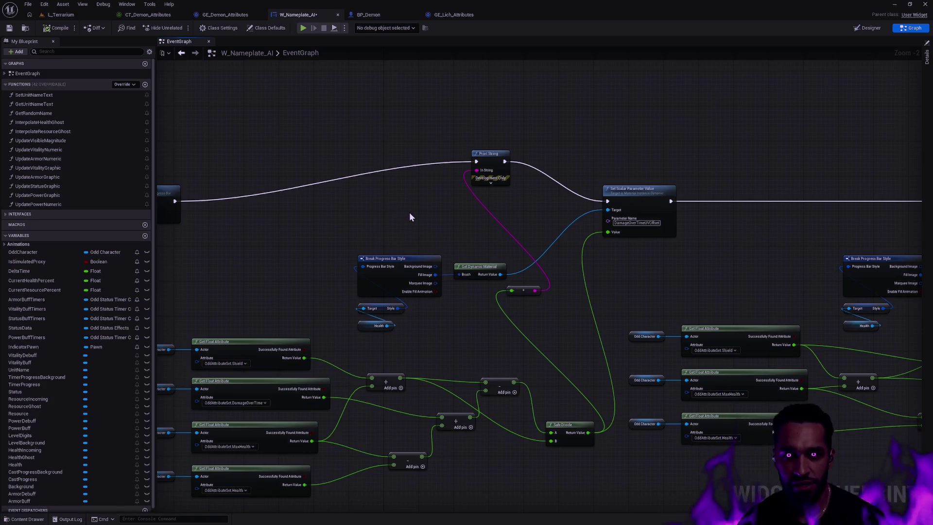
{"action": "left_click", "coordinate": [61, 14]}
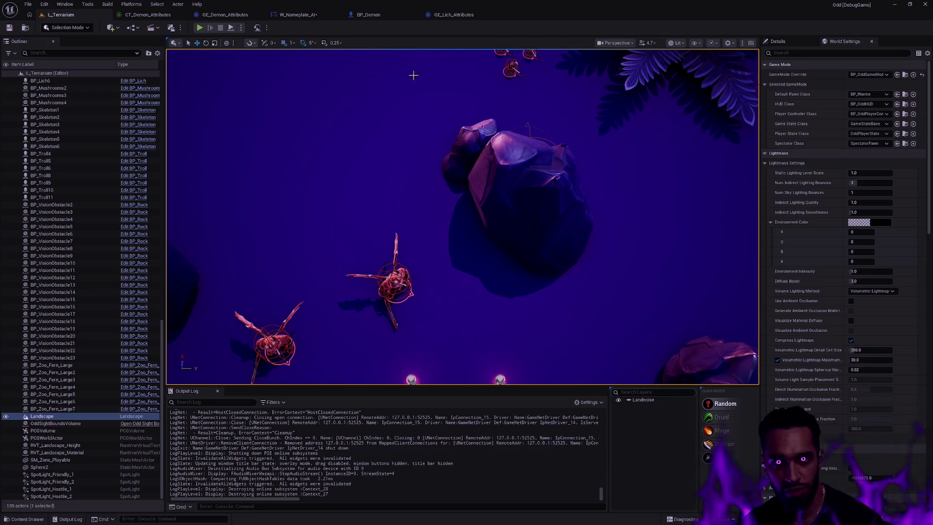
- Glance at GE_Lich_Attributes, then return to W_Nameplate_AI centred on the Print String node
{"action": "left_click", "coordinate": [453, 14]}
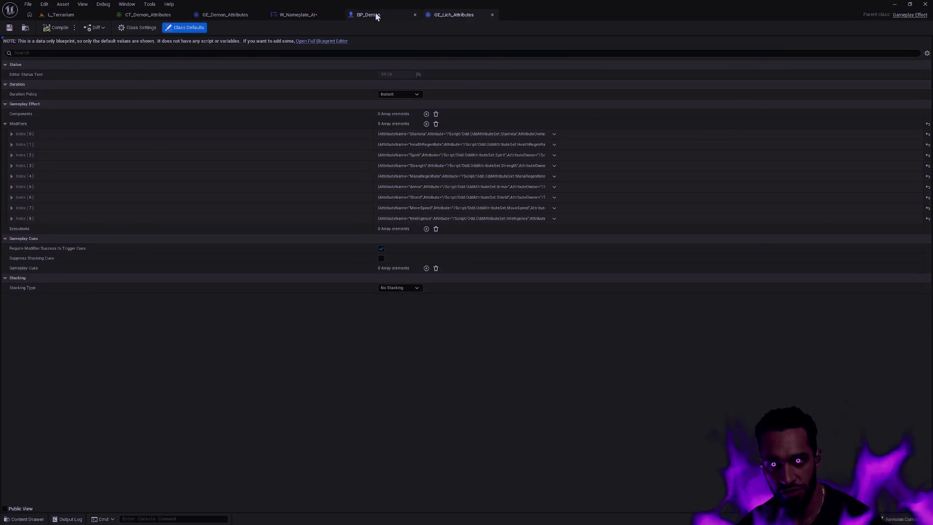
{"action": "left_click", "coordinate": [320, 16]}
{"action": "mouse_move", "coordinate": [480, 334]}
{"action": "left_mouse_down"}
{"action": "mouse_move", "coordinate": [536, 211]}
{"action": "mouse_move", "coordinate": [541, 261]}
{"action": "left_mouse_up"}
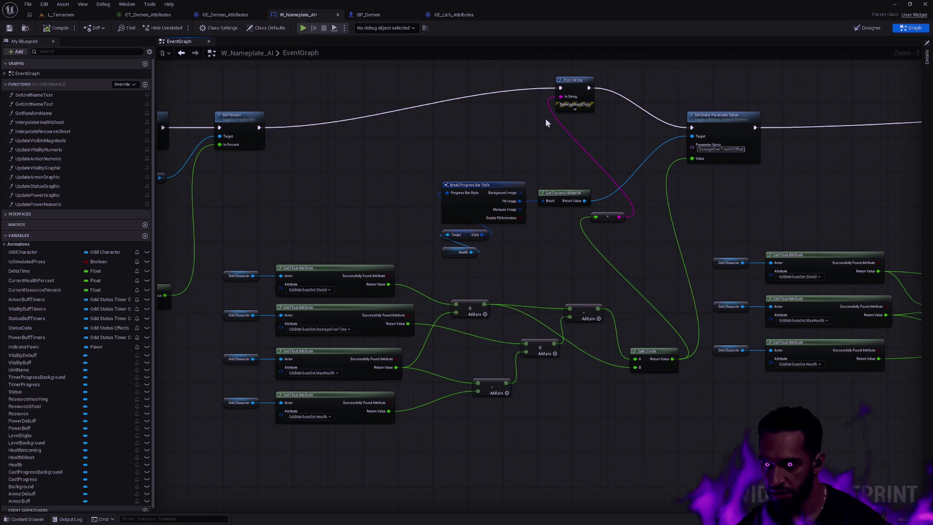
- Move the progress-bar style nodes aside and drop Print String before Set Scalar Parameter Value
{"action": "left_click_drag", "start_coordinate": [439, 265], "coordinate": [568, 160]}
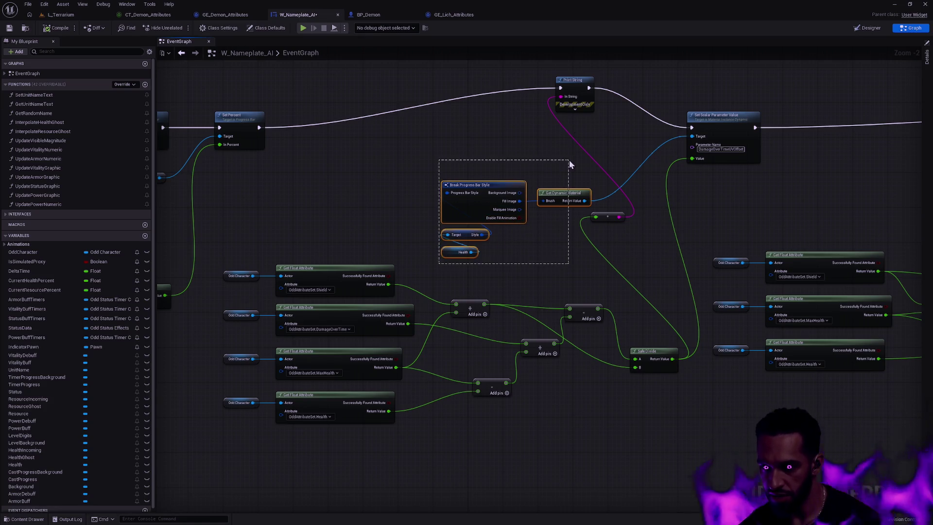
{"action": "left_click_drag", "start_coordinate": [563, 195], "coordinate": [502, 186]}
{"action": "left_click_drag", "start_coordinate": [576, 89], "coordinate": [594, 128]}
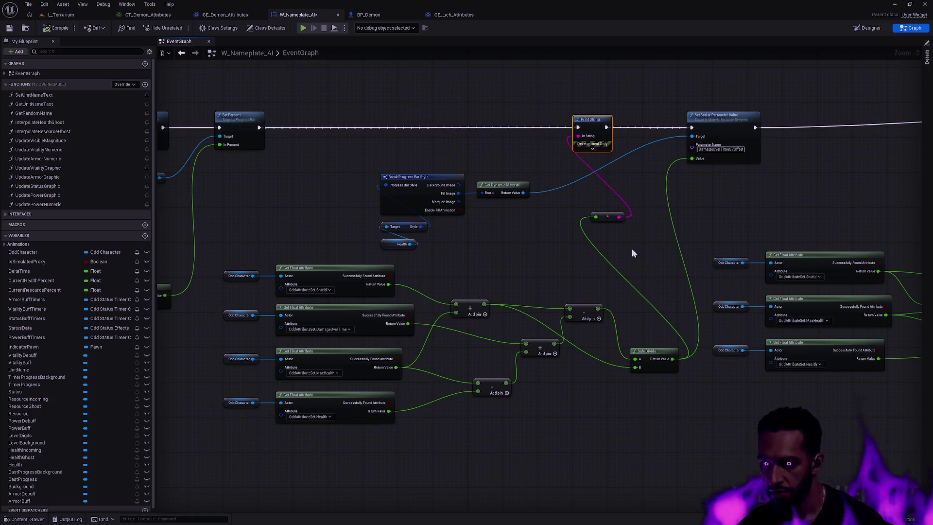
- Review the Shield, DamageOverTime, MaxHealth and Health math feeding Set Scalar Parameter Value
{"action": "scroll", "coordinate": [631, 252], "scroll_direction": "up", "scroll_amount": 2}
{"action": "scroll", "coordinate": [497, 249], "scroll_direction": "down", "scroll_amount": 4}
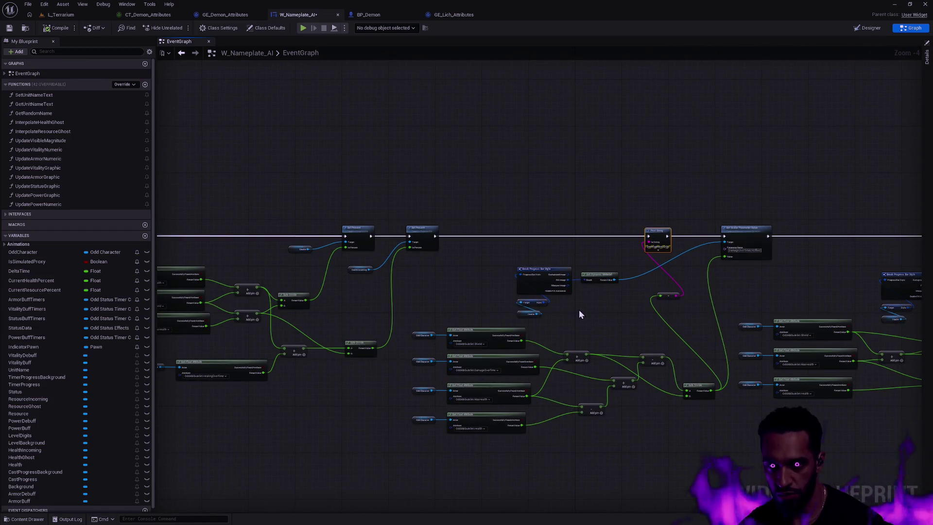
{"action": "scroll", "coordinate": [616, 337], "scroll_direction": "up", "scroll_amount": 4}
{"action": "mouse_move", "coordinate": [231, 486]}
{"action": "left_mouse_down"}
{"action": "mouse_move", "coordinate": [740, 253]}
{"action": "mouse_move", "coordinate": [815, 222]}
{"action": "mouse_move", "coordinate": [819, 234]}
{"action": "mouse_move", "coordinate": [838, 218]}
{"action": "mouse_move", "coordinate": [798, 216]}
{"action": "left_mouse_up"}
{"action": "scroll", "coordinate": [777, 221], "scroll_direction": "down", "scroll_amount": 2}
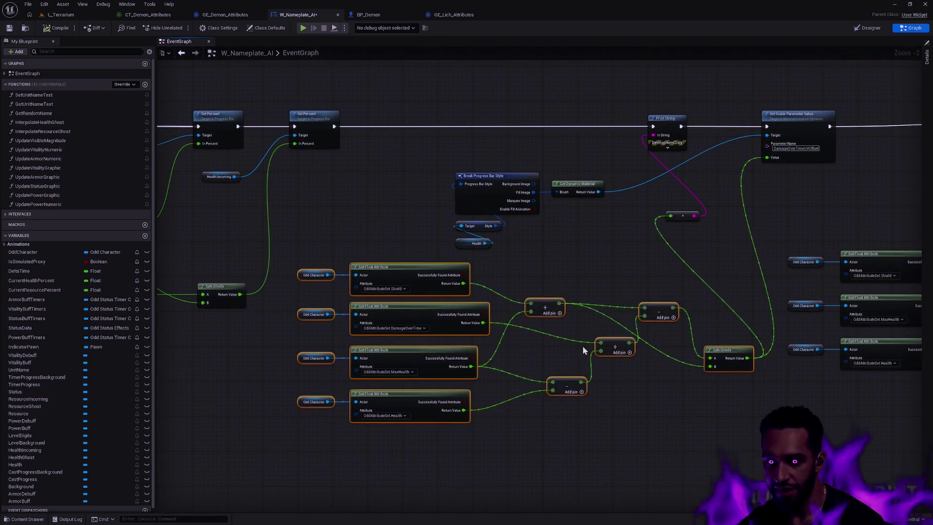
{"action": "left_click_drag", "start_coordinate": [666, 264], "coordinate": [570, 290]}
{"action": "left_click", "coordinate": [612, 259]}
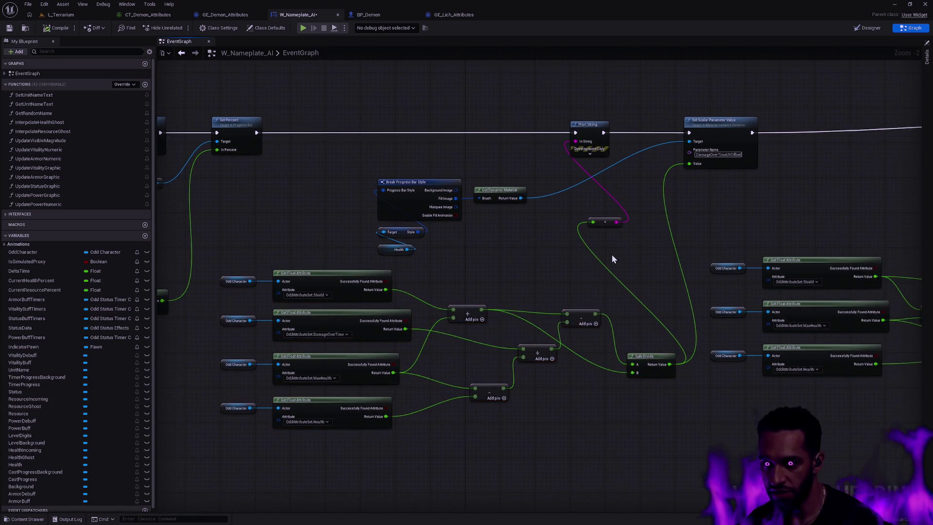
{"action": "scroll", "coordinate": [423, 326], "scroll_direction": "up", "scroll_amount": 1}
{"action": "scroll", "coordinate": [450, 336], "scroll_direction": "up", "scroll_amount": 1}
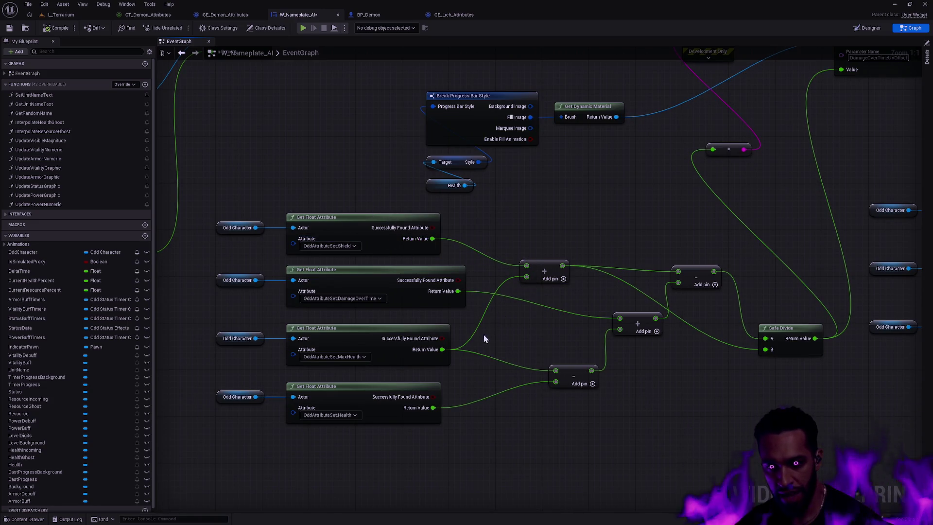
{"action": "left_click_drag", "start_coordinate": [754, 195], "coordinate": [584, 242]}
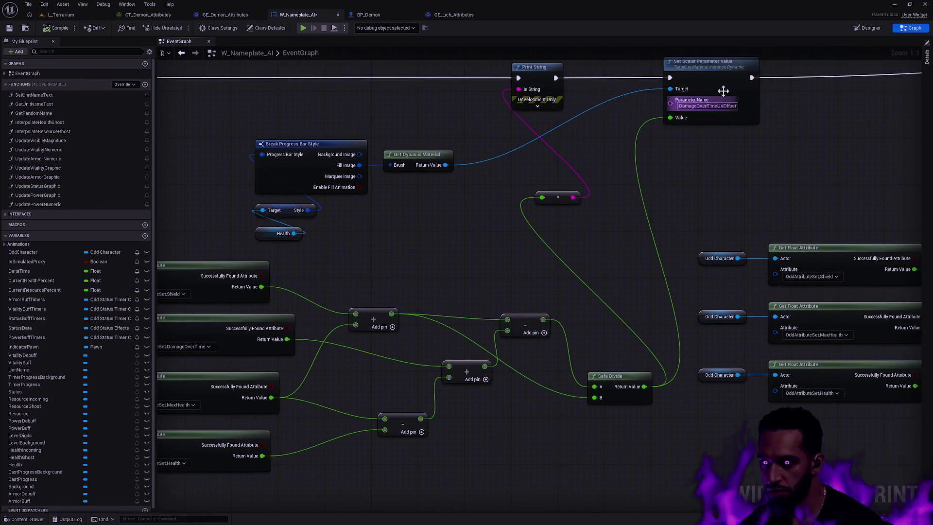
{"action": "right_click", "coordinate": [710, 72]}
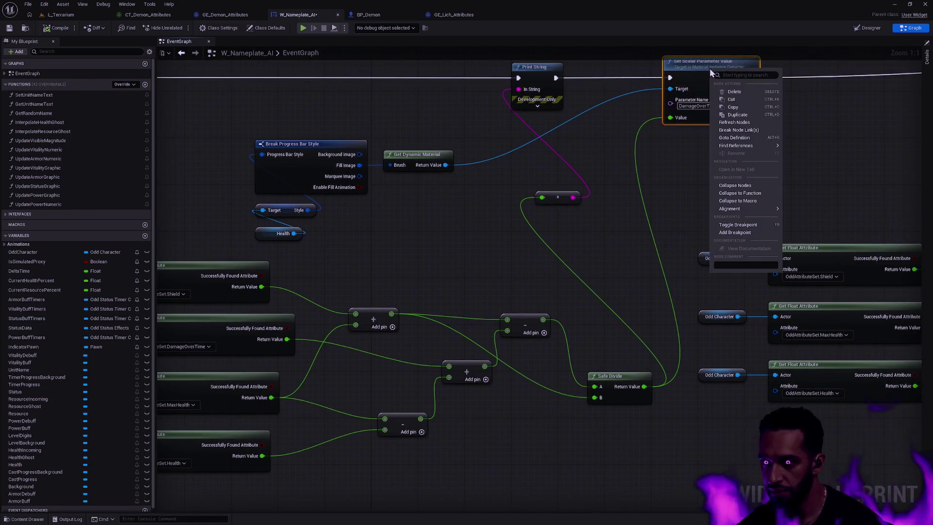
- Choose Add Breakpoint on the DamageOverTimeUVOffset Set Scalar Parameter Value node
{"action": "left_click", "coordinate": [739, 233]}
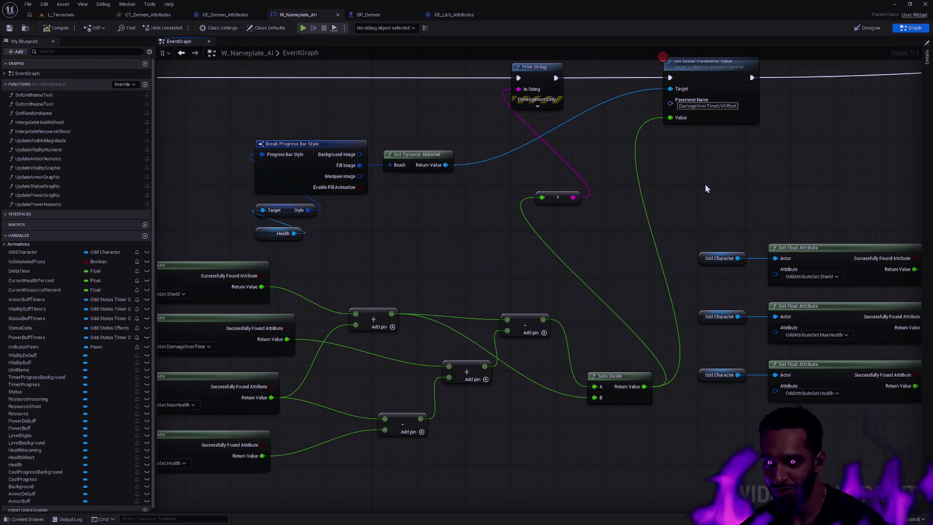
{"action": "left_click_drag", "start_coordinate": [705, 184], "coordinate": [664, 236]}
{"action": "scroll", "coordinate": [666, 244], "scroll_direction": "down", "scroll_amount": 2}
{"action": "mouse_move", "coordinate": [600, 239]}
{"action": "left_mouse_down"}
{"action": "mouse_move", "coordinate": [375, 184]}
{"action": "mouse_move", "coordinate": [518, 191]}
{"action": "mouse_move", "coordinate": [410, 233]}
{"action": "left_mouse_up"}
{"action": "left_click_drag", "start_coordinate": [735, 194], "coordinate": [521, 214]}
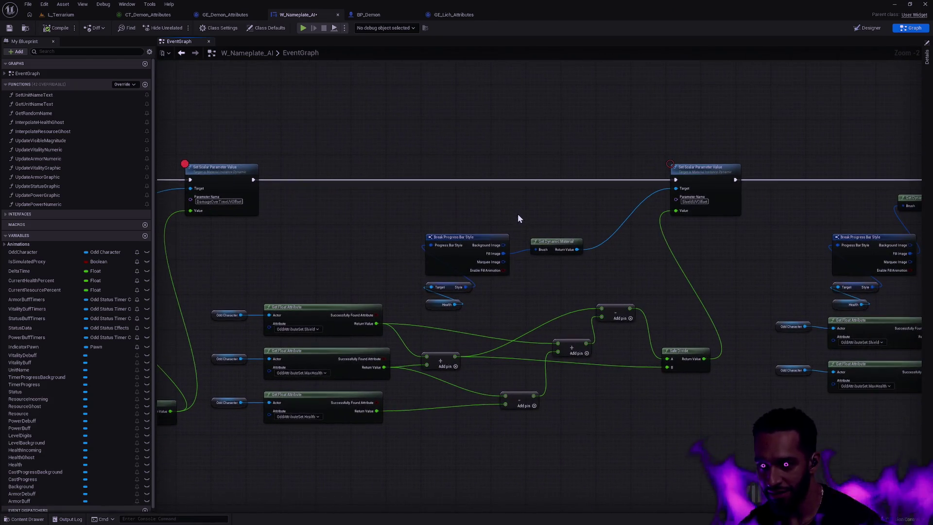
{"action": "left_click_drag", "start_coordinate": [319, 246], "coordinate": [614, 204]}
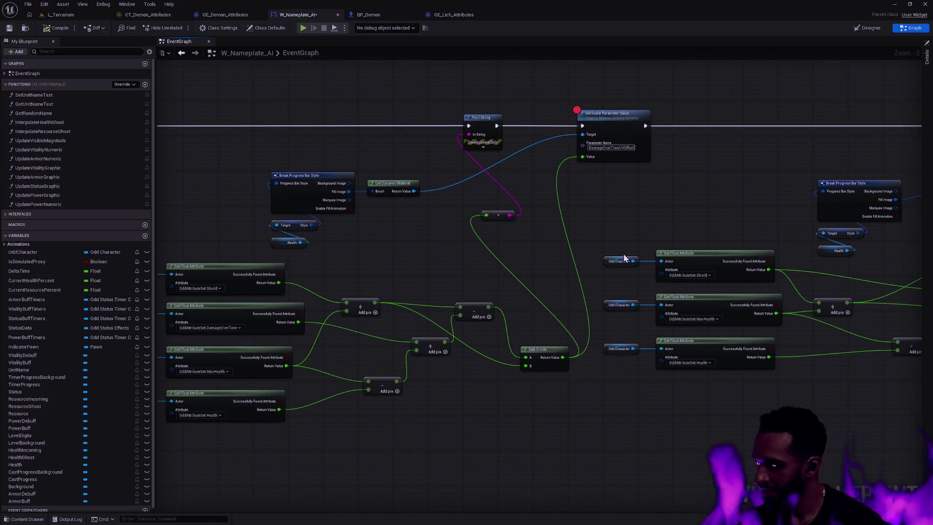
{"action": "left_click_drag", "start_coordinate": [451, 290], "coordinate": [539, 235]}
{"action": "scroll", "coordinate": [476, 241], "scroll_direction": "up", "scroll_amount": 2}
{"action": "mouse_move", "coordinate": [476, 240]}
{"action": "left_mouse_down"}
{"action": "mouse_move", "coordinate": [643, 280]}
{"action": "mouse_move", "coordinate": [721, 238]}
{"action": "mouse_move", "coordinate": [630, 125]}
{"action": "mouse_move", "coordinate": [579, 126]}
{"action": "left_mouse_up"}
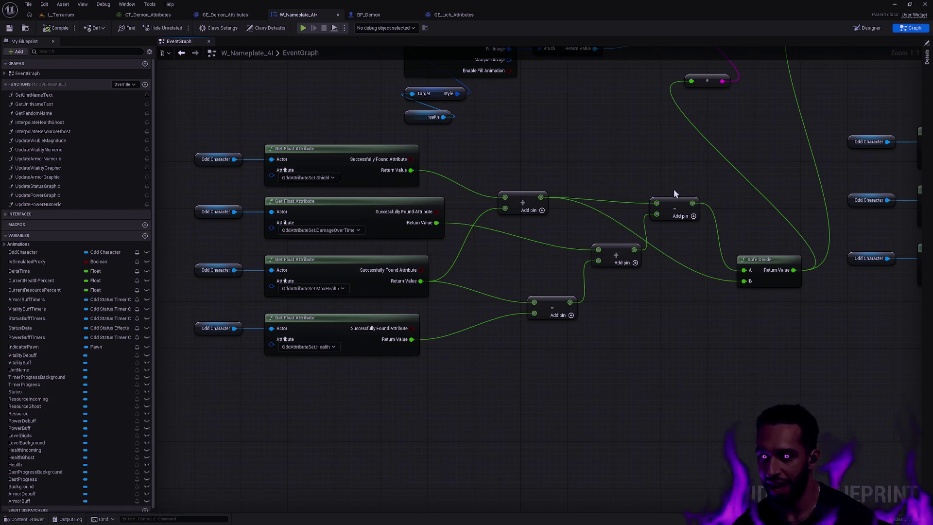
{"action": "left_click_drag", "start_coordinate": [669, 200], "coordinate": [685, 197]}
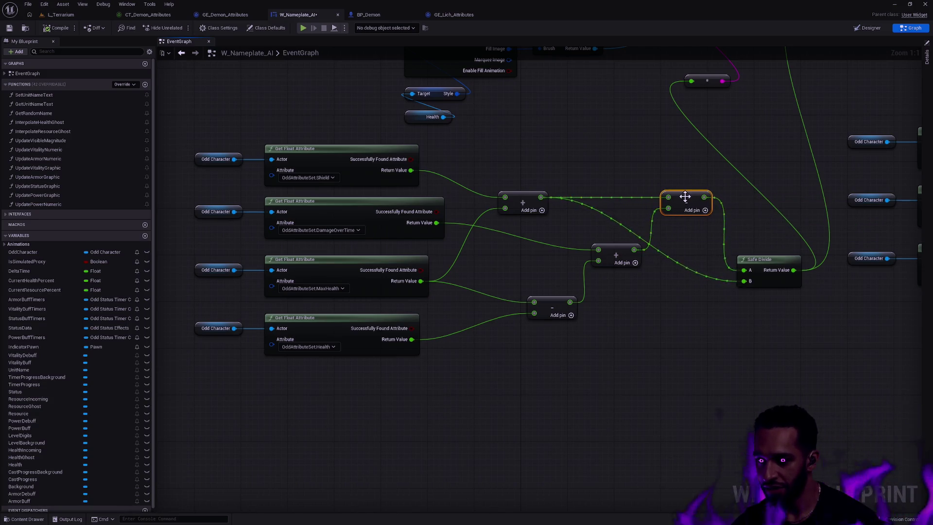
- Align the top Add and lower Subtract nodes with Shift+A and shift the middle Add left
{"action": "mouse_move", "coordinate": [504, 298]}
{"action": "left_mouse_down"}
{"action": "mouse_move", "coordinate": [559, 350]}
{"action": "mouse_move", "coordinate": [611, 263]}
{"action": "mouse_move", "coordinate": [554, 172]}
{"action": "left_mouse_up"}
{"action": "key", "text": "shift+a"}
{"action": "left_click", "coordinate": [584, 291]}
{"action": "mouse_move", "coordinate": [611, 249]}
{"action": "left_mouse_down"}
{"action": "mouse_move", "coordinate": [587, 249]}
{"action": "mouse_move", "coordinate": [587, 235]}
{"action": "left_mouse_up"}
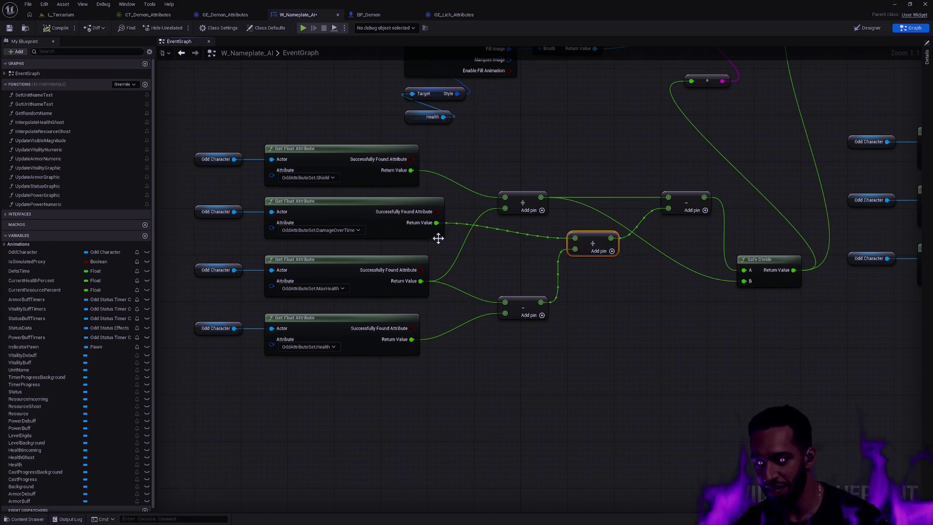
- Straighten the DamageOverTime wire into the middle Add node with Q and settle it between the rows
{"action": "left_click", "coordinate": [394, 206], "text": "ctrl"}
{"action": "key", "text": "q"}
{"action": "left_click", "coordinate": [568, 211]}
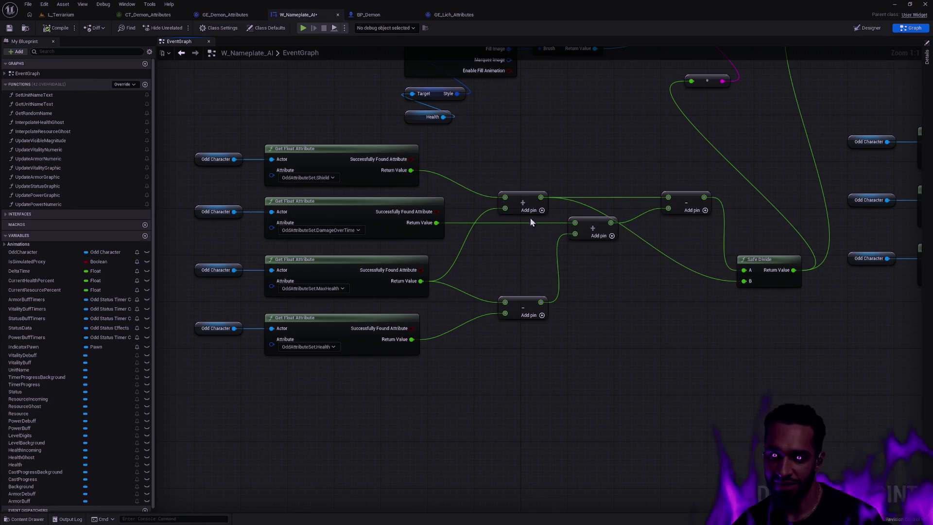
{"action": "mouse_move", "coordinate": [598, 220]}
{"action": "left_mouse_down"}
{"action": "mouse_move", "coordinate": [586, 259]}
{"action": "mouse_move", "coordinate": [593, 243]}
{"action": "left_mouse_up"}
{"action": "left_click", "coordinate": [636, 271]}
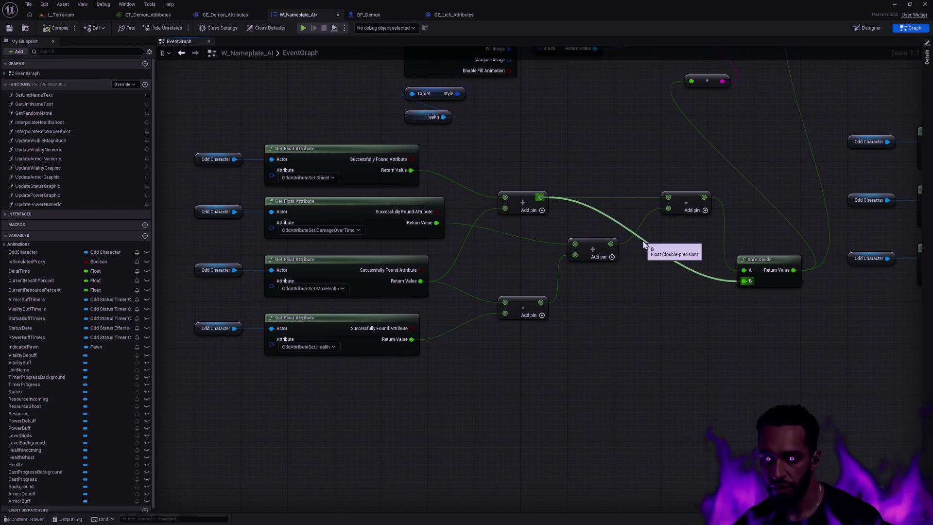
{"action": "mouse_move", "coordinate": [715, 244]}
{"action": "left_mouse_down"}
{"action": "mouse_move", "coordinate": [700, 276]}
{"action": "mouse_move", "coordinate": [686, 277]}
{"action": "left_mouse_up"}
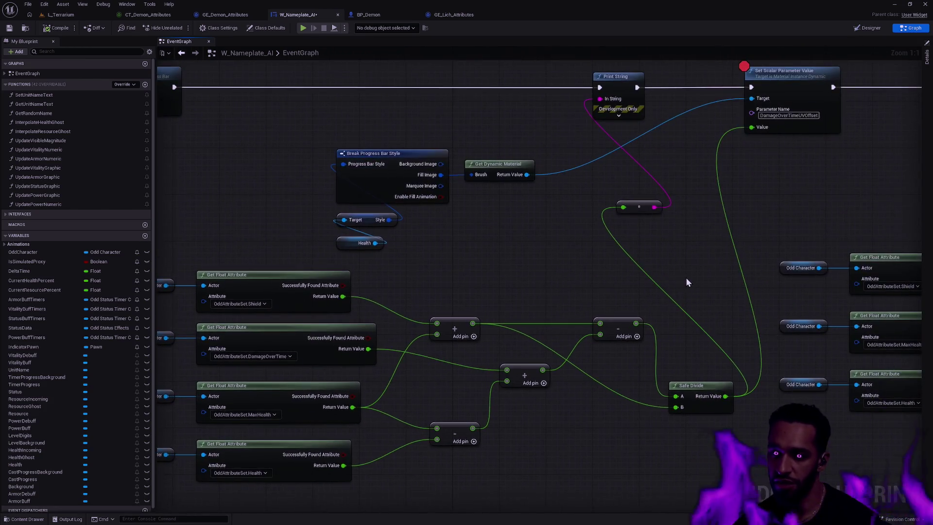
- Move the wire reroute knot lower in the damage-over-time offset graph
{"action": "scroll", "coordinate": [687, 279], "scroll_direction": "down", "scroll_amount": 1}
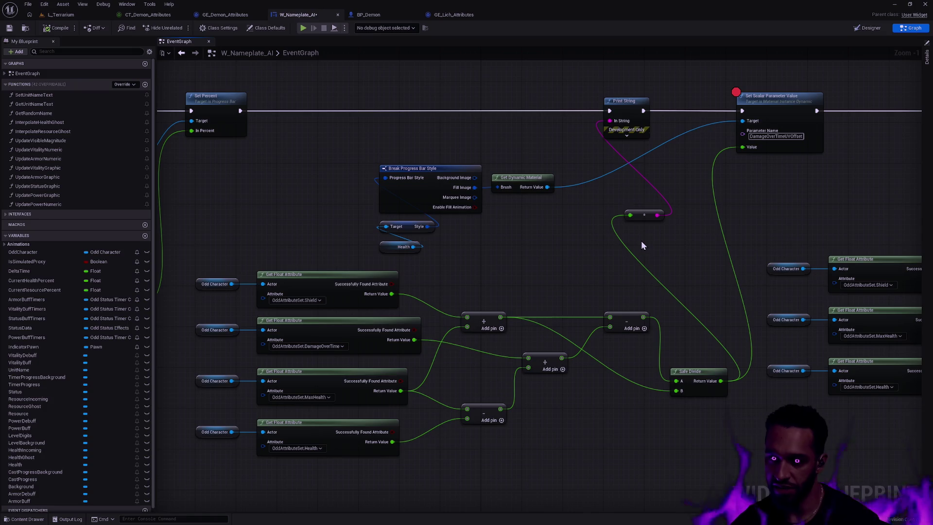
{"action": "left_click_drag", "start_coordinate": [644, 215], "coordinate": [633, 205]}
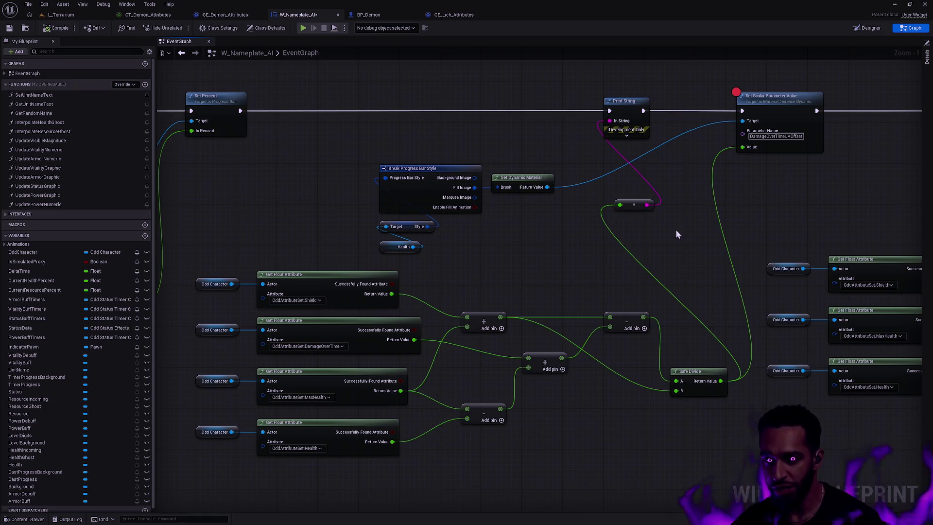
{"action": "left_click_drag", "start_coordinate": [642, 208], "coordinate": [647, 230]}
{"action": "left_click", "coordinate": [678, 306]}
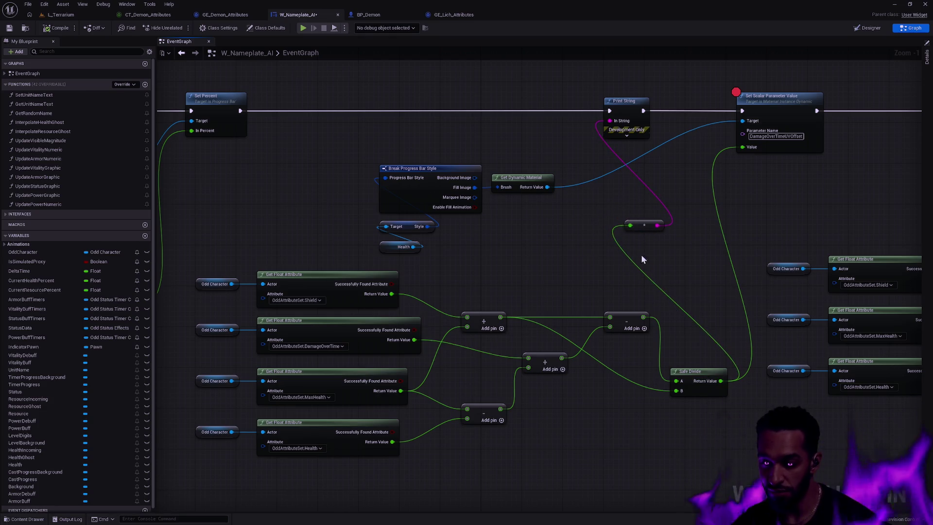
- Shift the Subtract node left and Safe Divide up-left to straighten the wires, then review the graph
{"action": "left_click", "coordinate": [626, 319]}
{"action": "mouse_move", "coordinate": [626, 315]}
{"action": "left_mouse_down"}
{"action": "mouse_move", "coordinate": [599, 316]}
{"action": "mouse_move", "coordinate": [608, 316]}
{"action": "left_mouse_up"}
{"action": "mouse_move", "coordinate": [700, 373]}
{"action": "left_mouse_down"}
{"action": "mouse_move", "coordinate": [684, 358]}
{"action": "mouse_move", "coordinate": [688, 350]}
{"action": "left_mouse_up"}
{"action": "left_click", "coordinate": [664, 243]}
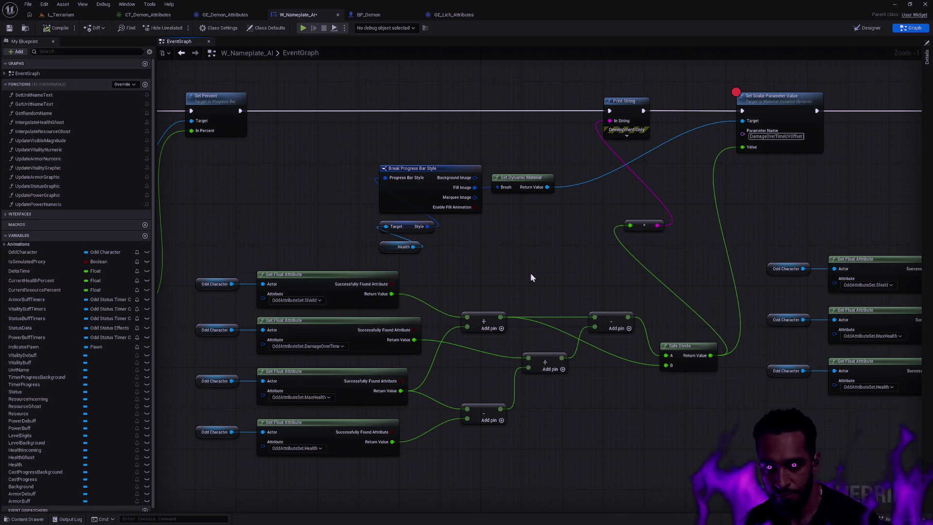
{"action": "left_click_drag", "start_coordinate": [471, 276], "coordinate": [537, 236]}
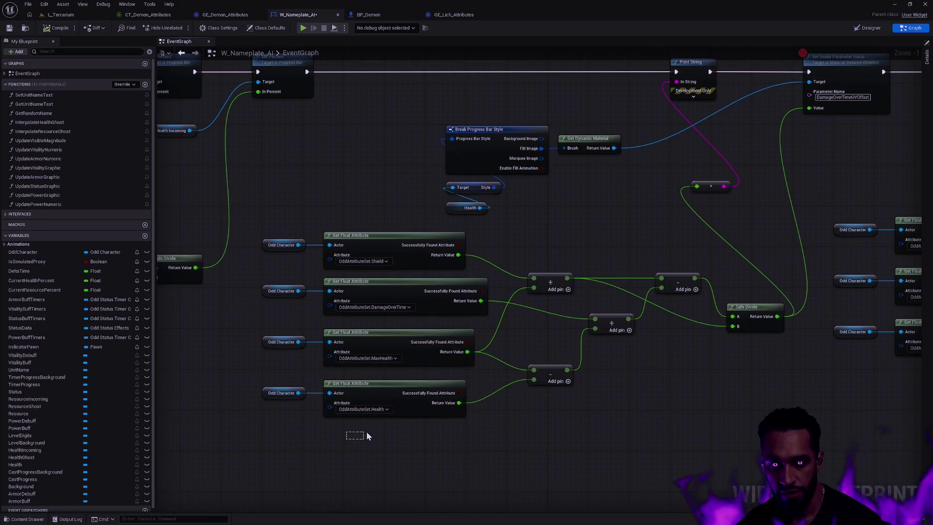
{"action": "mouse_move", "coordinate": [643, 420]}
{"action": "left_mouse_down"}
{"action": "mouse_move", "coordinate": [442, 400]}
{"action": "mouse_move", "coordinate": [457, 422]}
{"action": "left_mouse_up"}
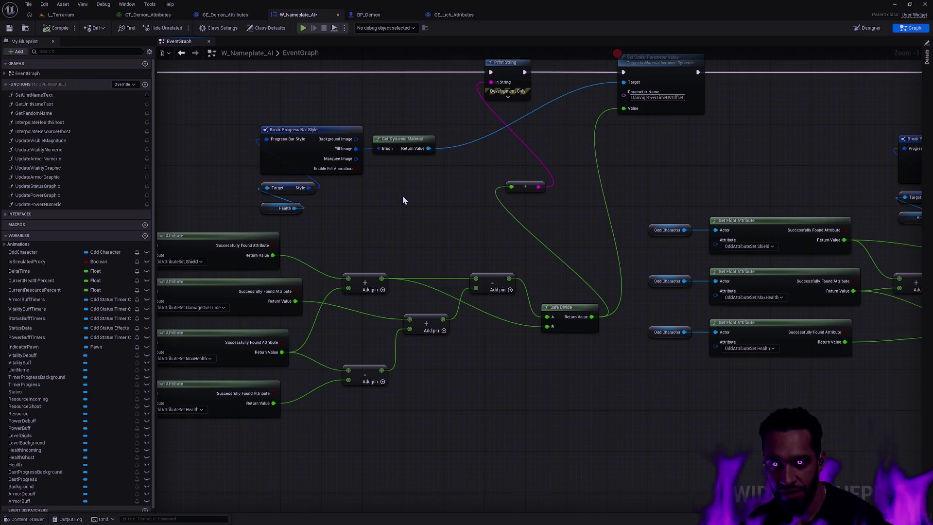
{"action": "mouse_move", "coordinate": [403, 195]}
{"action": "left_mouse_down"}
{"action": "mouse_move", "coordinate": [438, 219]}
{"action": "mouse_move", "coordinate": [521, 246]}
{"action": "left_mouse_up"}
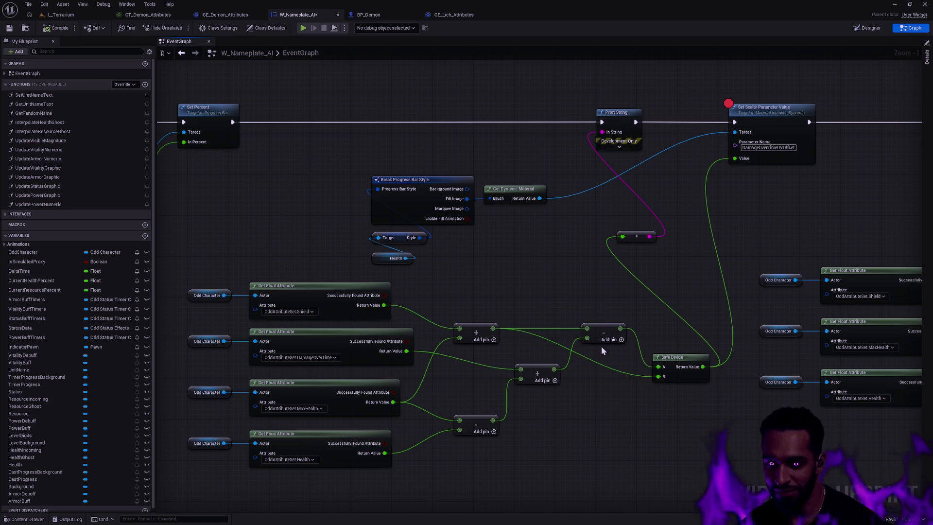
{"action": "left_click_drag", "start_coordinate": [568, 378], "coordinate": [560, 379]}
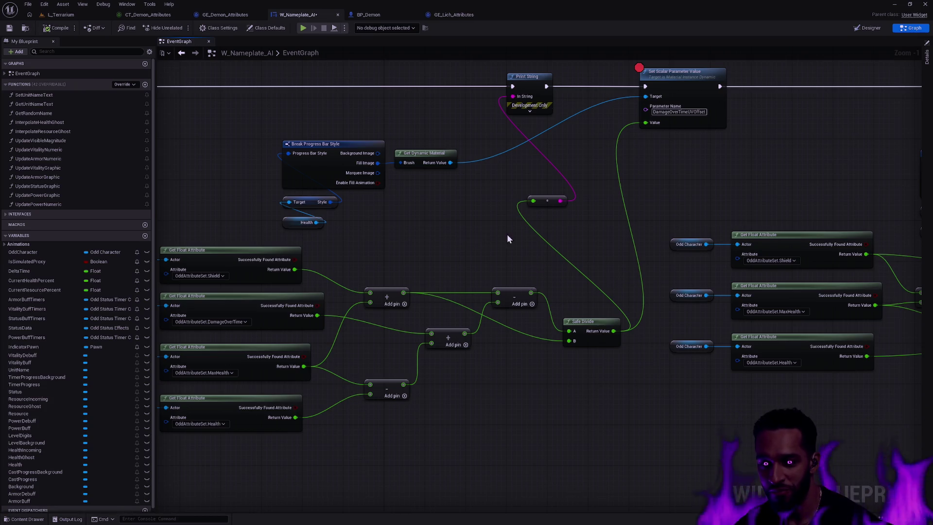
{"action": "mouse_move", "coordinate": [634, 133]}
{"action": "left_mouse_down"}
{"action": "mouse_move", "coordinate": [691, 186]}
{"action": "mouse_move", "coordinate": [826, 184]}
{"action": "left_mouse_up"}
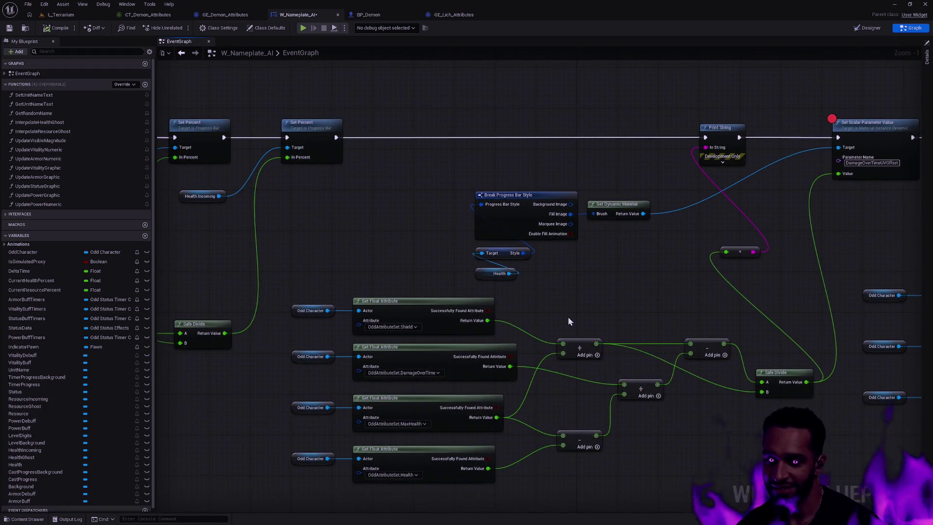
{"action": "left_click_drag", "start_coordinate": [569, 318], "coordinate": [521, 167]}
{"action": "left_click_drag", "start_coordinate": [381, 352], "coordinate": [370, 157]}
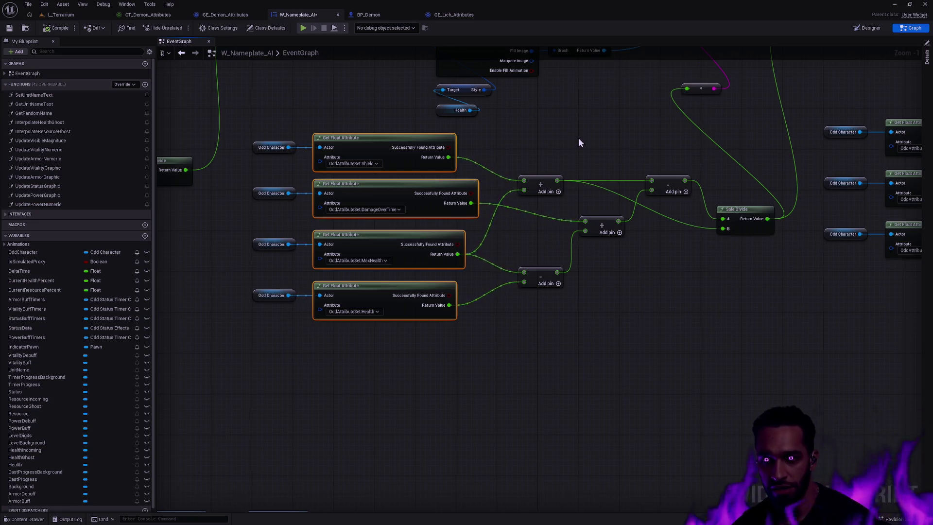
{"action": "left_click", "coordinate": [610, 109]}
{"action": "mouse_move", "coordinate": [611, 109]}
{"action": "left_mouse_down"}
{"action": "mouse_move", "coordinate": [564, 235]}
{"action": "mouse_move", "coordinate": [616, 222]}
{"action": "left_mouse_up"}
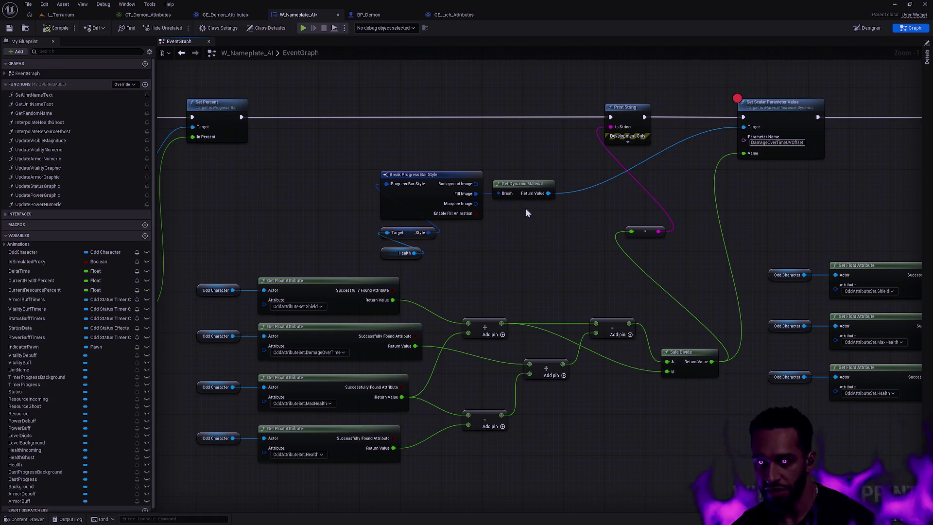
{"action": "scroll", "coordinate": [533, 229], "scroll_direction": "up", "scroll_amount": 1}
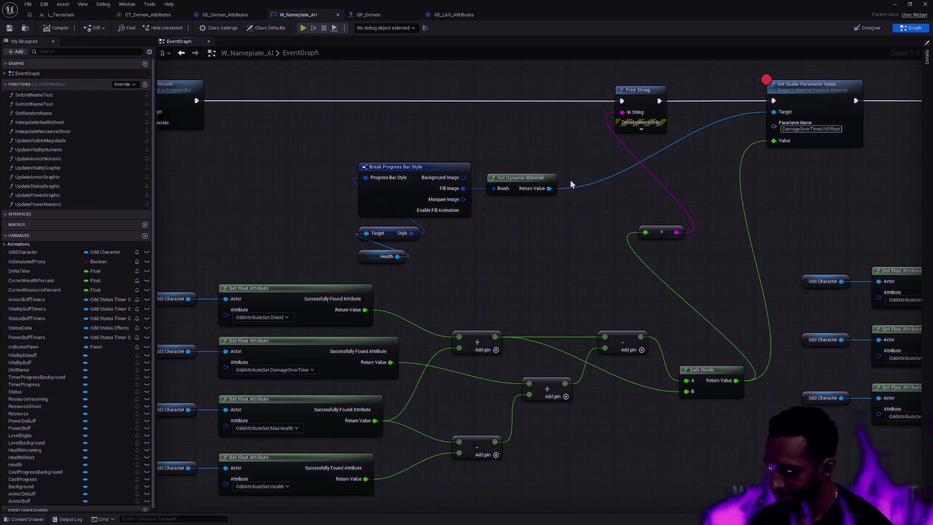
{"action": "mouse_move", "coordinate": [607, 286]}
{"action": "left_mouse_down"}
{"action": "mouse_move", "coordinate": [510, 226]}
{"action": "mouse_move", "coordinate": [522, 234]}
{"action": "left_mouse_up"}
{"action": "left_click_drag", "start_coordinate": [569, 206], "coordinate": [449, 293]}
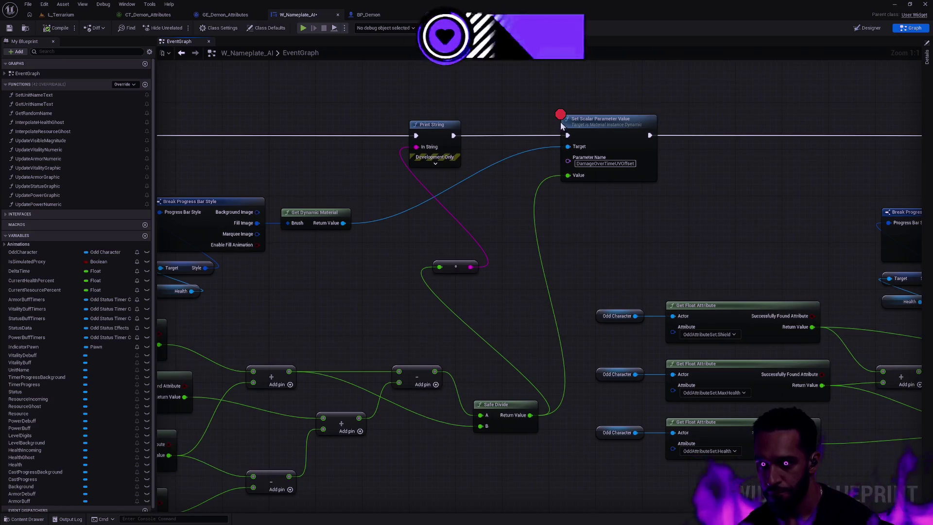
{"action": "left_click", "coordinate": [42, 15]}
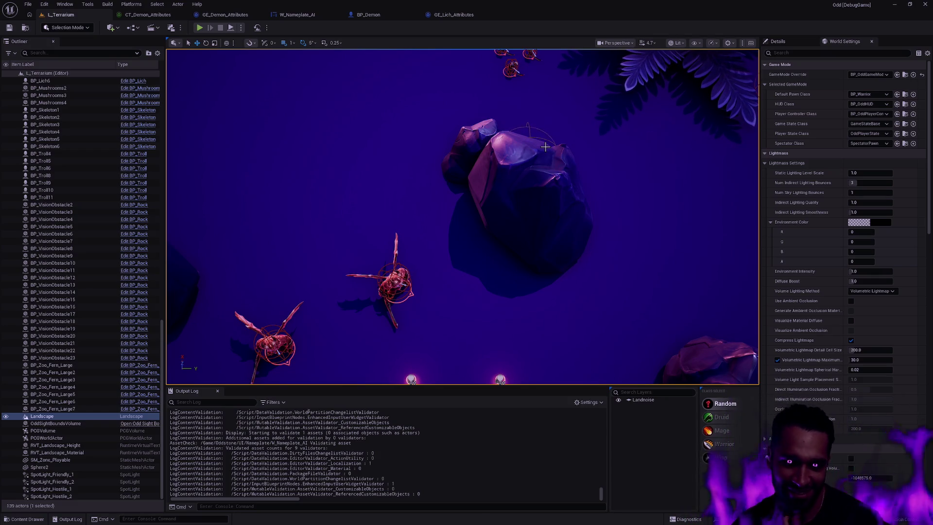
- Pan the L_Terrarium camera across the rocks and launch Play In Editor with Alt+P
{"action": "scroll", "coordinate": [545, 147], "scroll_direction": "down", "scroll_amount": 3}
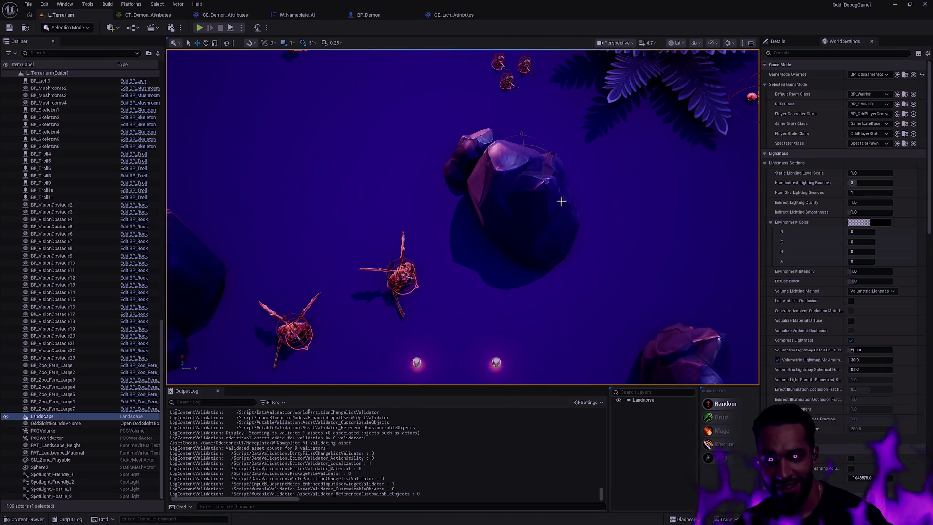
{"action": "mouse_move", "coordinate": [561, 201]}
{"action": "left_mouse_down"}
{"action": "mouse_move", "coordinate": [554, 214]}
{"action": "mouse_move", "coordinate": [644, 381]}
{"action": "mouse_move", "coordinate": [518, 241]}
{"action": "mouse_move", "coordinate": [514, 78]}
{"action": "left_mouse_up"}
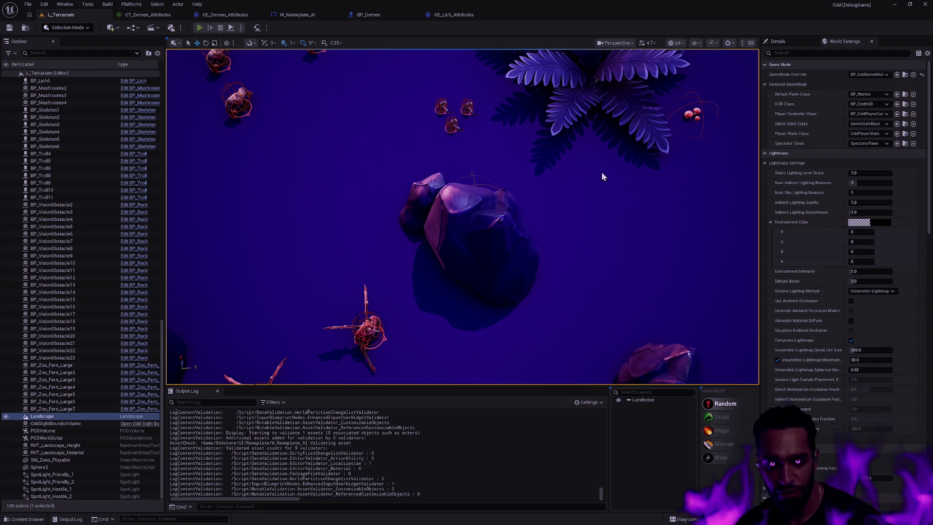
{"action": "key", "text": "alt+p"}
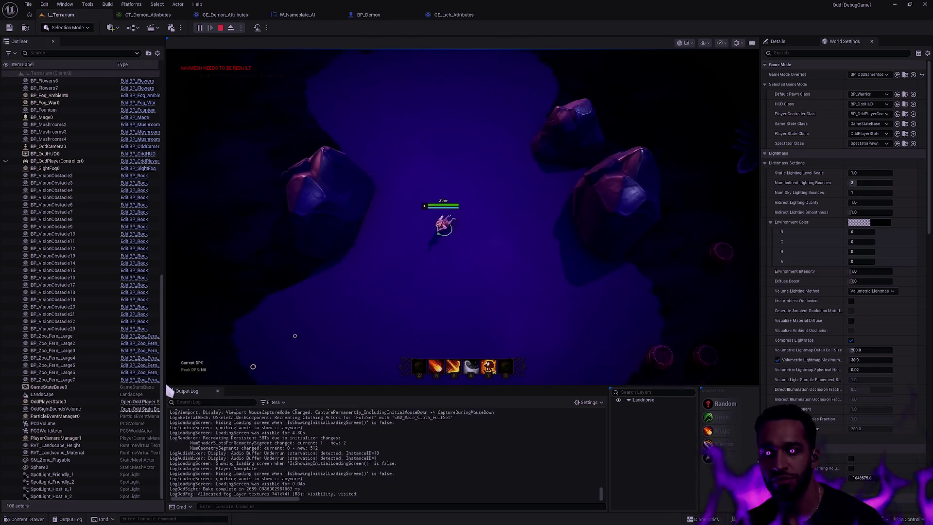
- Walk the character up-right with W and D, then right-click to move and attack the nearby enemy
{"action": "key", "text": "w"}
{"action": "key", "text": "d"}
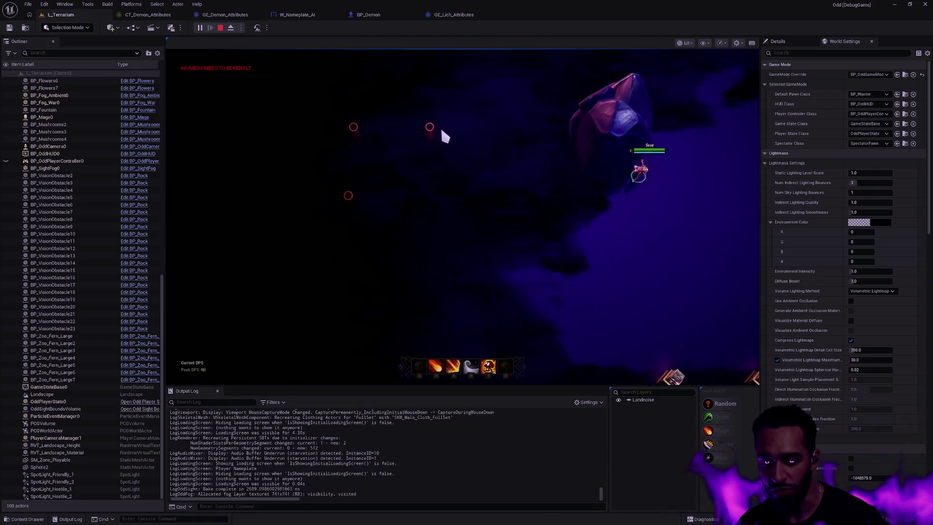
{"action": "key", "text": "w"}
{"action": "key", "text": "d"}
{"action": "key", "text": "a"}
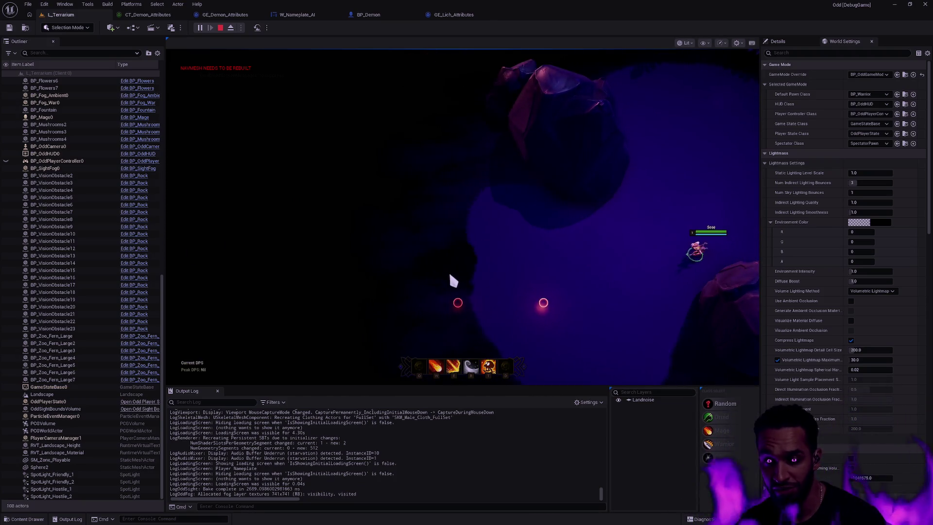
{"action": "right_click", "coordinate": [559, 192]}
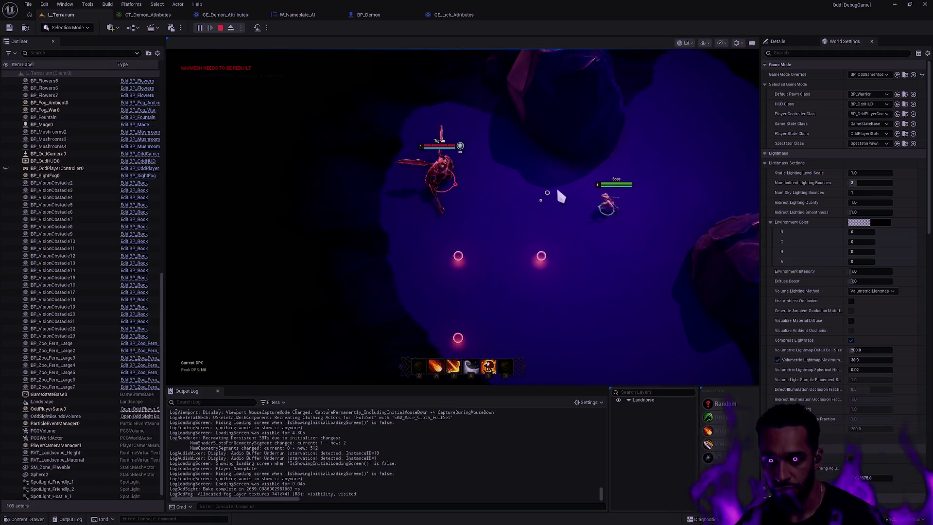
{"action": "right_click", "coordinate": [508, 204]}
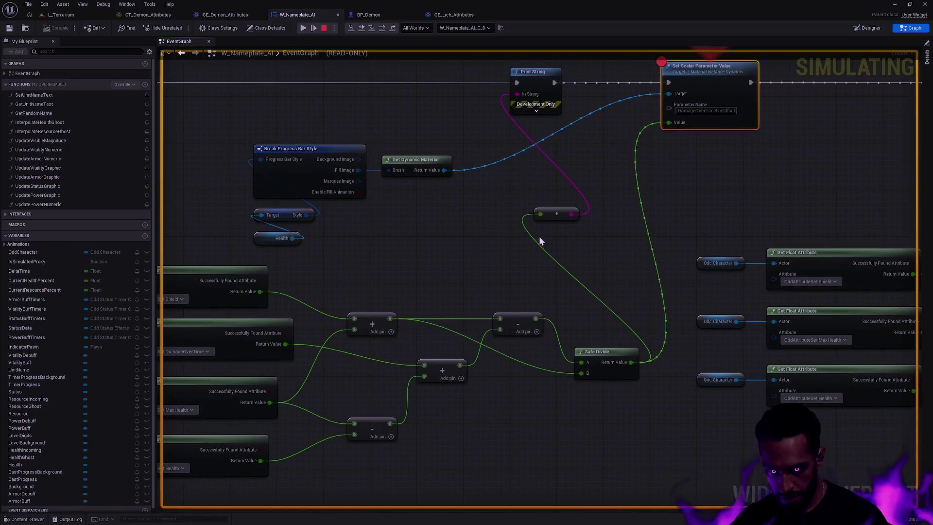
{"action": "mouse_move", "coordinate": [455, 262]}
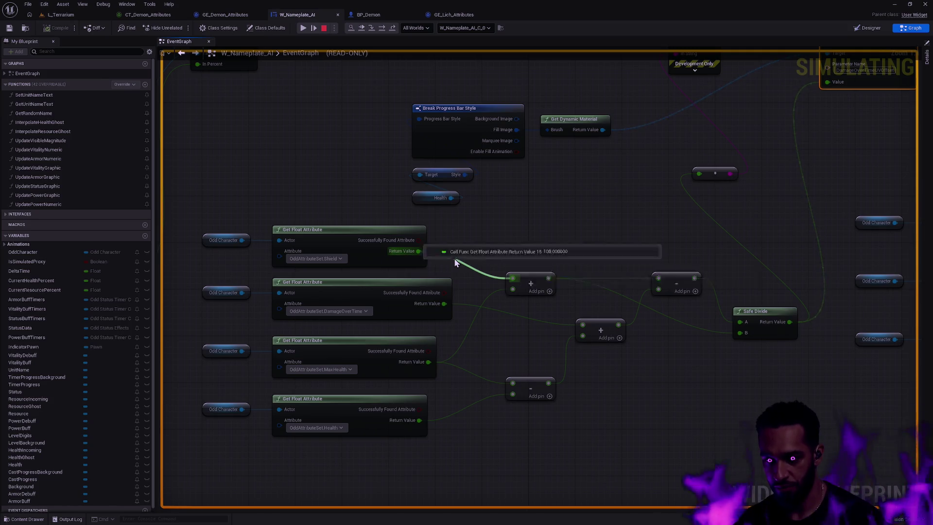
{"action": "mouse_move", "coordinate": [468, 341]}
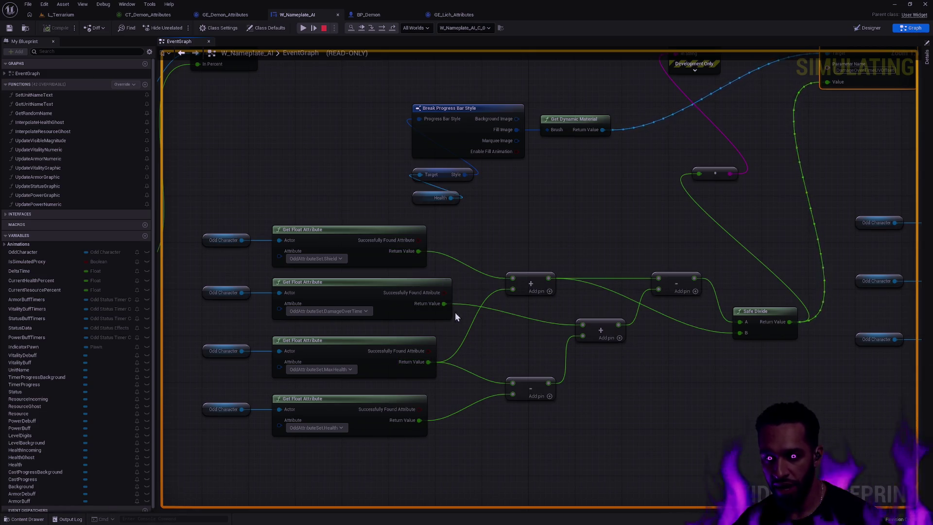
{"action": "mouse_move", "coordinate": [576, 281]}
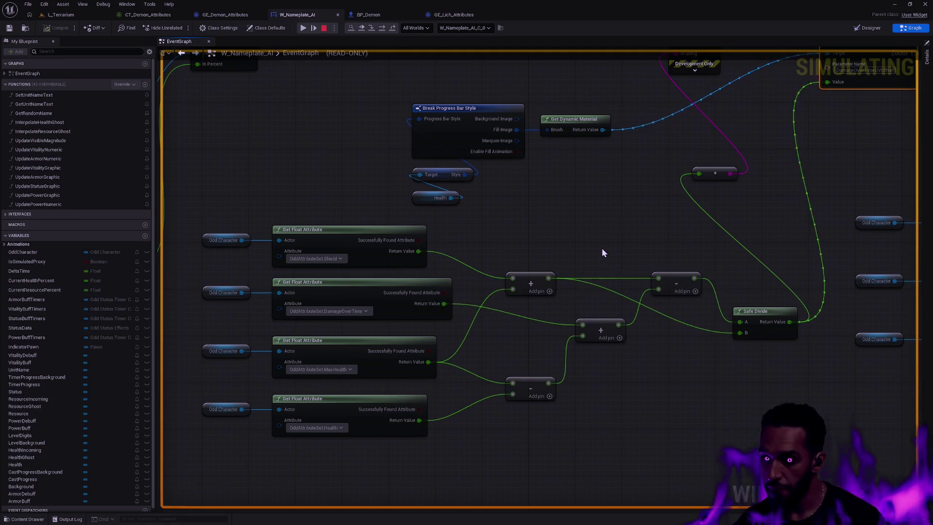
{"action": "mouse_move", "coordinate": [641, 277]}
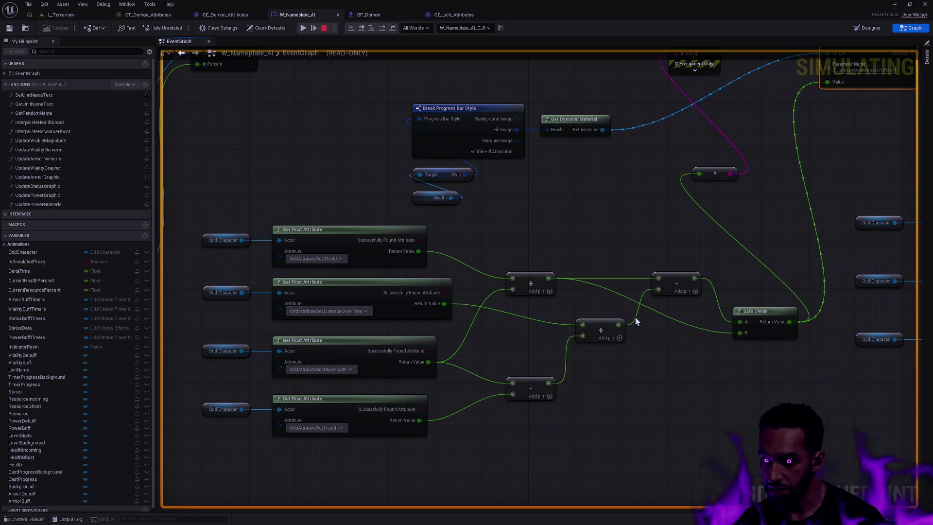
{"action": "mouse_move", "coordinate": [638, 320]}
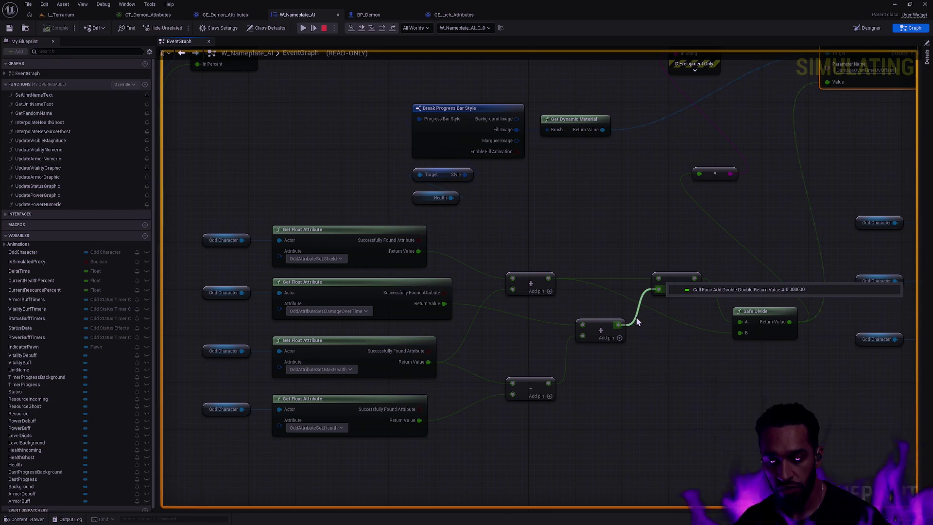
{"action": "mouse_move", "coordinate": [425, 305]}
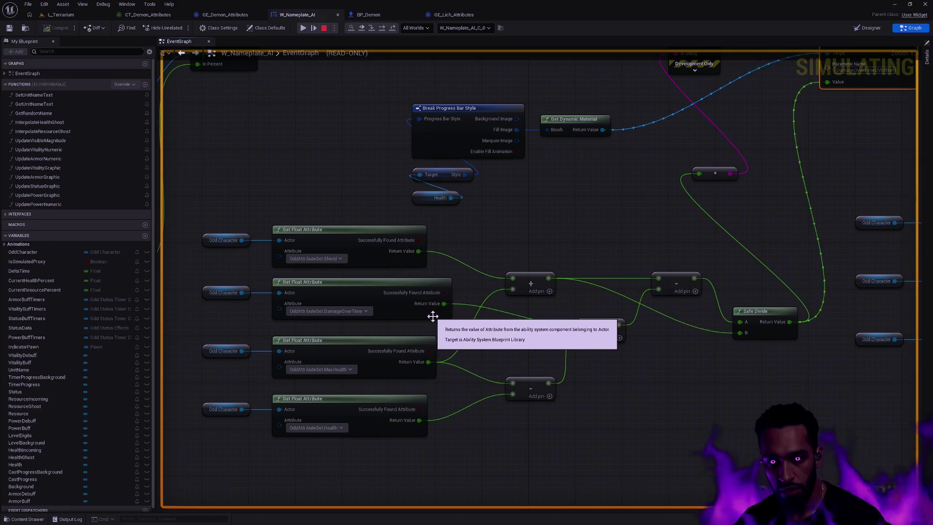
{"action": "left_click_drag", "start_coordinate": [611, 240], "coordinate": [529, 279]}
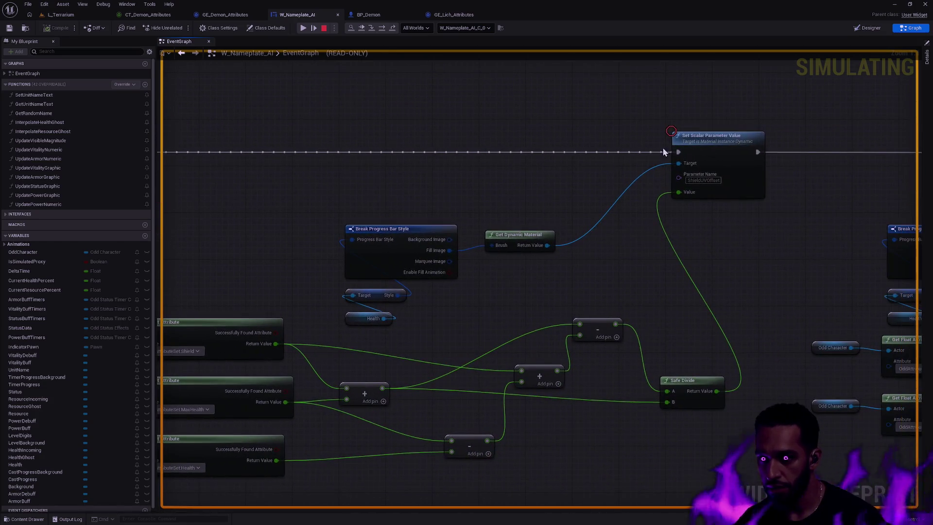
- Adjust breakpoints on the two parameter nodes, removing the Set Scalar Parameter Value one, and resume execution
{"action": "right_click", "coordinate": [703, 139]}
{"action": "left_click", "coordinate": [732, 219]}
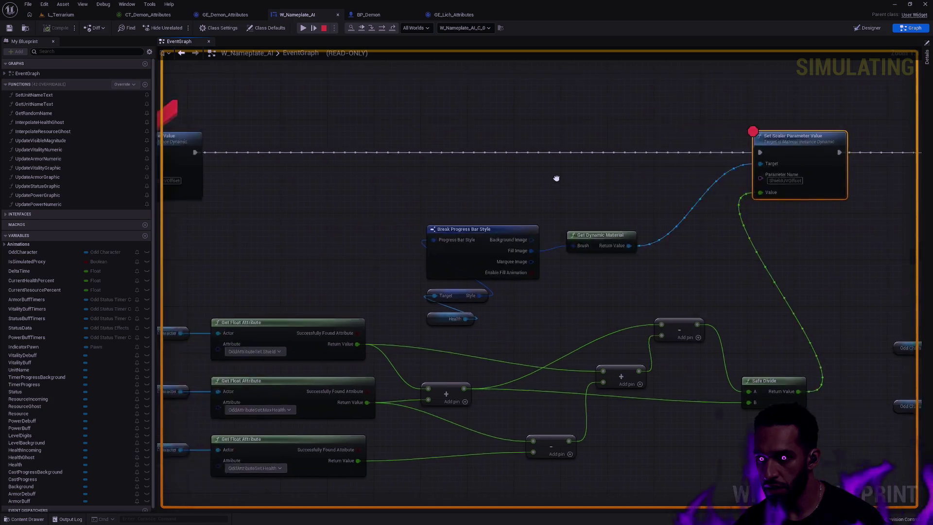
{"action": "right_click", "coordinate": [423, 141]}
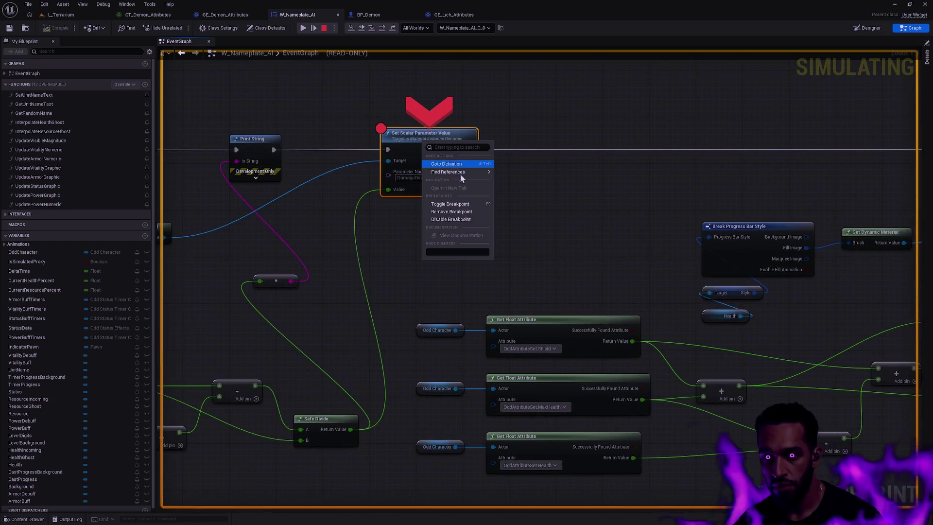
{"action": "left_click", "coordinate": [450, 219]}
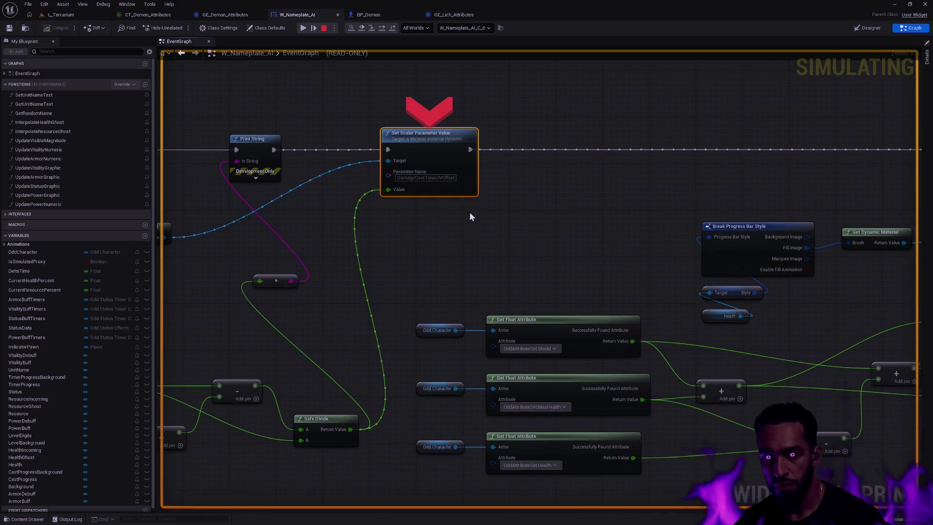
{"action": "left_click", "coordinate": [363, 28]}
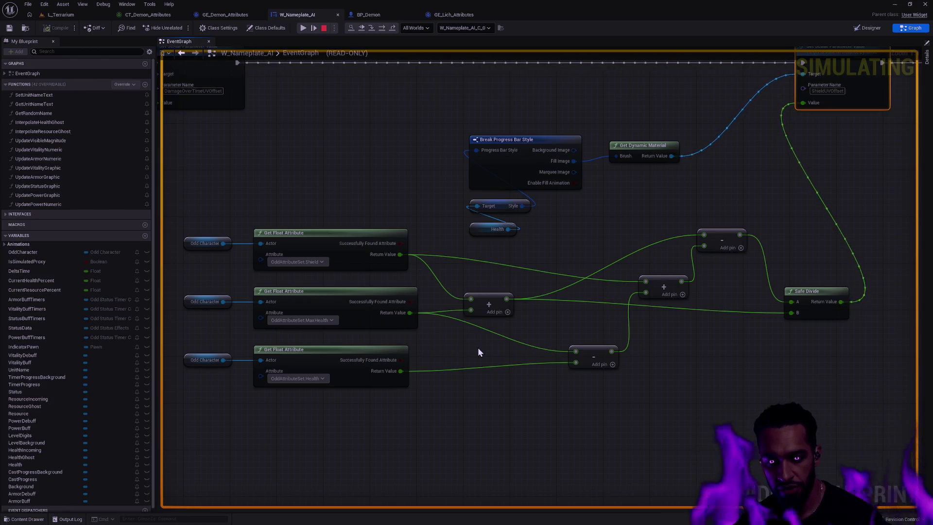
- Inspect the shield calculation's debug values around the Safe Divide inputs
{"action": "mouse_move", "coordinate": [501, 367]}
{"action": "mouse_move", "coordinate": [517, 342]}
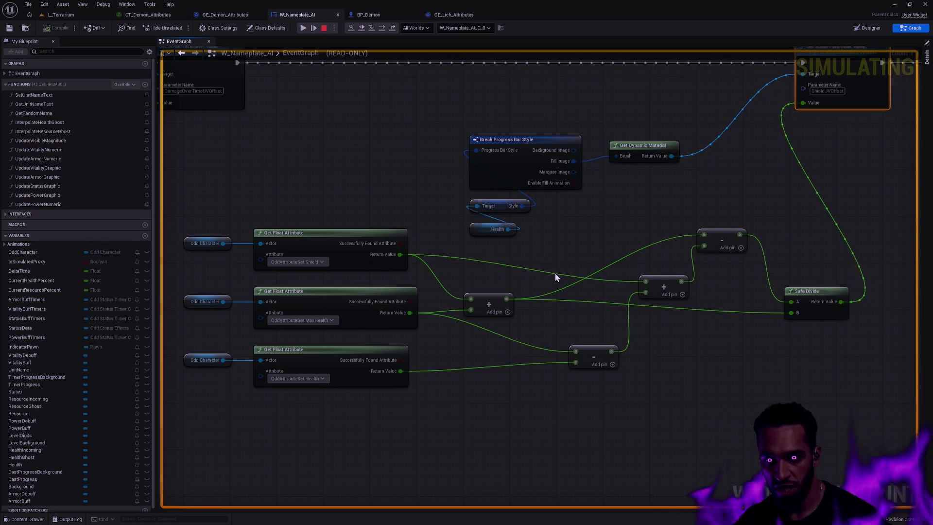
{"action": "mouse_move", "coordinate": [549, 273]}
{"action": "left_mouse_down"}
{"action": "mouse_move", "coordinate": [486, 348]}
{"action": "mouse_move", "coordinate": [466, 350]}
{"action": "mouse_move", "coordinate": [541, 351]}
{"action": "left_mouse_up"}
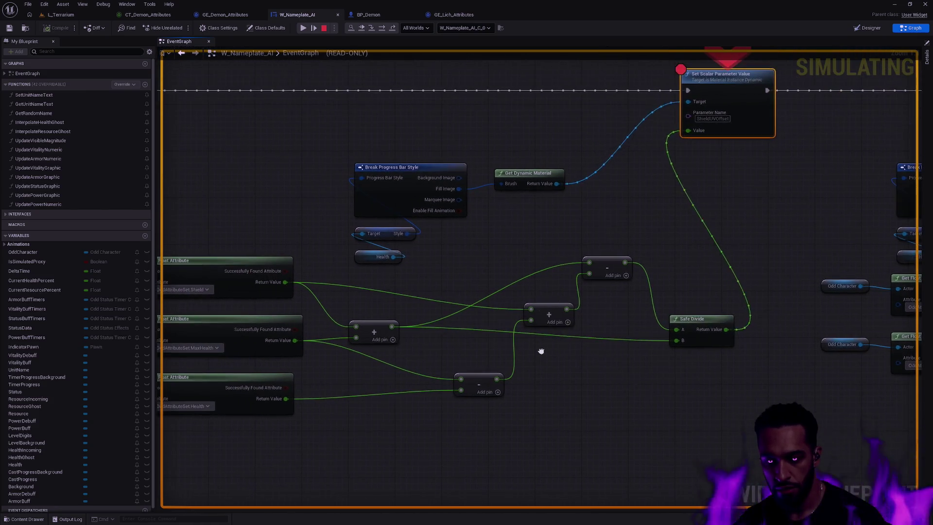
{"action": "mouse_move", "coordinate": [545, 269]}
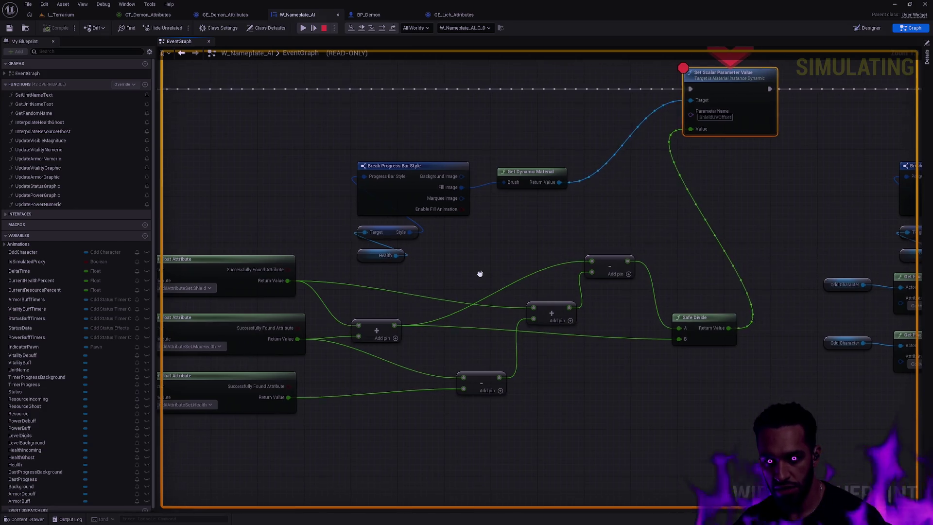
{"action": "left_click_drag", "start_coordinate": [480, 271], "coordinate": [523, 293]}
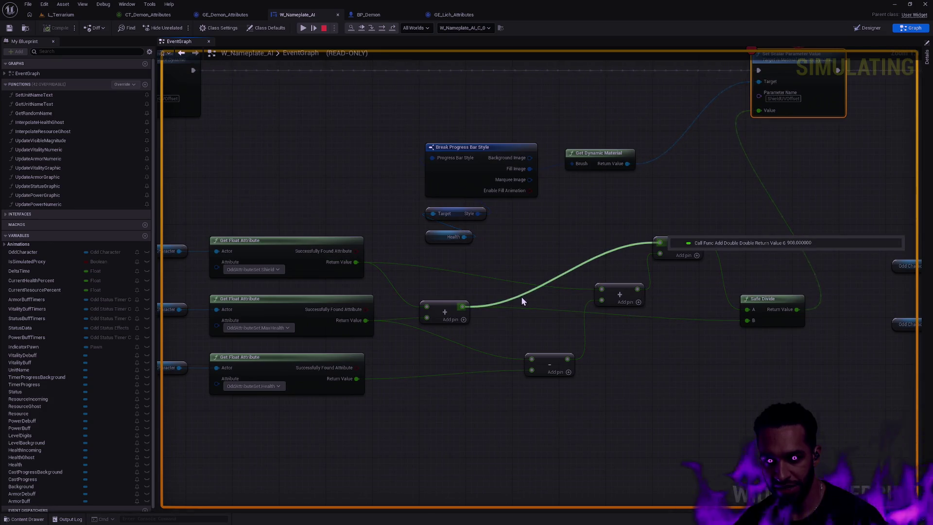
{"action": "left_click_drag", "start_coordinate": [521, 296], "coordinate": [499, 270]}
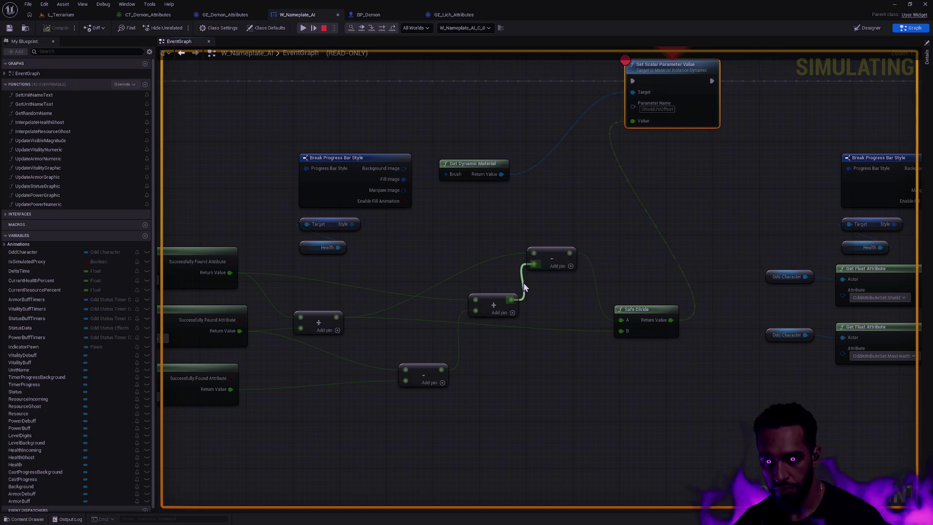
{"action": "left_click_drag", "start_coordinate": [576, 324], "coordinate": [608, 325]}
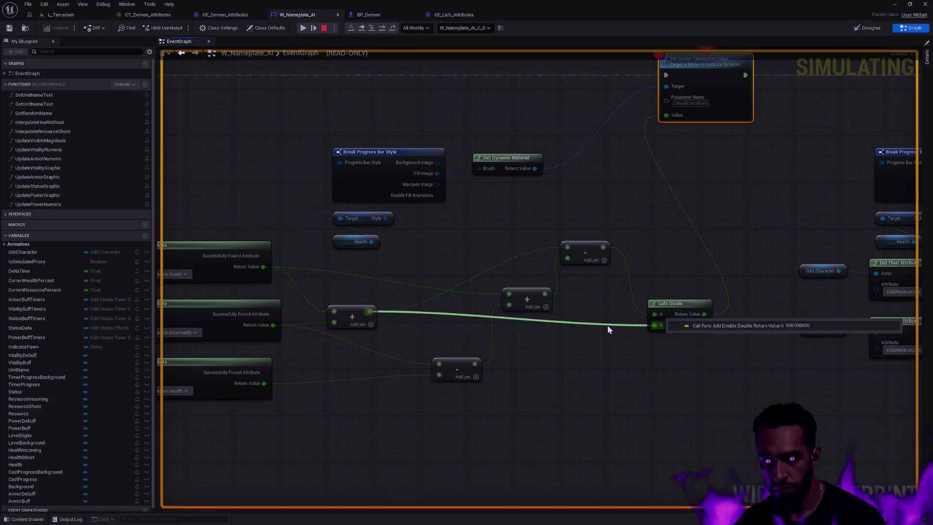
{"action": "mouse_move", "coordinate": [634, 297]}
{"action": "mouse_move", "coordinate": [618, 326]}
{"action": "mouse_move", "coordinate": [619, 324]}
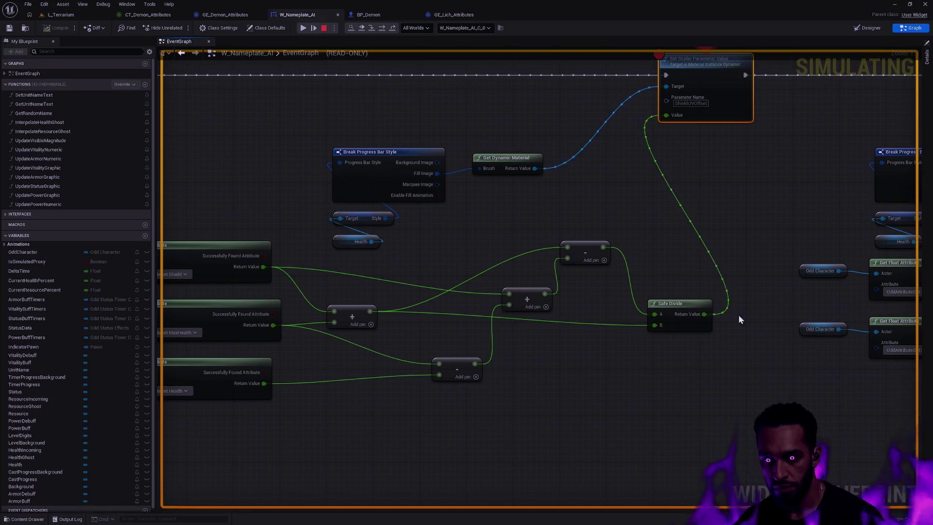
{"action": "mouse_move", "coordinate": [722, 275]}
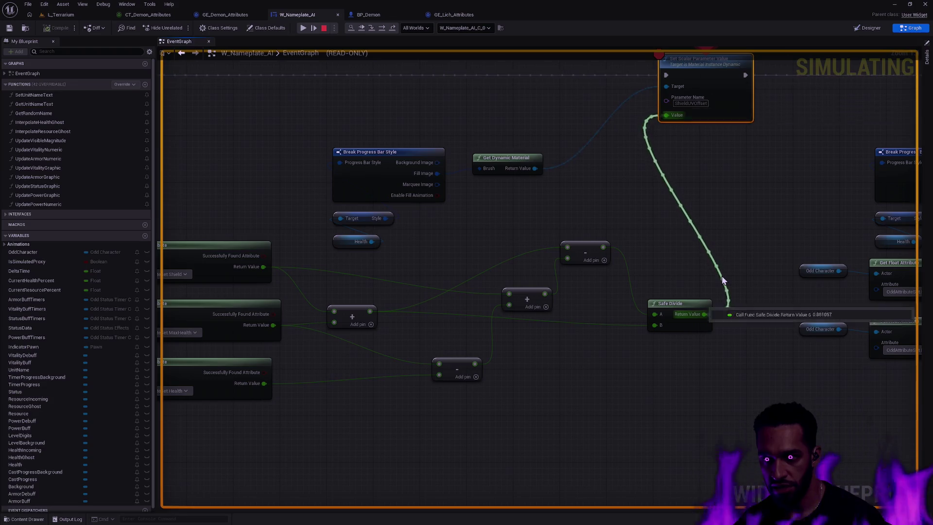
- Disable the breakpoint on the breakpoint-hit shield parameter node and go back to the paused L_Terrarium level
{"action": "left_click", "coordinate": [57, 15]}
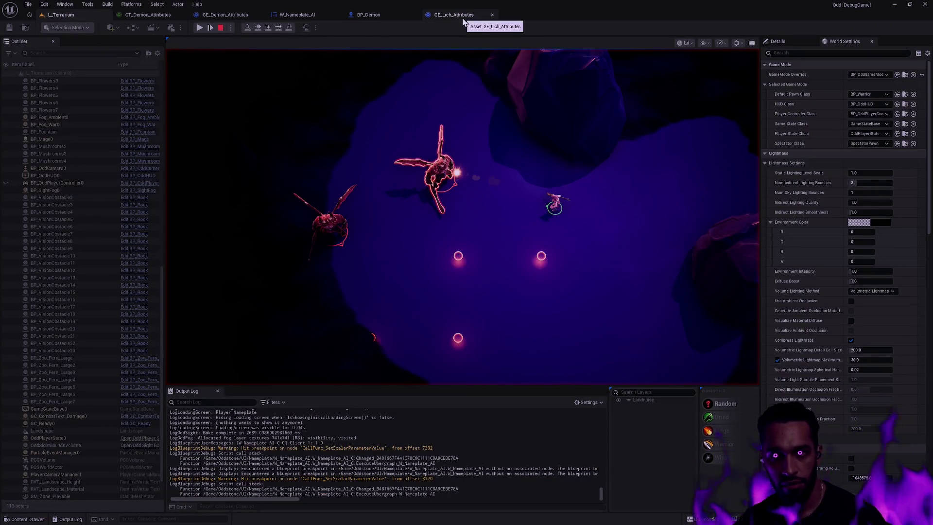
{"action": "left_click", "coordinate": [300, 15]}
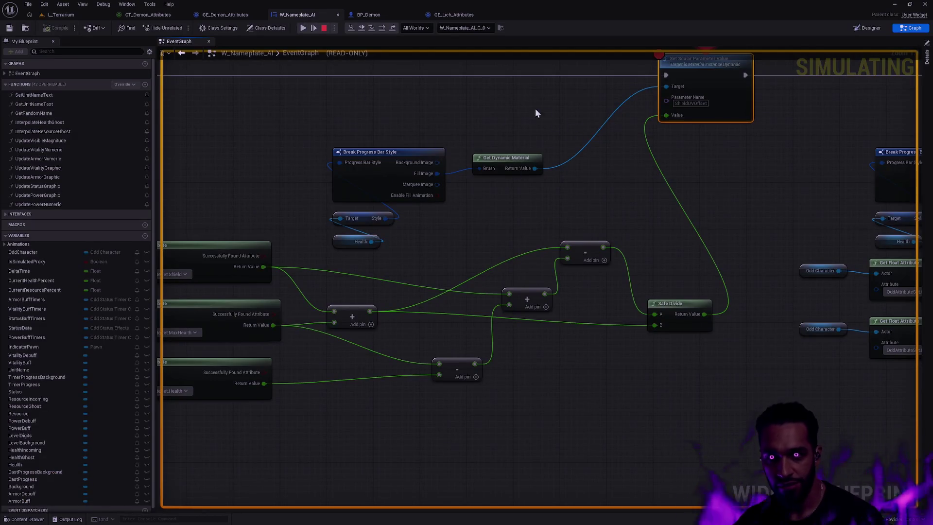
{"action": "right_click", "coordinate": [629, 198]}
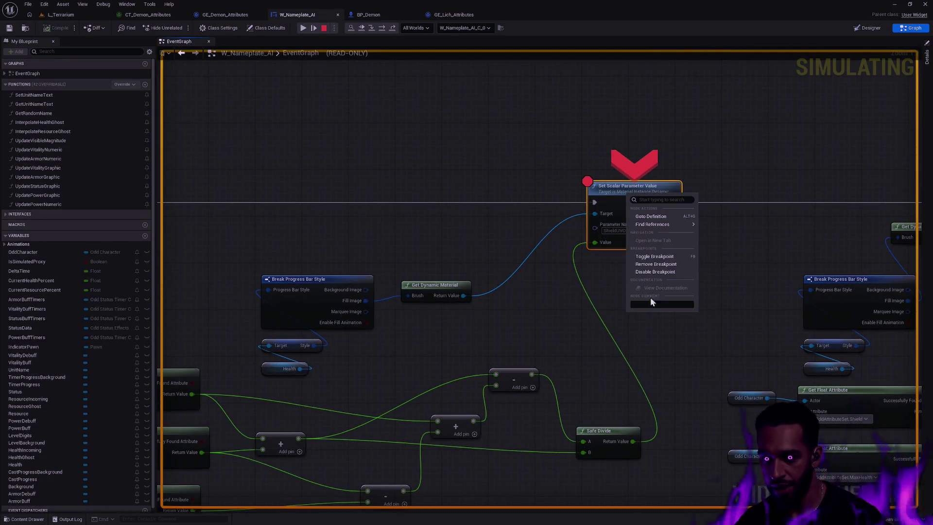
{"action": "left_click", "coordinate": [658, 270]}
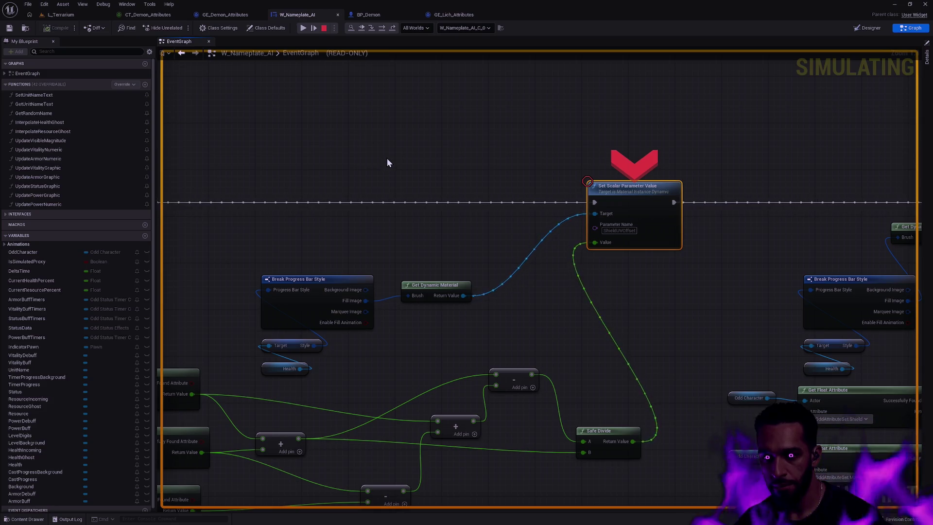
{"action": "left_click", "coordinate": [49, 17]}
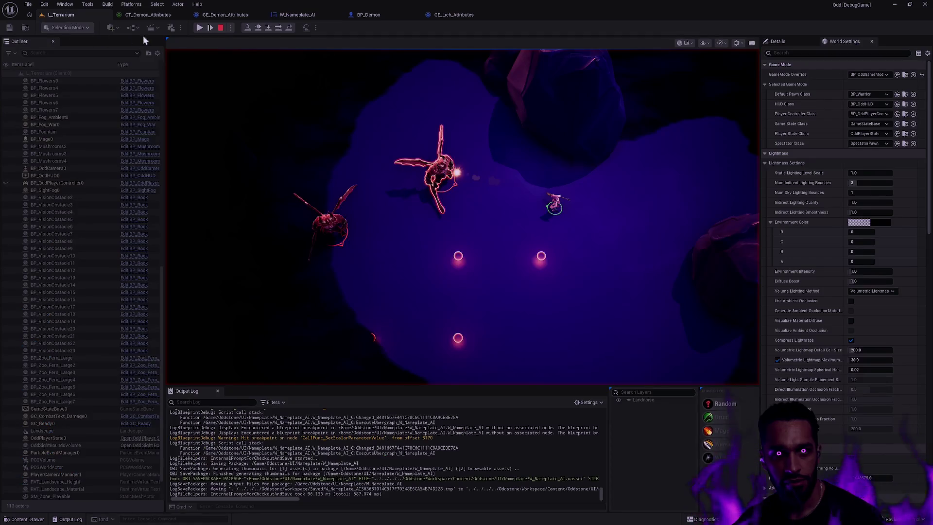
- Resume from the breakpoint and, in fullscreen, move Sose and cast Q at Tigran
{"action": "left_click", "coordinate": [201, 28]}
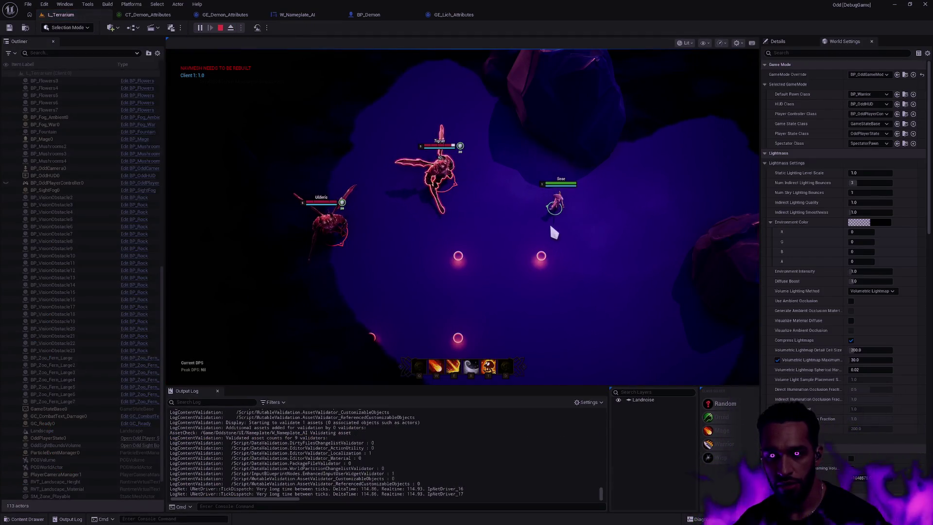
{"action": "key", "text": "F11"}
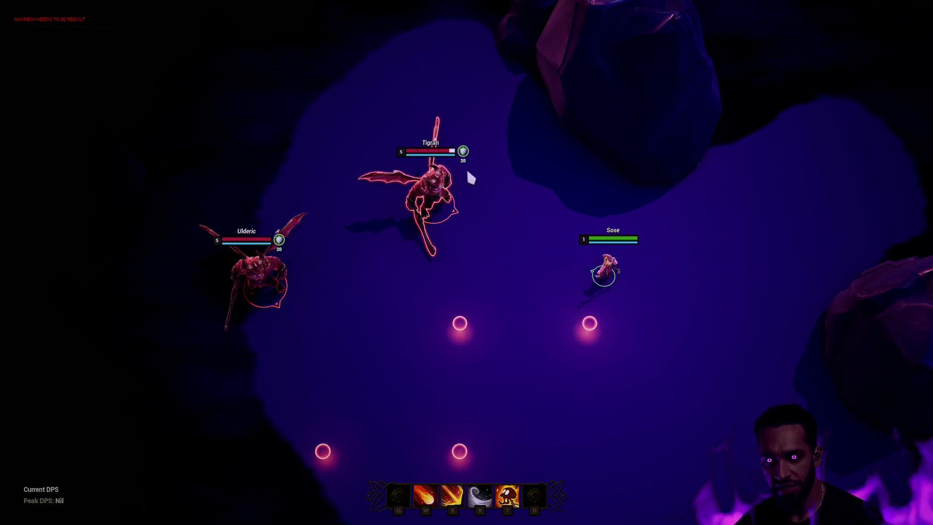
{"action": "right_click", "coordinate": [583, 234]}
{"action": "key", "text": "q"}
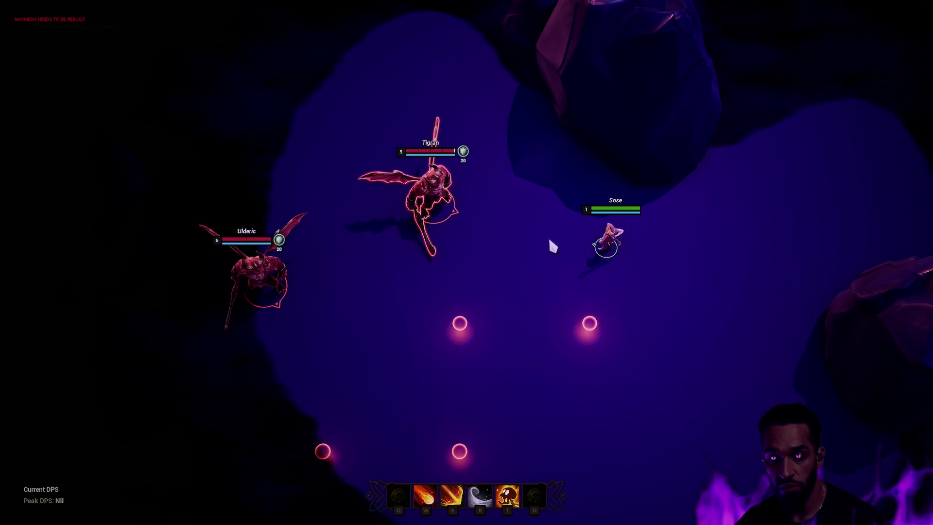
{"action": "right_click", "coordinate": [619, 240]}
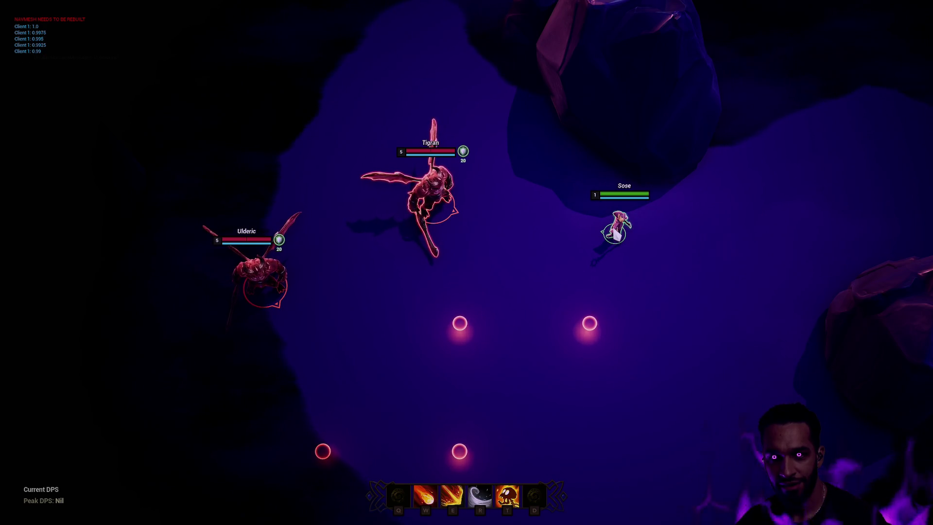
- Exit fullscreen, stop the play session and open GE_Lich_Attributes
{"action": "key", "text": "F11"}
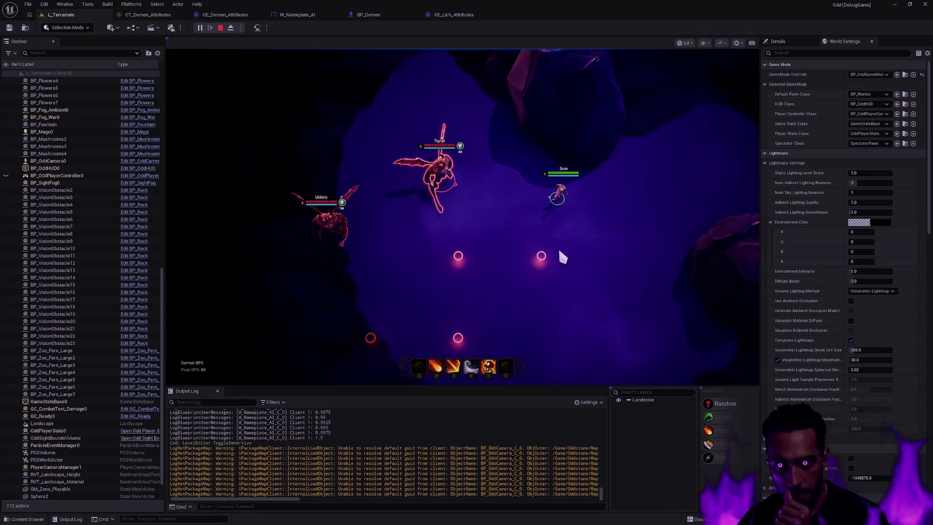
{"action": "key", "text": "Escape"}
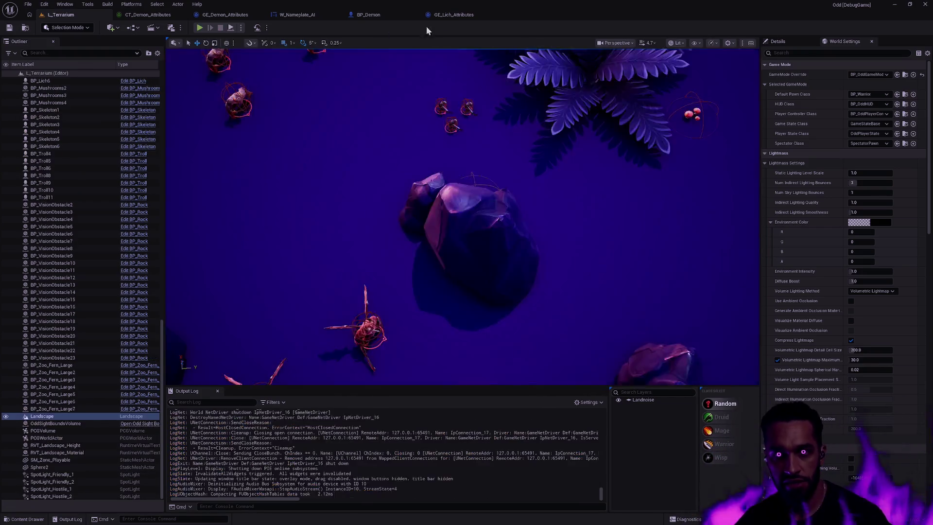
{"action": "left_click", "coordinate": [462, 14]}
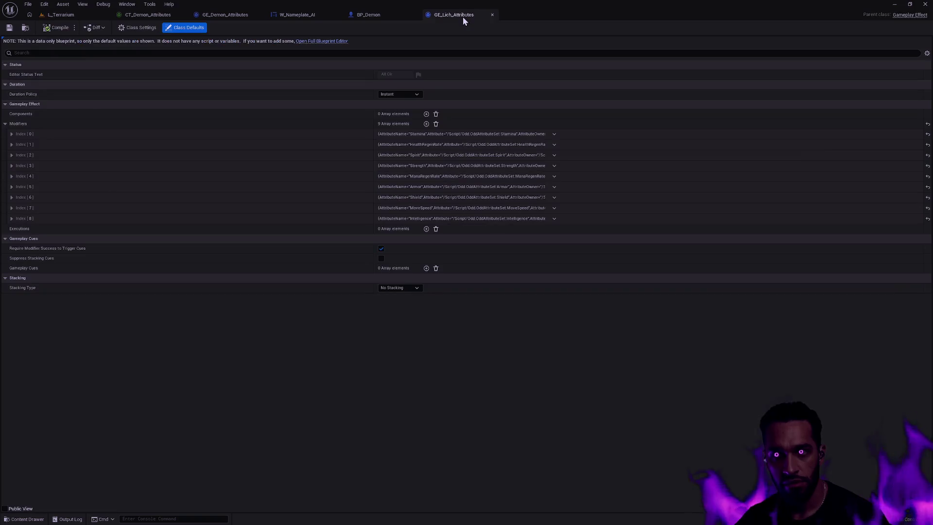
- Locate the shield section in W_Nameplate_AI and delete the float-to-string conversion node
{"action": "left_click", "coordinate": [299, 15]}
{"action": "scroll", "coordinate": [677, 153], "scroll_direction": "down", "scroll_amount": 4}
{"action": "scroll", "coordinate": [371, 175], "scroll_direction": "down", "scroll_amount": 2}
{"action": "scroll", "coordinate": [704, 173], "scroll_direction": "up", "scroll_amount": 2}
{"action": "left_click_drag", "start_coordinate": [704, 173], "coordinate": [836, 173]}
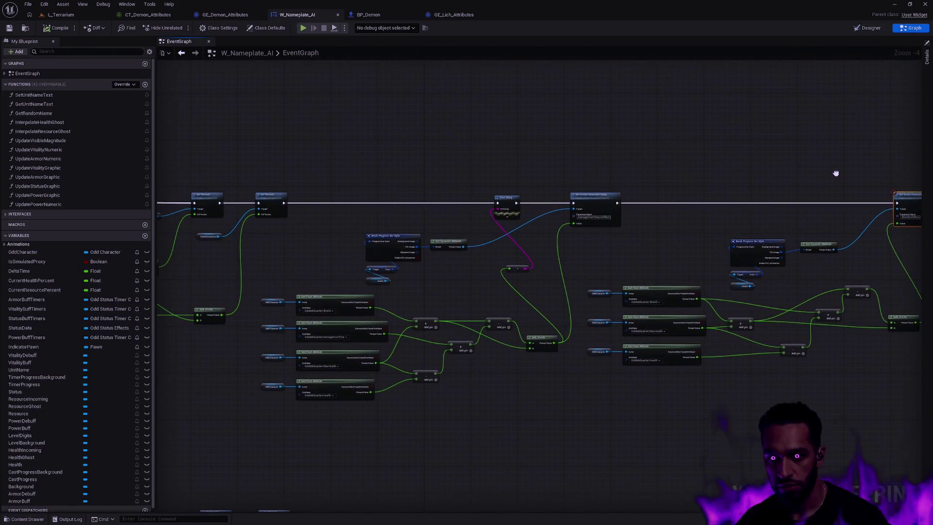
{"action": "right_click", "coordinate": [836, 173]}
{"action": "scroll", "coordinate": [558, 276], "scroll_direction": "up", "scroll_amount": 4}
{"action": "left_click", "coordinate": [531, 214]}
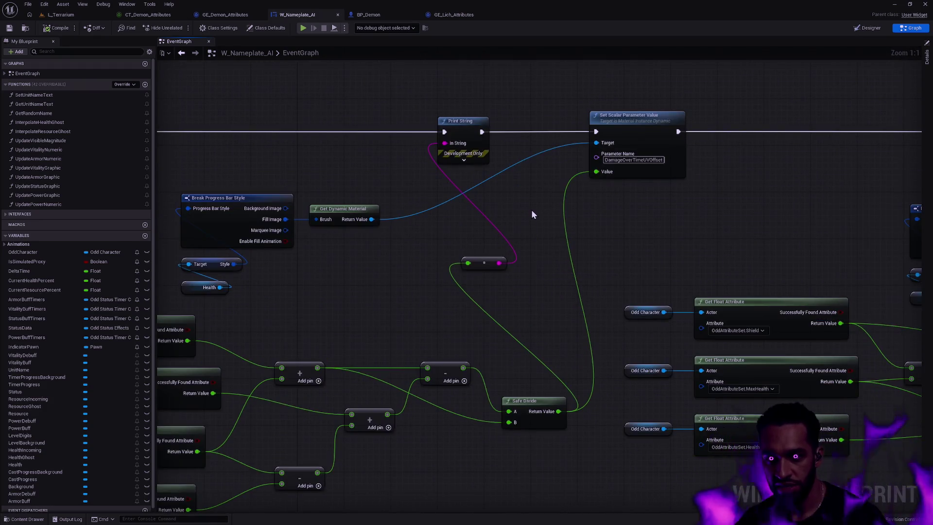
{"action": "left_click_drag", "start_coordinate": [532, 214], "coordinate": [649, 192]}
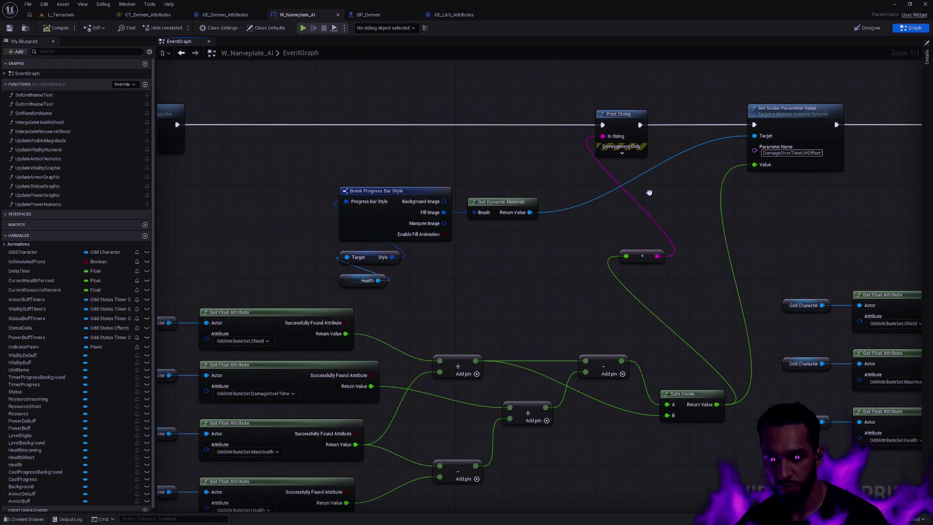
{"action": "scroll", "coordinate": [649, 192], "scroll_direction": "down", "scroll_amount": 2}
{"action": "mouse_move", "coordinate": [484, 208]}
{"action": "left_mouse_down"}
{"action": "mouse_move", "coordinate": [359, 244]}
{"action": "mouse_move", "coordinate": [425, 271]}
{"action": "left_mouse_up"}
{"action": "mouse_move", "coordinate": [245, 218]}
{"action": "left_mouse_down"}
{"action": "mouse_move", "coordinate": [319, 194]}
{"action": "mouse_move", "coordinate": [371, 209]}
{"action": "mouse_move", "coordinate": [768, 169]}
{"action": "mouse_move", "coordinate": [537, 198]}
{"action": "left_mouse_up"}
{"action": "scroll", "coordinate": [340, 204], "scroll_direction": "down", "scroll_amount": 1}
{"action": "left_click", "coordinate": [393, 305]}
{"action": "key", "text": "Delete"}
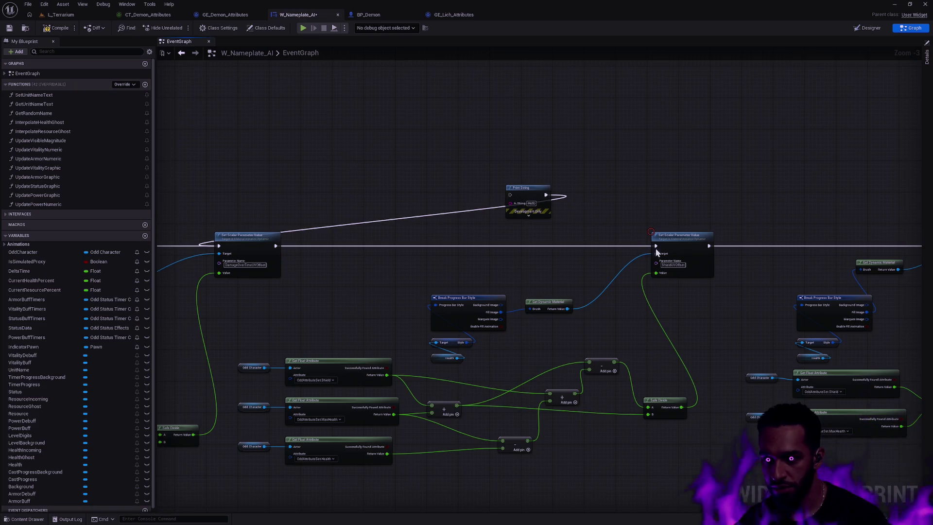
- Chain Print String into the shield Set Scalar Parameter Value node, feed it Safe Divide, and save
{"action": "mouse_move", "coordinate": [547, 195]}
{"action": "left_mouse_down"}
{"action": "mouse_move", "coordinate": [656, 247]}
{"action": "mouse_move", "coordinate": [583, 240]}
{"action": "left_mouse_up"}
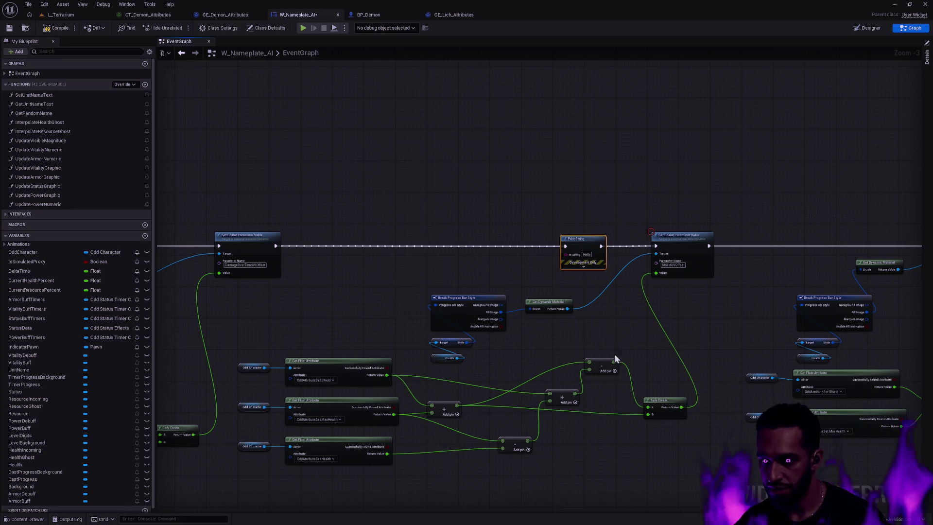
{"action": "left_click_drag", "start_coordinate": [682, 407], "coordinate": [567, 261]}
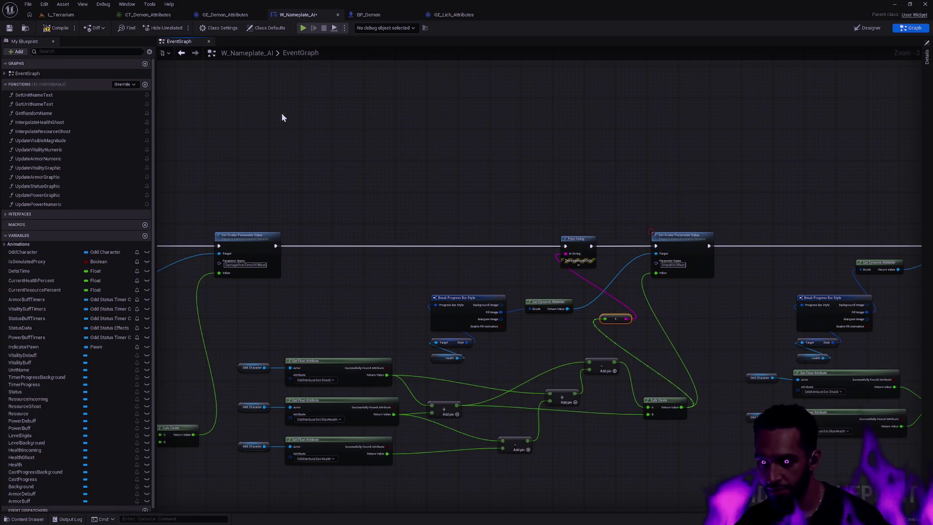
{"action": "left_click", "coordinate": [9, 30]}
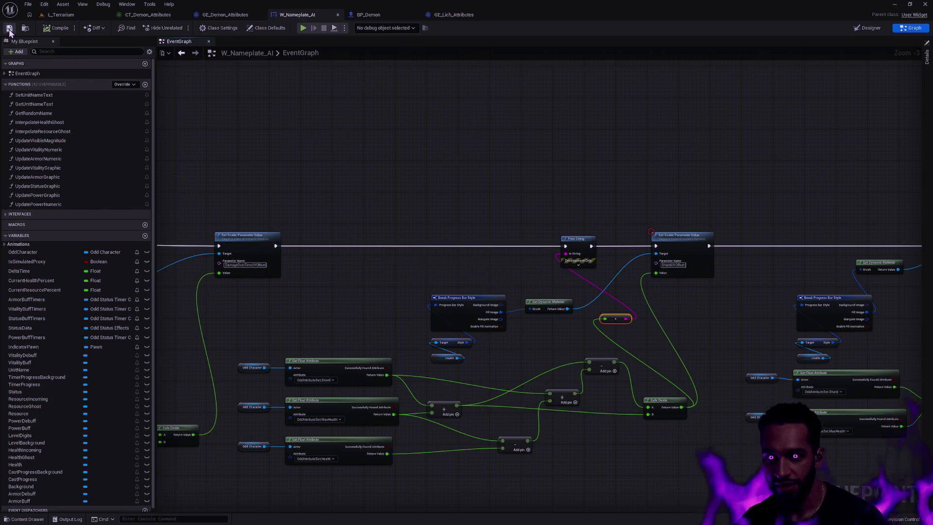
- Enable the breakpoint on the shield parameter node and switch to L_Terrarium
{"action": "right_click", "coordinate": [687, 249]}
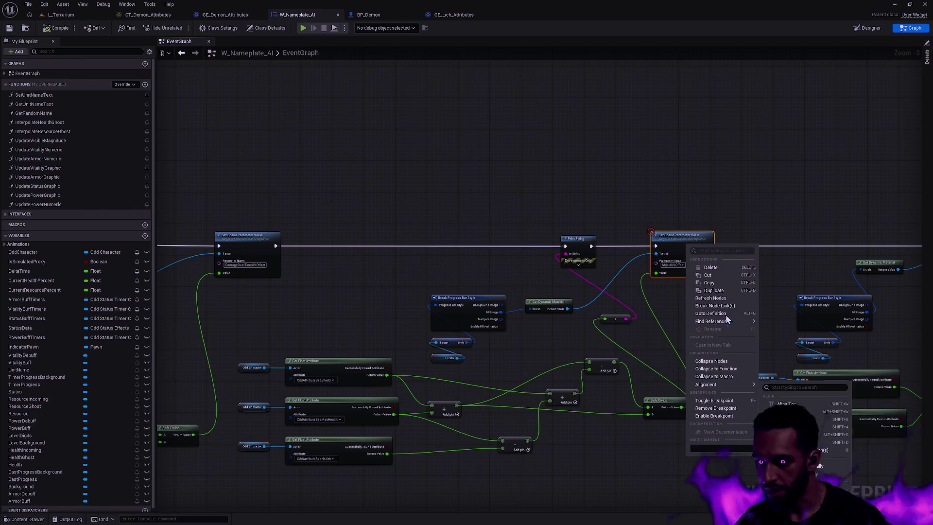
{"action": "left_click", "coordinate": [719, 416]}
{"action": "left_click", "coordinate": [71, 16]}
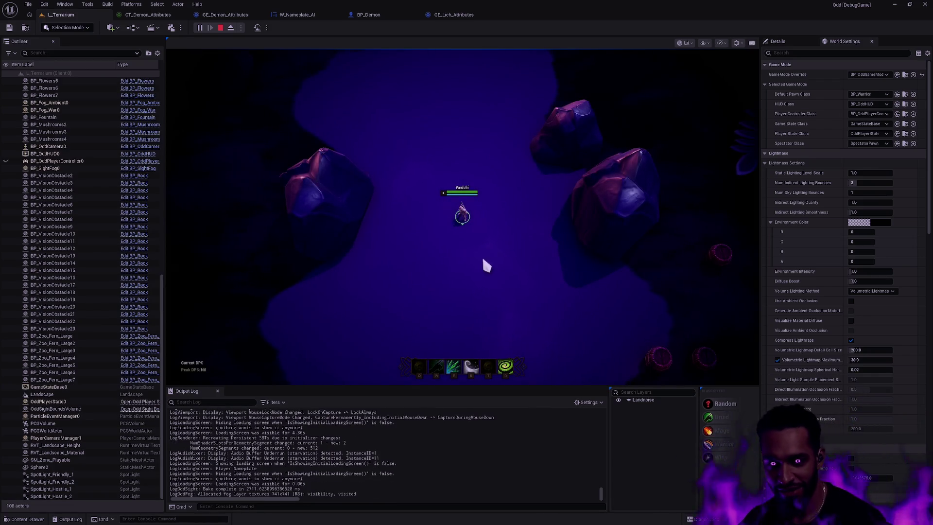
- Walk Varduhi toward the demons Avarice and Arut, toggling the fullscreen game view
{"action": "key", "text": "w"}
{"action": "key", "text": "s"}
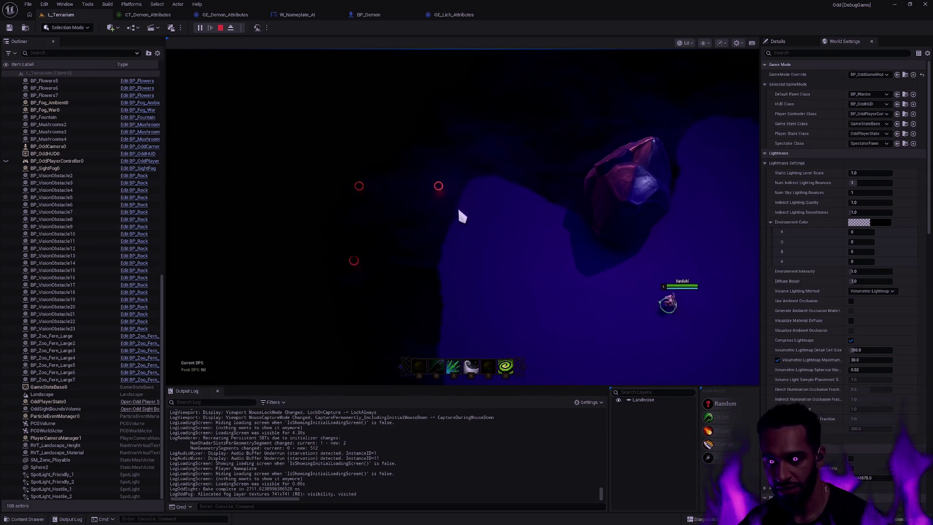
{"action": "key", "text": "F11"}
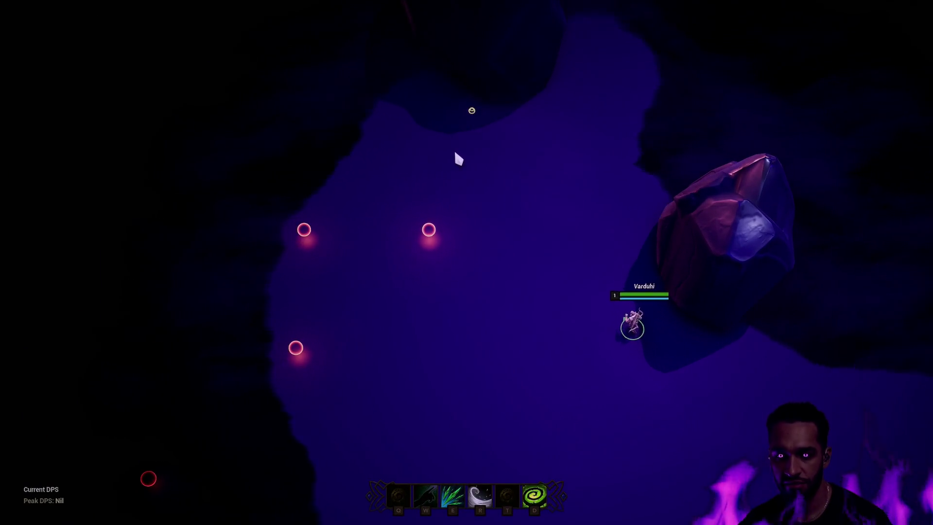
{"action": "right_click", "coordinate": [457, 173]}
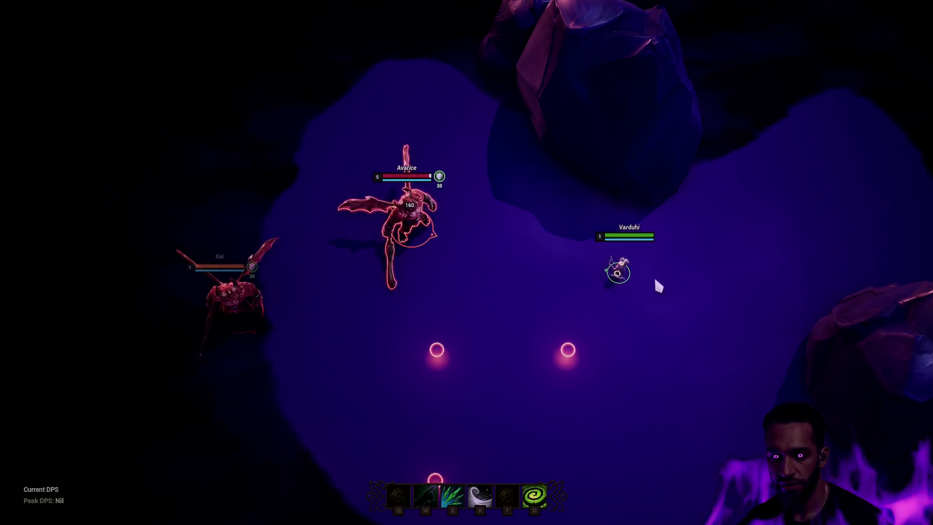
{"action": "key", "text": "F5"}
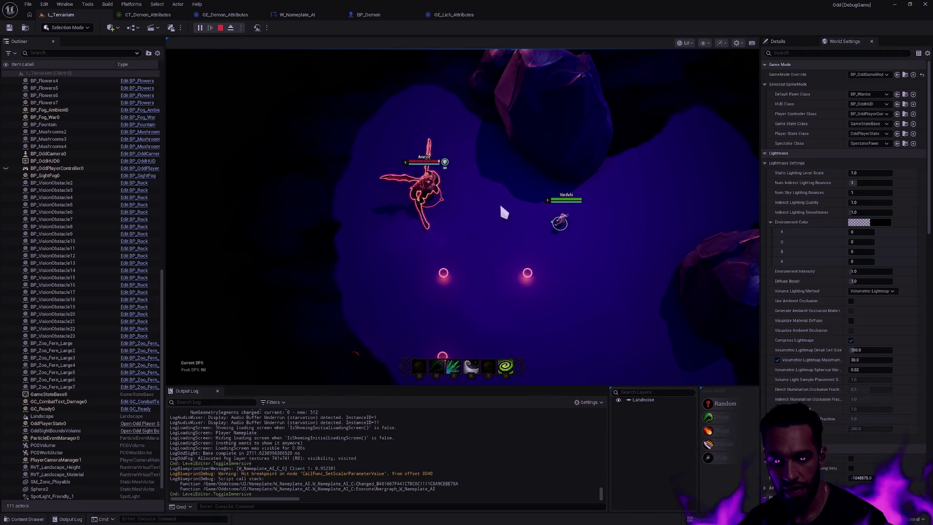
{"action": "right_click", "coordinate": [525, 215]}
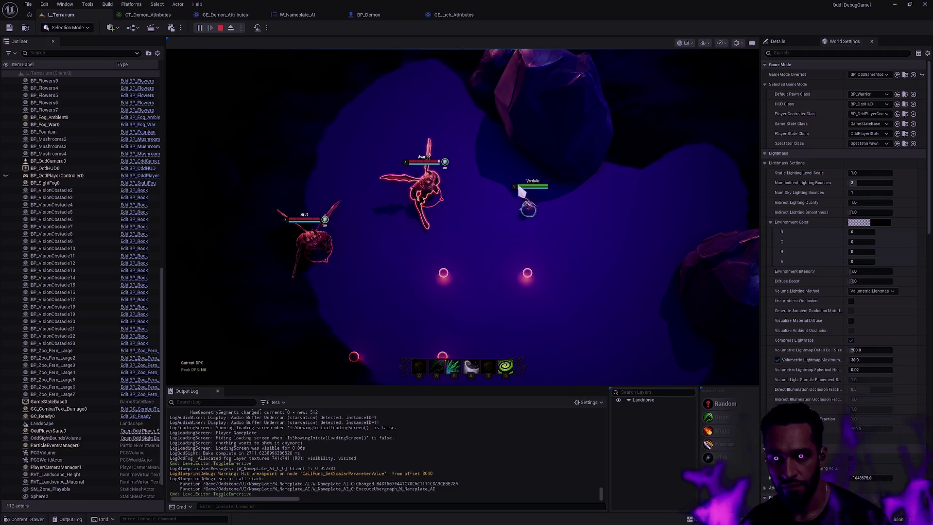
{"action": "right_click", "coordinate": [498, 204]}
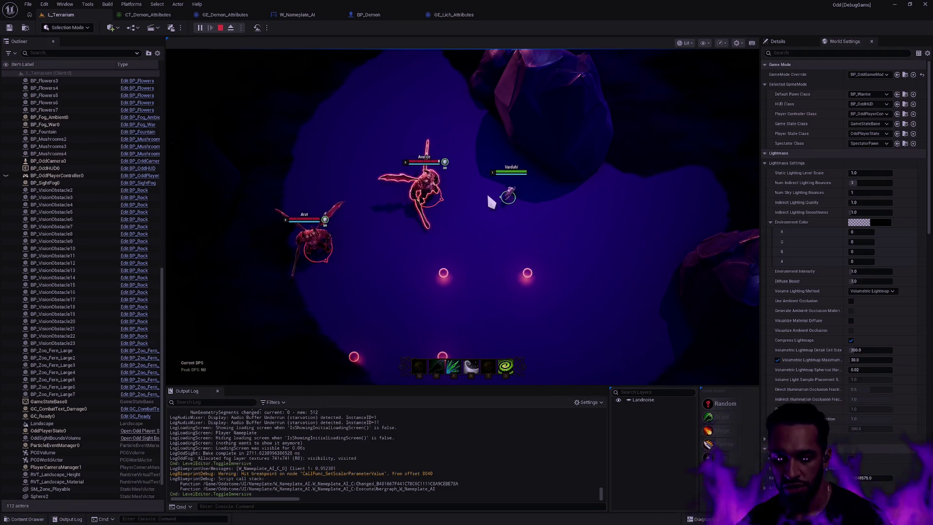
{"action": "key", "text": "F11"}
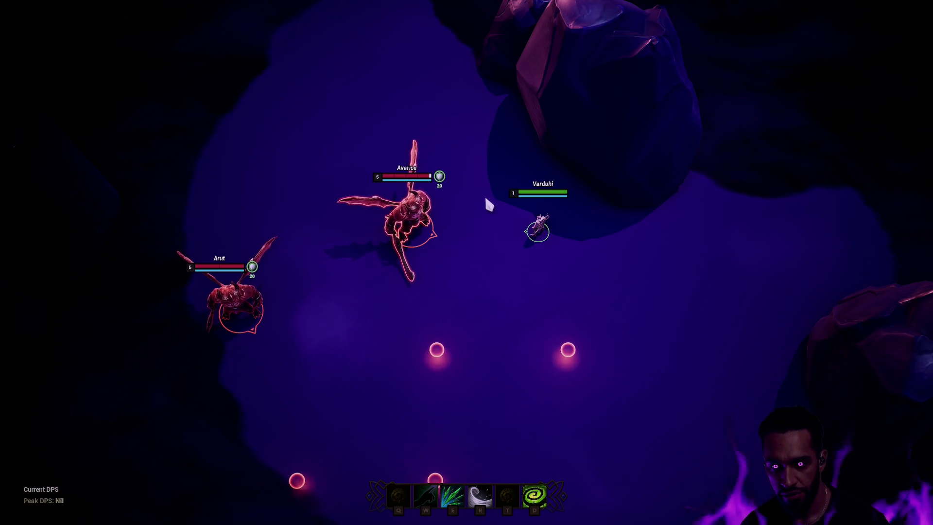
{"action": "key", "text": "F11"}
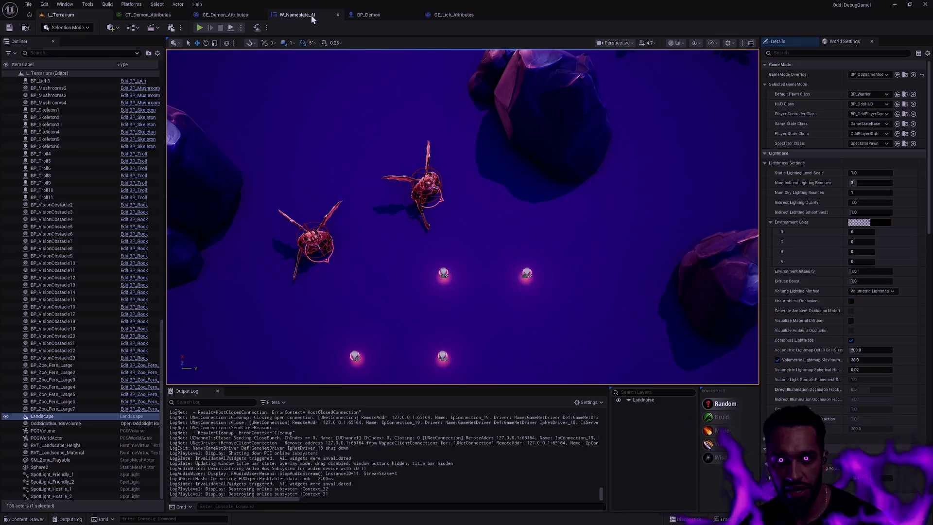
- Delete the Print String debug node from the W_Nameplate_AI graph
{"action": "left_click", "coordinate": [311, 15]}
{"action": "mouse_move", "coordinate": [503, 180]}
{"action": "left_mouse_down"}
{"action": "mouse_move", "coordinate": [649, 87]}
{"action": "mouse_move", "coordinate": [741, 74]}
{"action": "mouse_move", "coordinate": [718, 150]}
{"action": "left_mouse_up"}
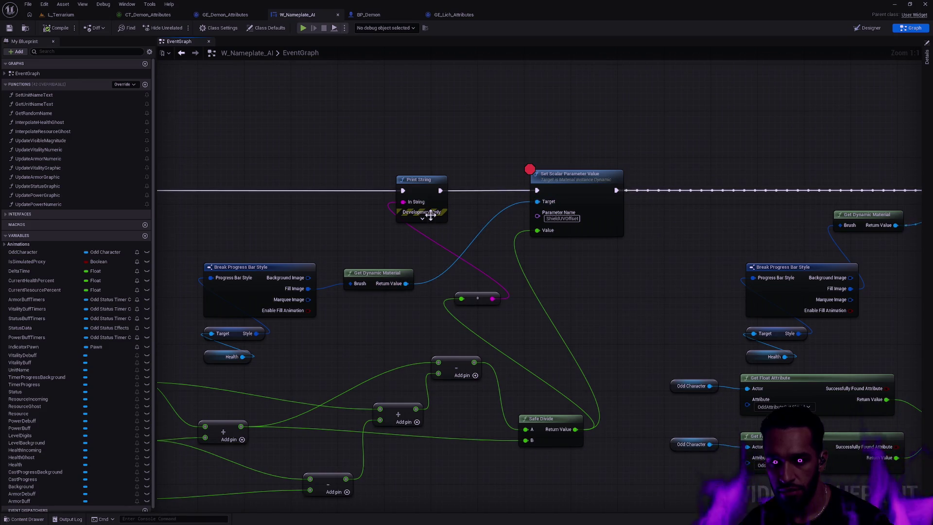
{"action": "left_click", "coordinate": [418, 180]}
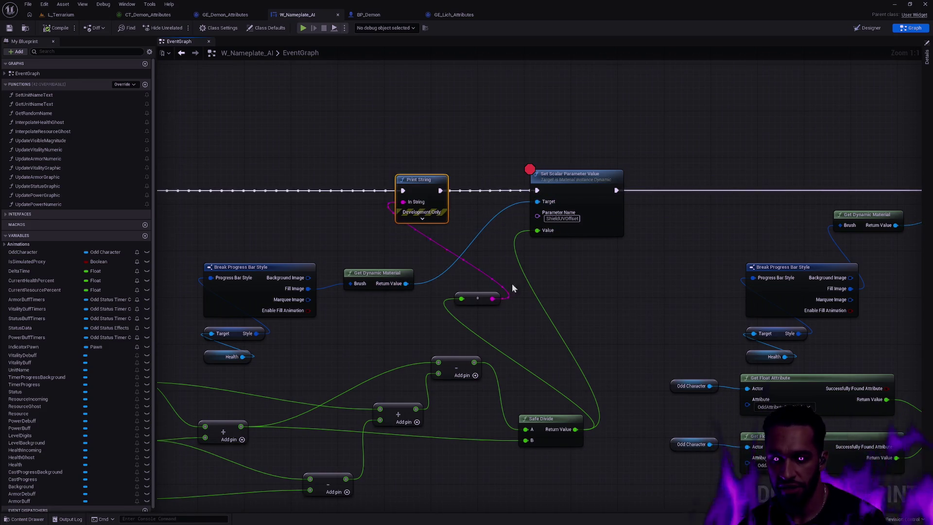
{"action": "key", "text": "Delete"}
- Remove the right Set Scalar node's breakpoint and chain the left Set Scalar node's exec into it
{"action": "scroll", "coordinate": [509, 222], "scroll_direction": "down", "scroll_amount": 3}
{"action": "mouse_move", "coordinate": [279, 197]}
{"action": "left_mouse_down"}
{"action": "mouse_move", "coordinate": [707, 197]}
{"action": "mouse_move", "coordinate": [593, 194]}
{"action": "left_mouse_up"}
{"action": "key", "text": "ctrl+z"}
{"action": "left_click_drag", "start_coordinate": [273, 194], "coordinate": [655, 193]}
{"action": "right_click", "coordinate": [669, 185]}
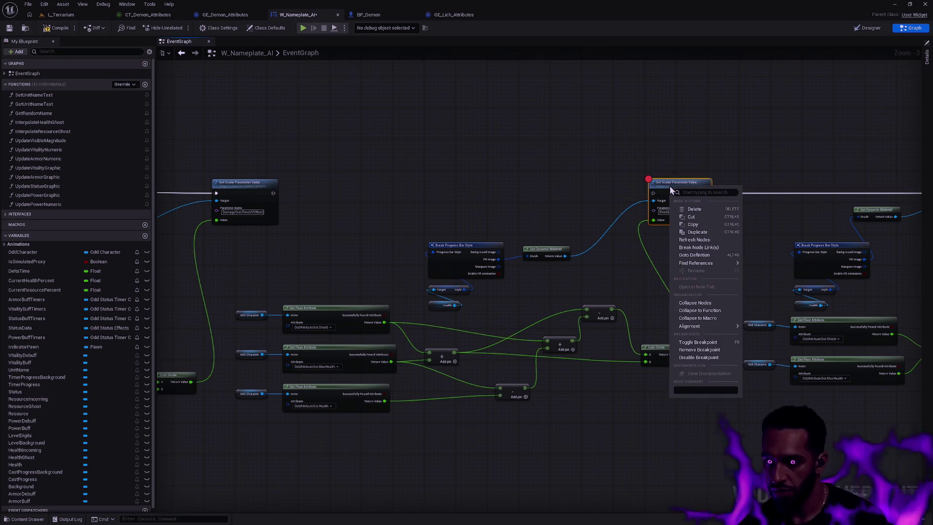
{"action": "left_click", "coordinate": [704, 350]}
{"action": "mouse_move", "coordinate": [653, 193]}
{"action": "left_mouse_down"}
{"action": "mouse_move", "coordinate": [529, 206]}
{"action": "mouse_move", "coordinate": [273, 193]}
{"action": "left_mouse_up"}
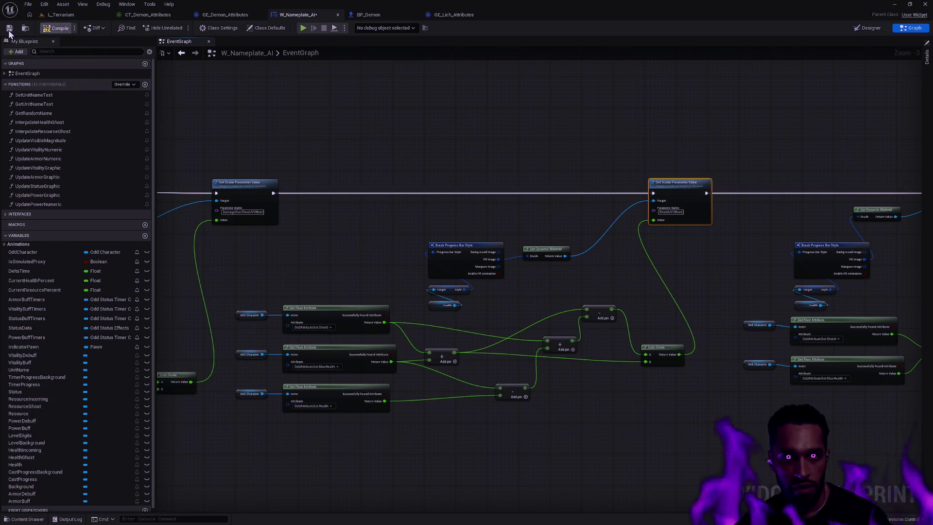
{"action": "key", "text": "ctrl+p"}
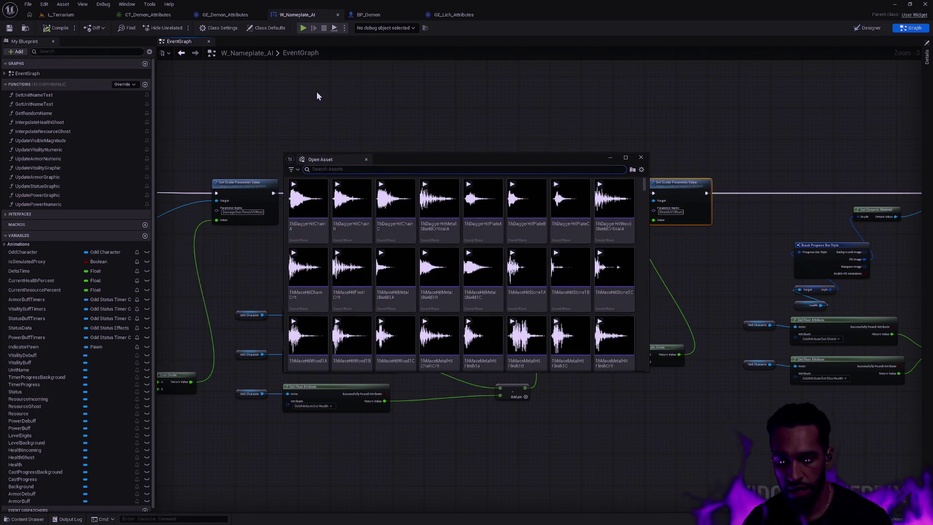
- Open CT_Druid_Bowshot via 'Druid Bow' search and set the Impact row to 20, 25, 30
{"action": "type", "text": "Druid Bow"}
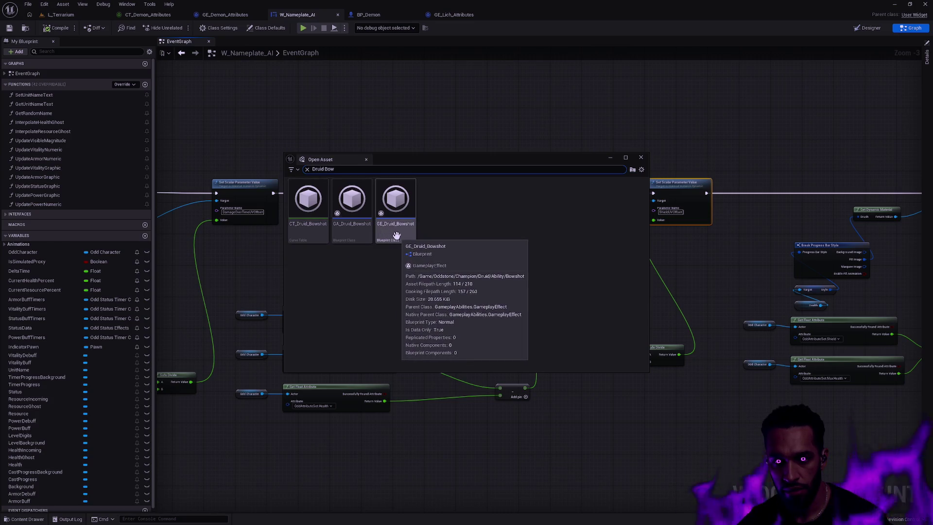
{"action": "double_click", "coordinate": [302, 235]}
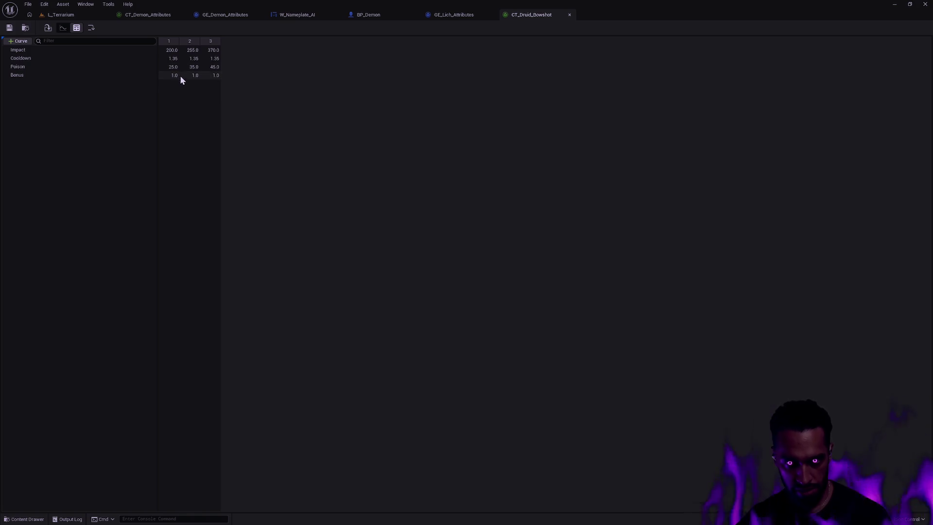
{"action": "double_click", "coordinate": [171, 50]}
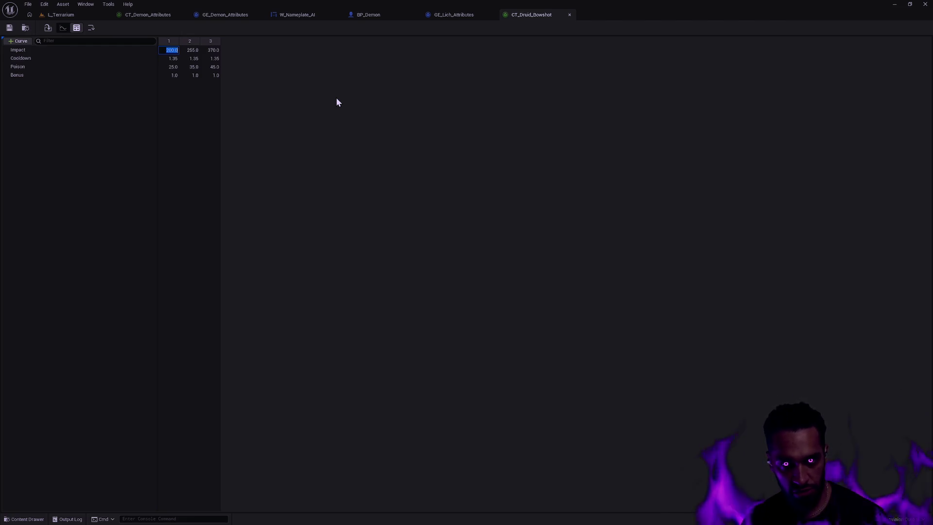
{"action": "type", "text": "2"}
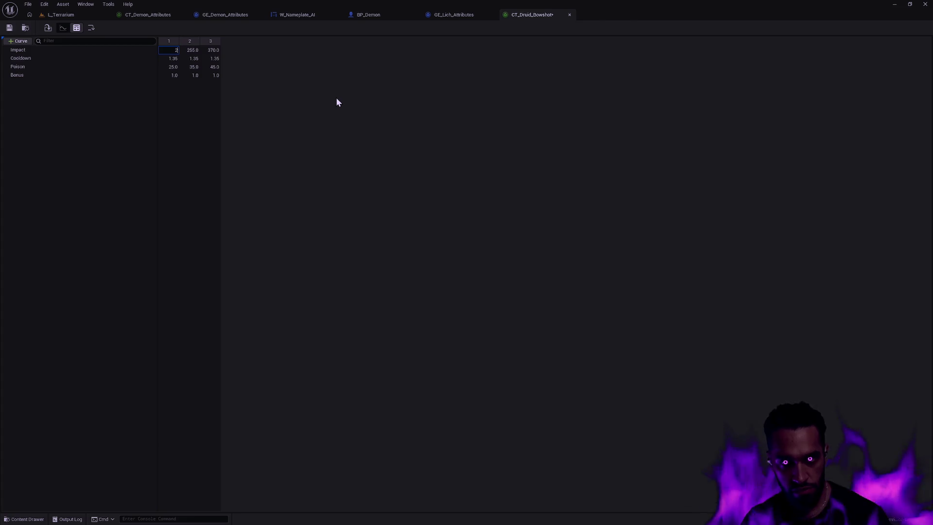
{"action": "type", "text": "0"}
{"action": "key", "text": "Tab"}
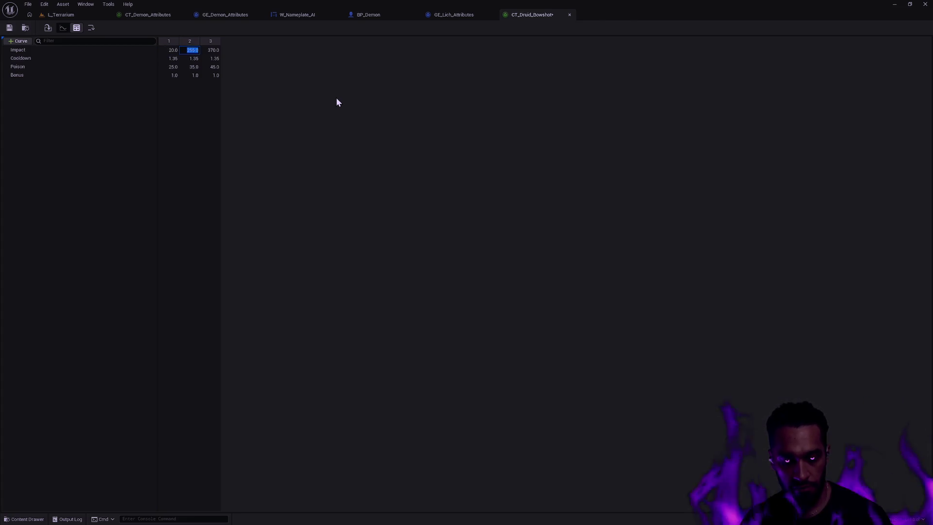
{"action": "type", "text": "25"}
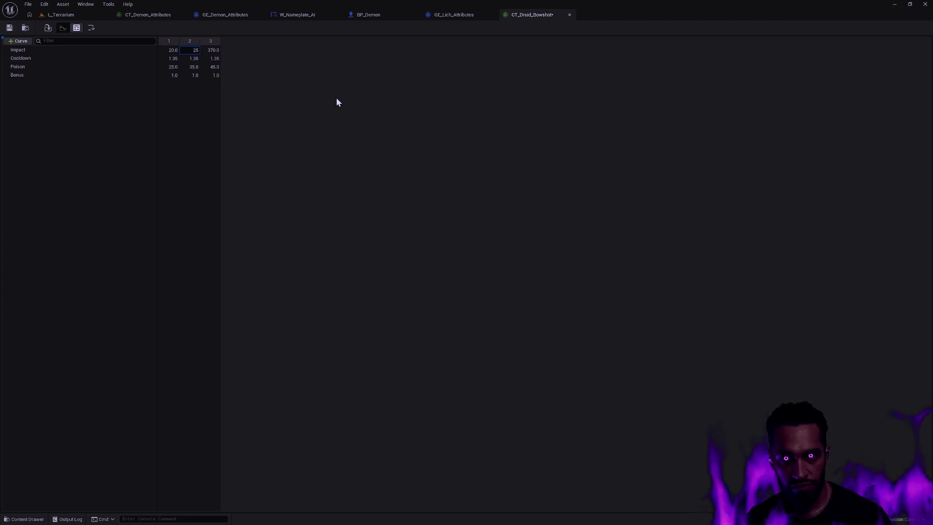
{"action": "key", "text": "Tab"}
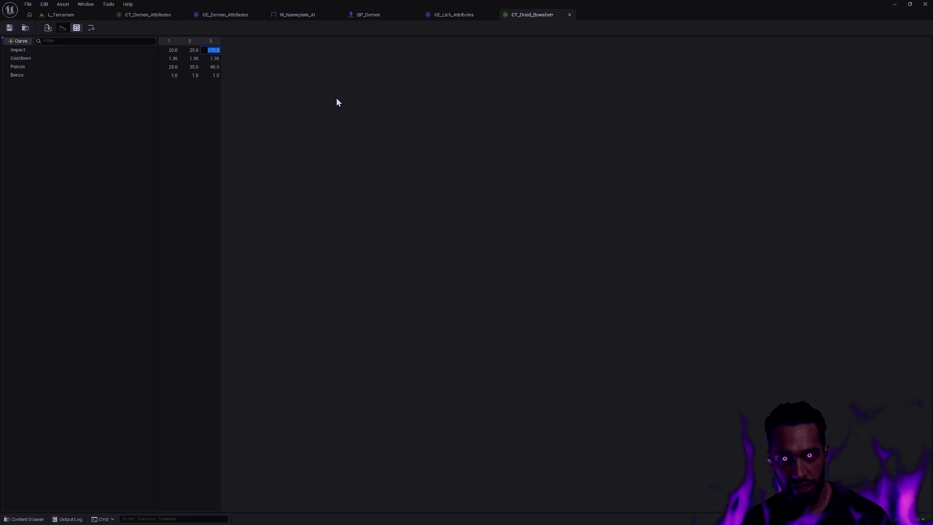
{"action": "type", "text": "30.0"}
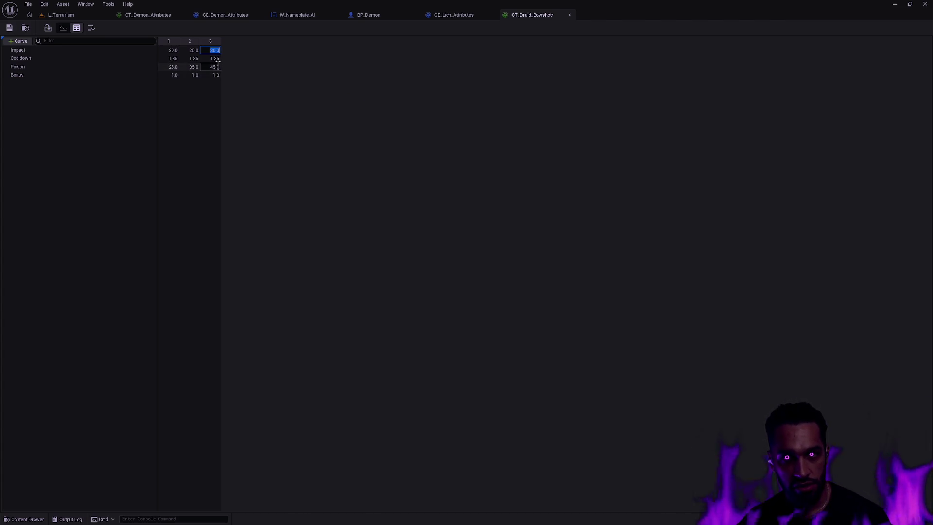
{"action": "left_click", "coordinate": [171, 67]}
- Set the Poison row to 2, 3, 4, save the curve table, and return to L_Terrarium
{"action": "key", "text": "Return"}
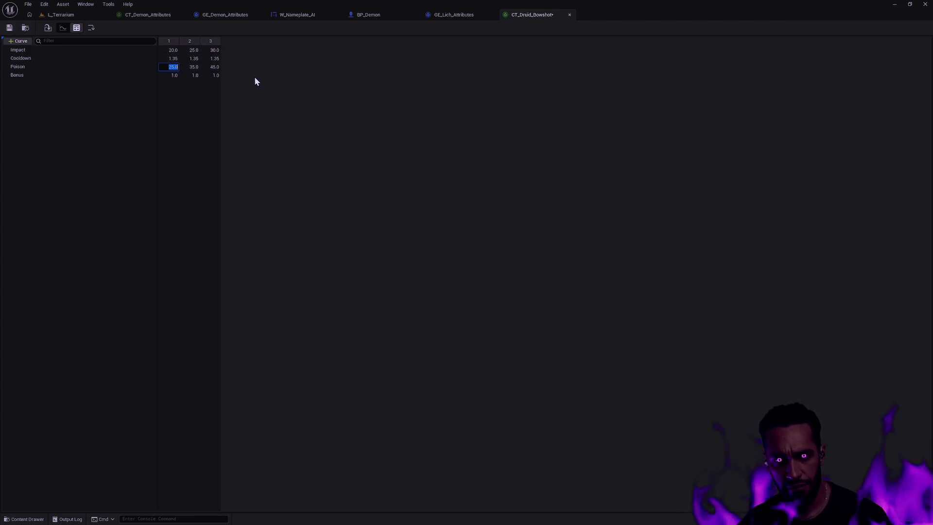
{"action": "type", "text": "2"}
{"action": "key", "text": "Tab"}
{"action": "type", "text": "3"}
{"action": "key", "text": "Tab"}
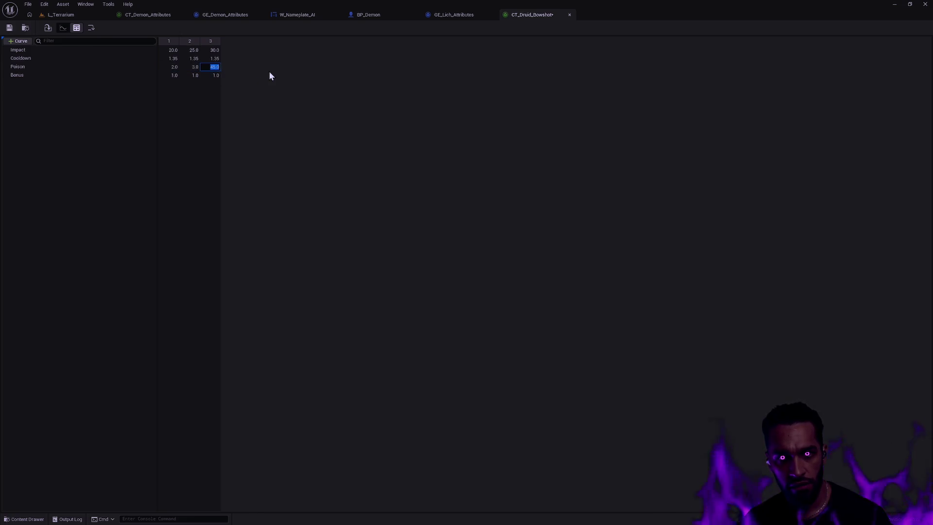
{"action": "type", "text": "4"}
{"action": "key", "text": "Return"}
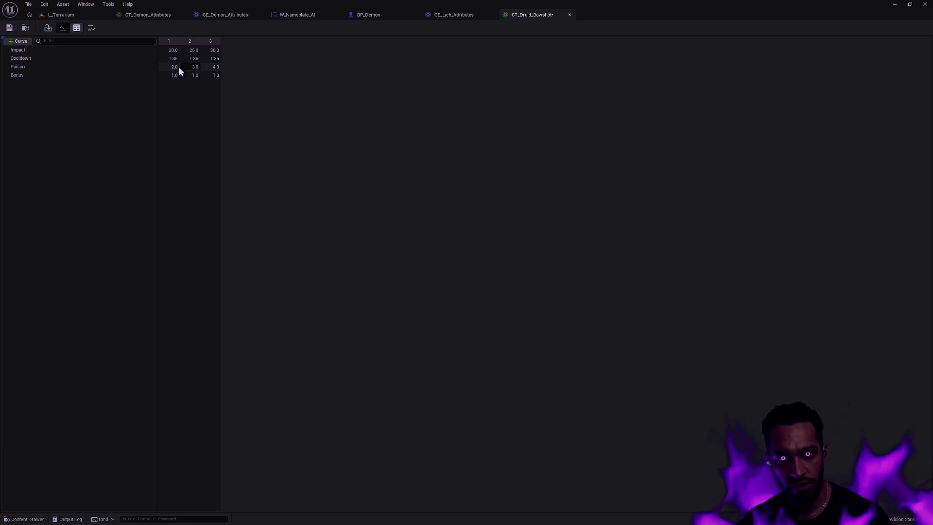
{"action": "left_click", "coordinate": [196, 65]}
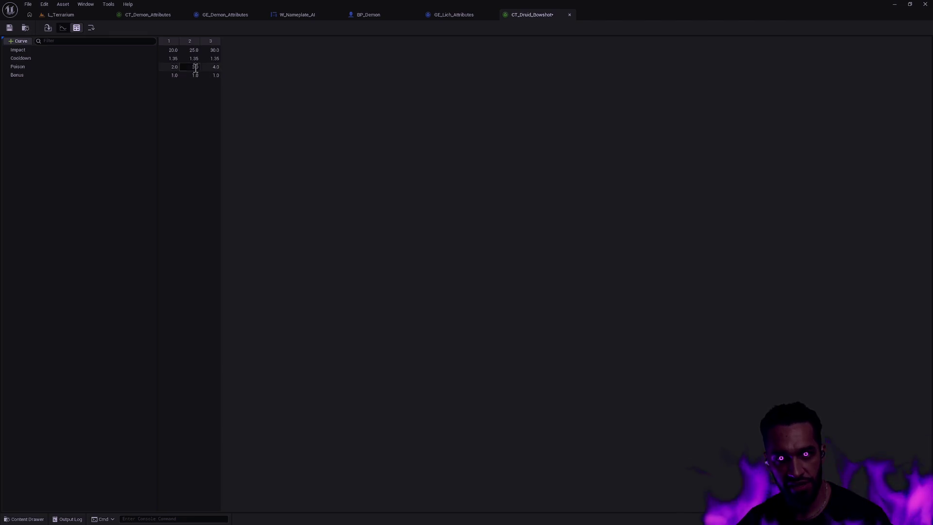
{"action": "left_click", "coordinate": [9, 27]}
{"action": "left_click", "coordinate": [109, 14]}
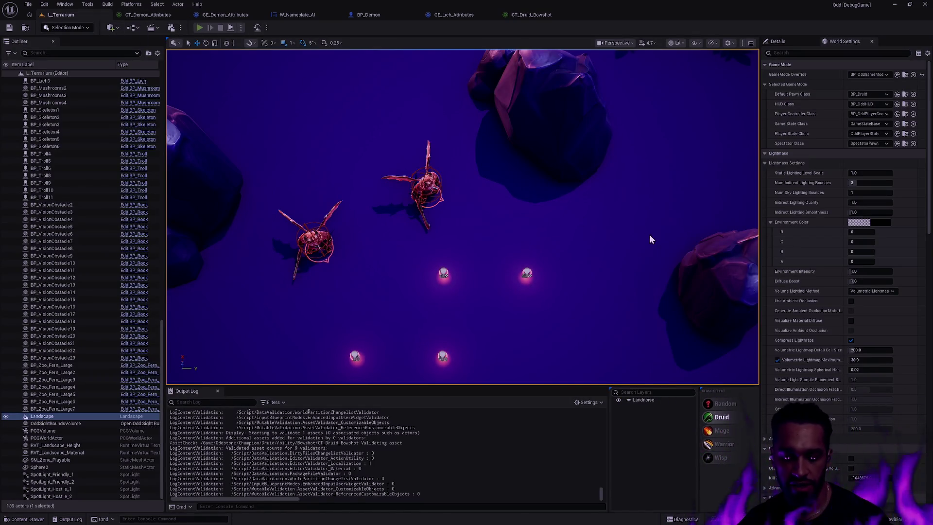
- Start Play In Editor and walk the hero toward the enemy markers in fullscreen
{"action": "key", "text": "alt+p"}
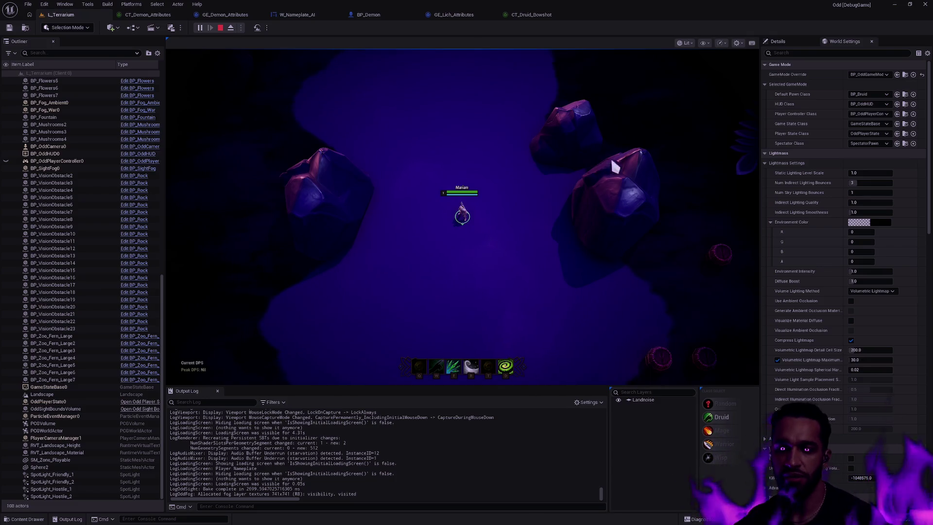
{"action": "left_click", "coordinate": [486, 238]}
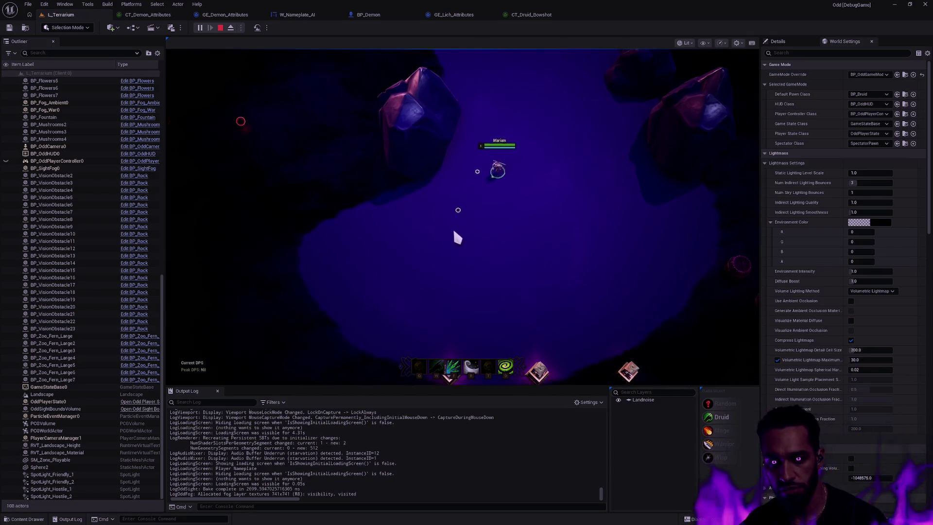
{"action": "left_click", "coordinate": [569, 245]}
{"action": "left_click", "coordinate": [487, 325]}
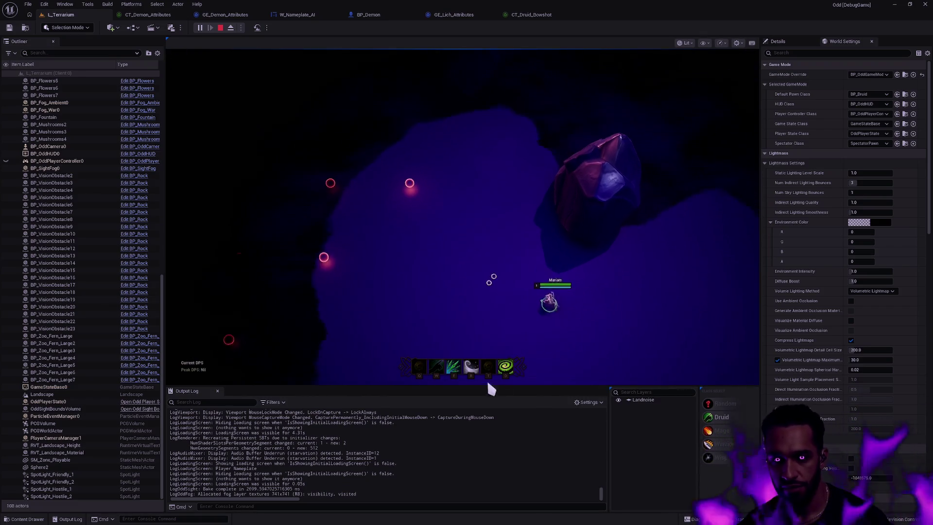
{"action": "left_click", "coordinate": [481, 257]}
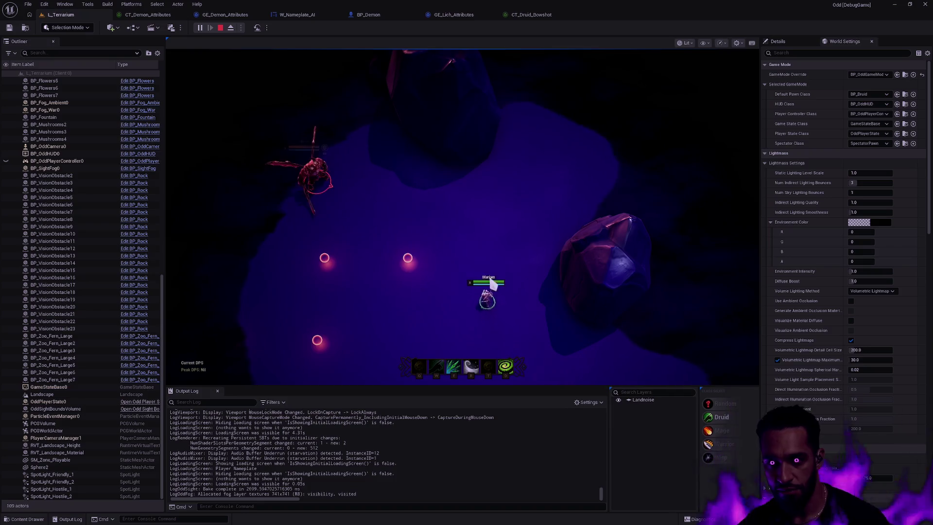
{"action": "key", "text": "F11"}
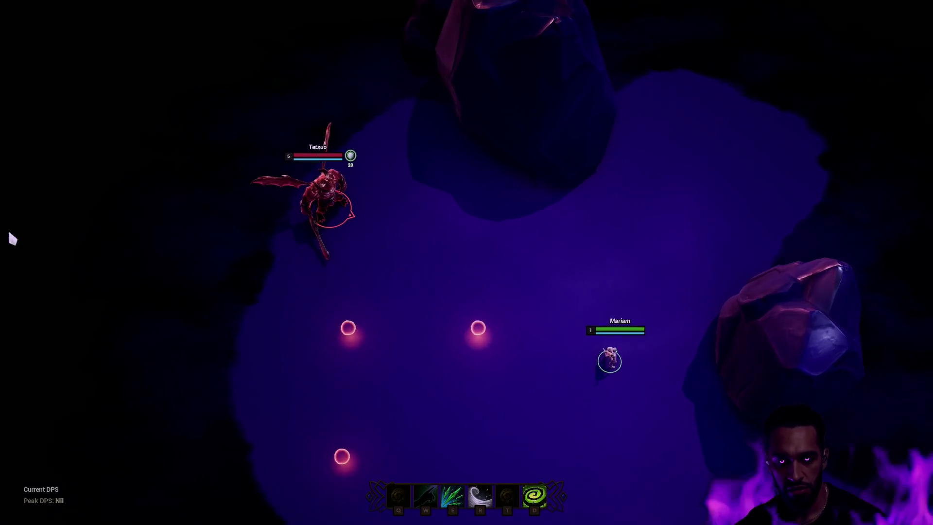
{"action": "left_click", "coordinate": [552, 198]}
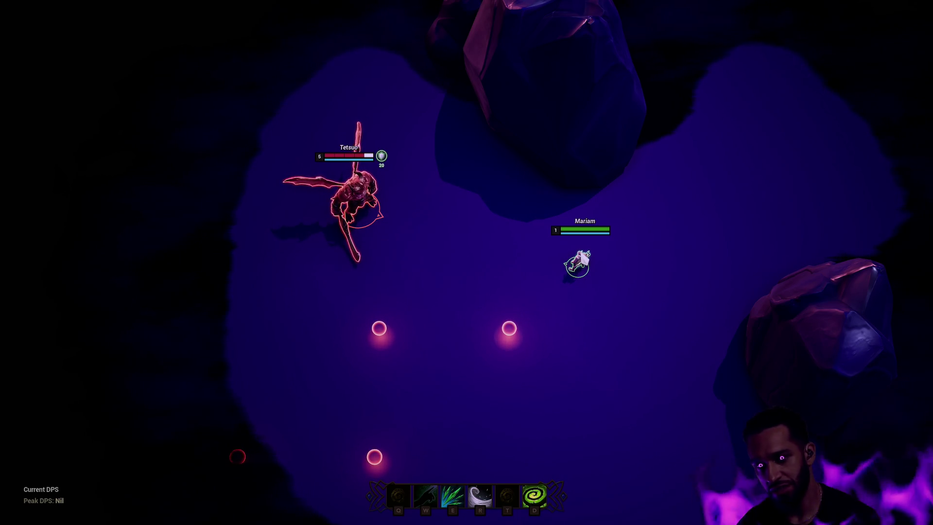
- Move across the arena, attack the demon dummy to lower its health, then stop the session
{"action": "right_click", "coordinate": [228, 312]}
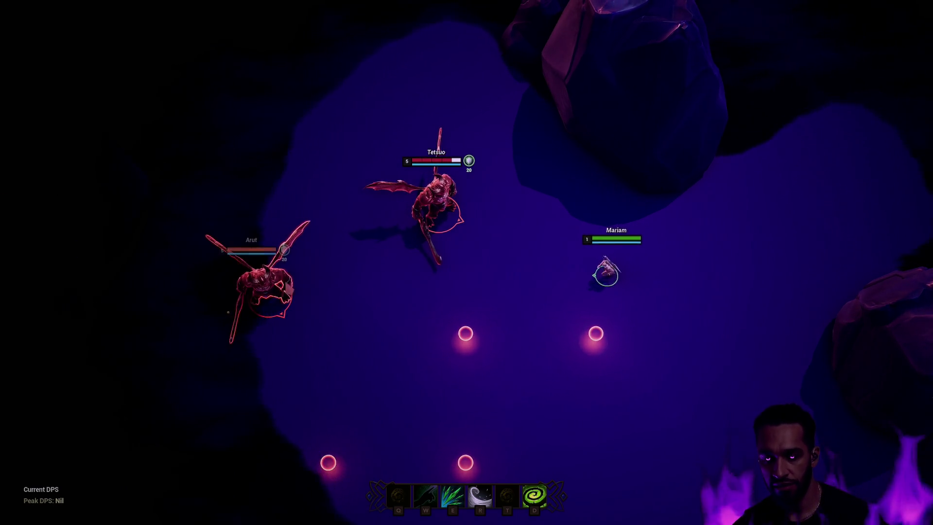
{"action": "right_click", "coordinate": [380, 296]}
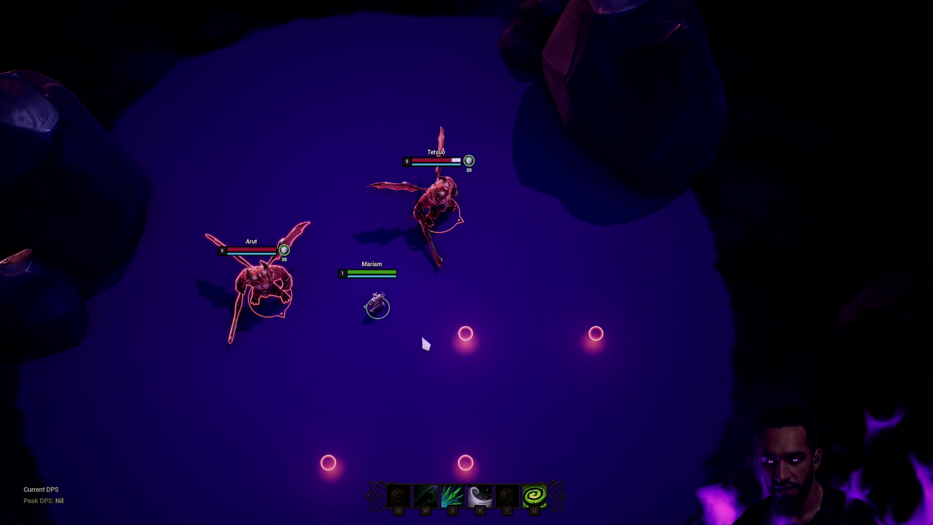
{"action": "right_click", "coordinate": [391, 382]}
{"action": "right_click", "coordinate": [354, 377]}
{"action": "right_click", "coordinate": [402, 378]}
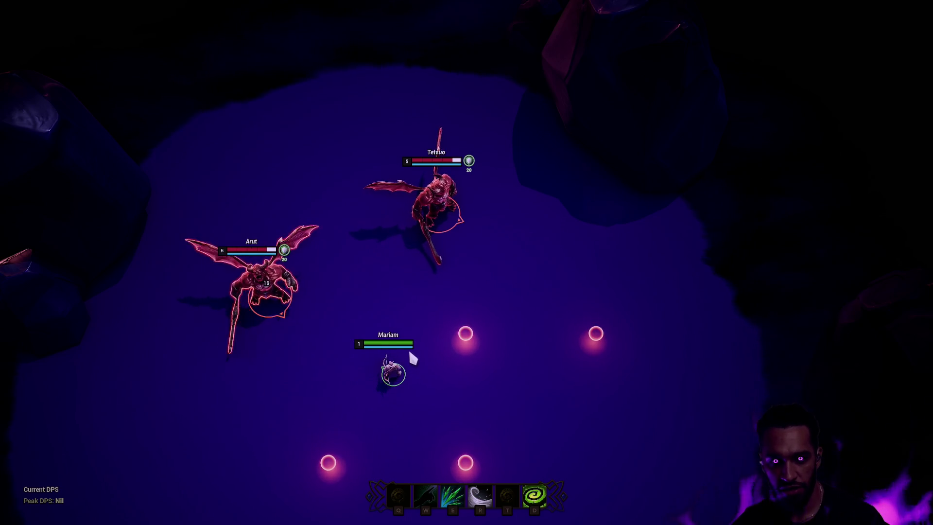
{"action": "right_click", "coordinate": [443, 285]}
{"action": "right_click", "coordinate": [454, 229]}
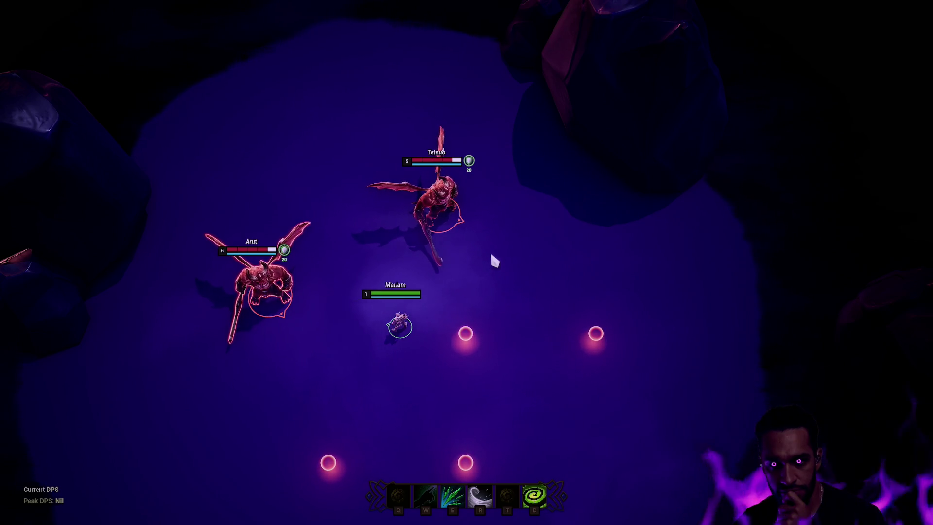
{"action": "key", "text": "Escape"}
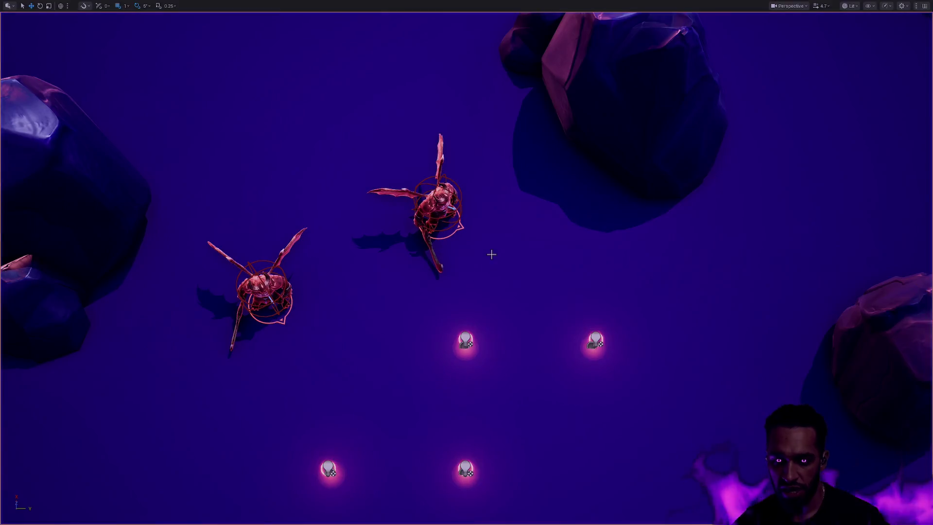
- Return to the W_Nameplate_AI EventGraph and frame the WaitForAttributeChanged listener nodes
{"action": "left_click", "coordinate": [299, 16]}
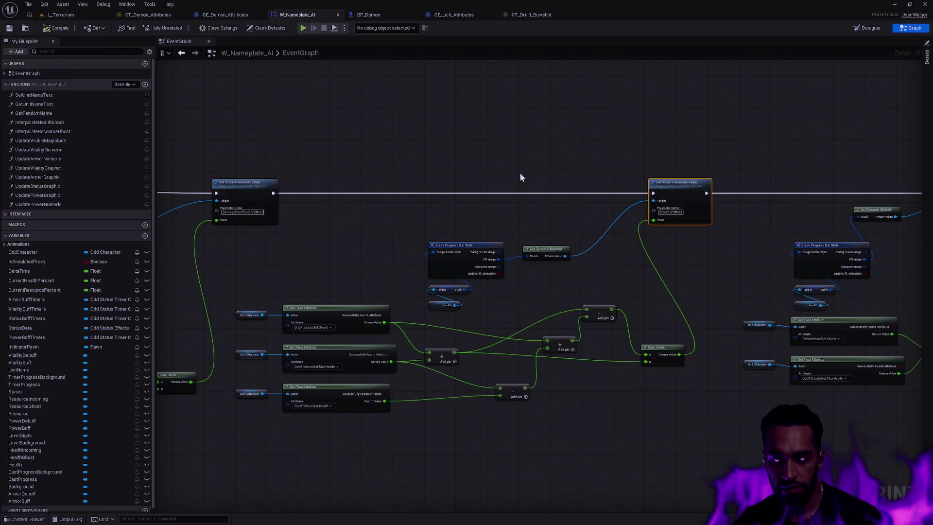
{"action": "scroll", "coordinate": [509, 206], "scroll_direction": "down", "scroll_amount": 3}
{"action": "left_click_drag", "start_coordinate": [496, 205], "coordinate": [551, 203]}
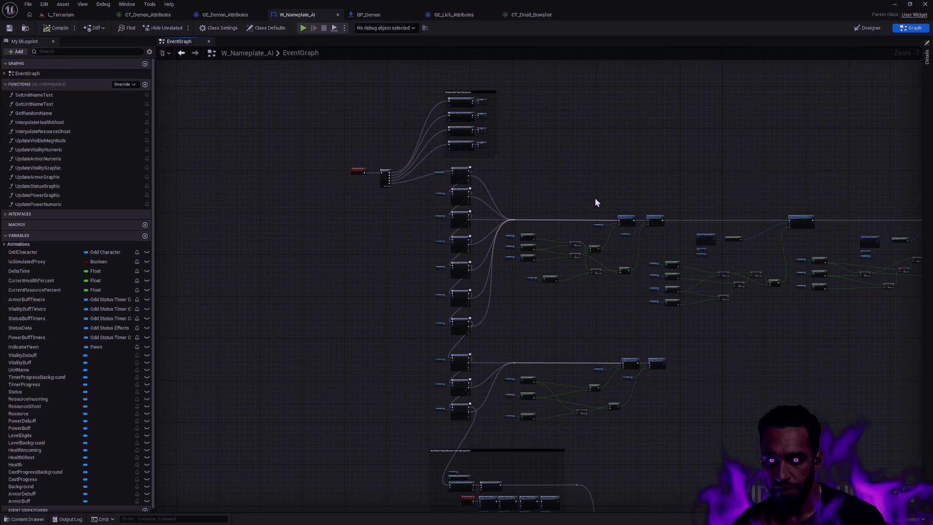
{"action": "scroll", "coordinate": [702, 246], "scroll_direction": "up", "scroll_amount": 4}
{"action": "mouse_move", "coordinate": [703, 246]}
{"action": "left_mouse_down"}
{"action": "mouse_move", "coordinate": [554, 181]}
{"action": "mouse_move", "coordinate": [801, 198]}
{"action": "left_mouse_up"}
{"action": "mouse_move", "coordinate": [149, 126]}
{"action": "left_mouse_down"}
{"action": "mouse_move", "coordinate": [486, 172]}
{"action": "mouse_move", "coordinate": [497, 149]}
{"action": "mouse_move", "coordinate": [497, 107]}
{"action": "left_mouse_up"}
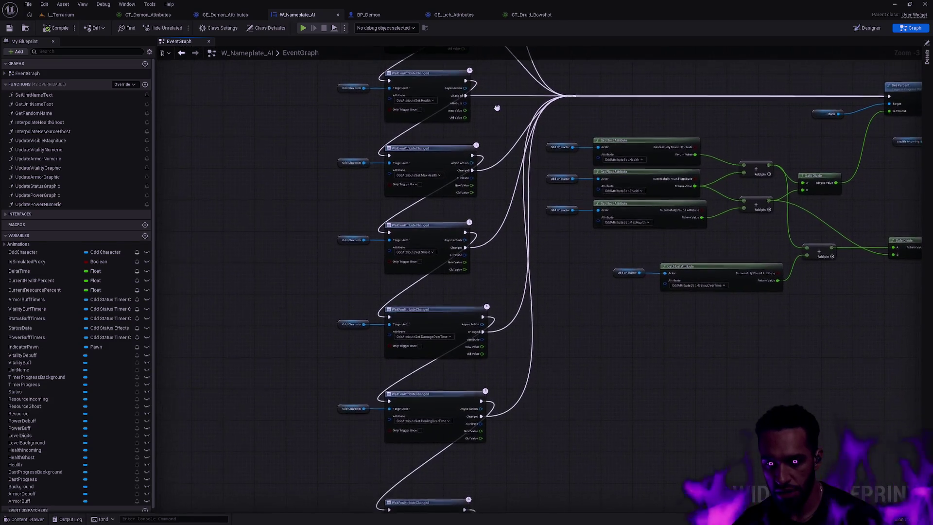
{"action": "scroll", "coordinate": [460, 209], "scroll_direction": "up", "scroll_amount": 4}
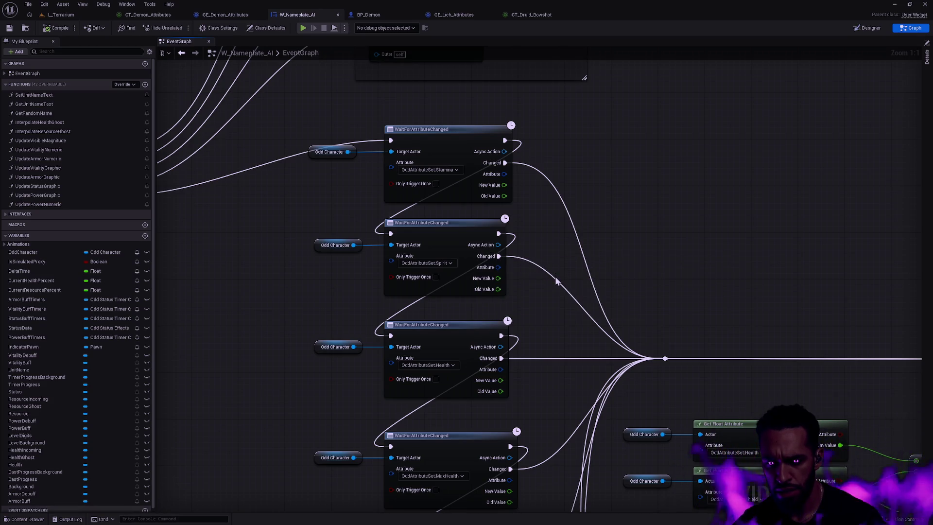
- Reveal the Get Float Attribute nodes and move the Initialize Buff Timer Containers group upward
{"action": "mouse_move", "coordinate": [555, 299]}
{"action": "left_mouse_down"}
{"action": "mouse_move", "coordinate": [427, 223]}
{"action": "mouse_move", "coordinate": [406, 225]}
{"action": "mouse_move", "coordinate": [500, 298]}
{"action": "left_mouse_up"}
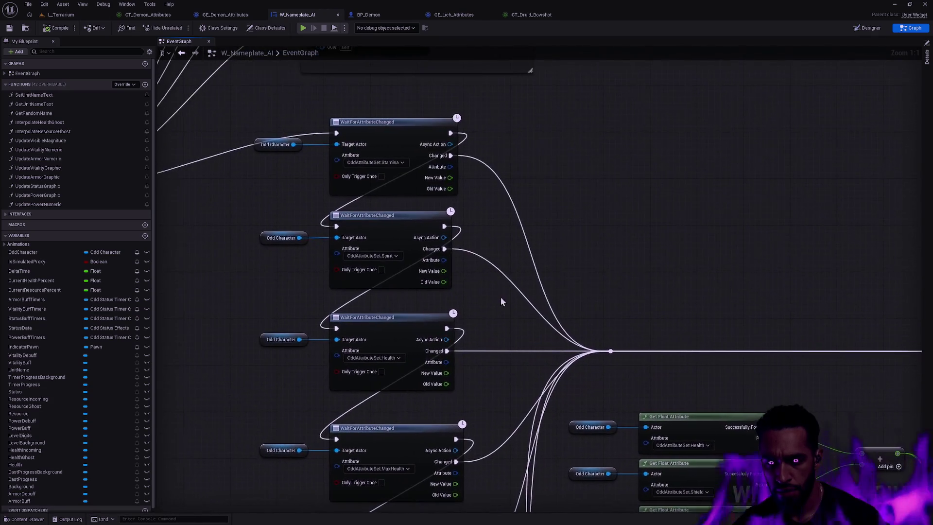
{"action": "scroll", "coordinate": [489, 269], "scroll_direction": "down", "scroll_amount": 3}
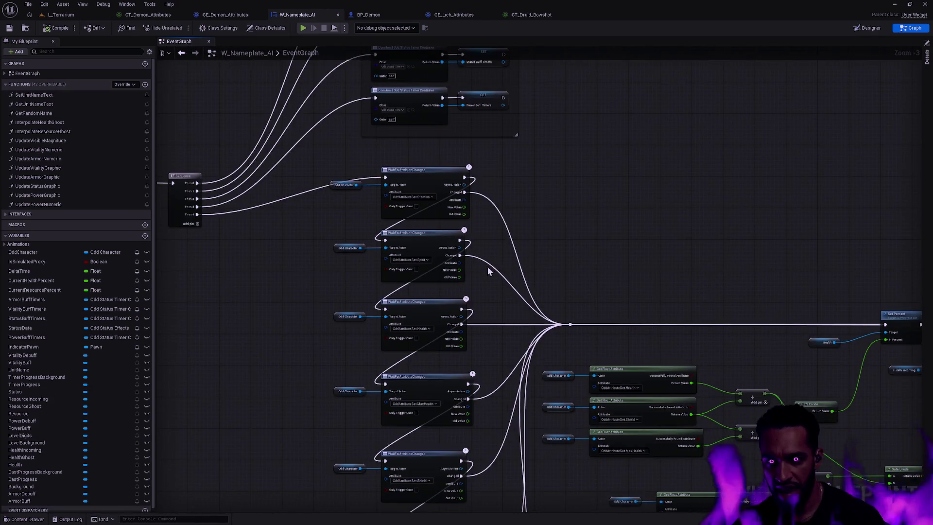
{"action": "scroll", "coordinate": [536, 237], "scroll_direction": "down", "scroll_amount": 1}
{"action": "scroll", "coordinate": [536, 237], "scroll_direction": "up", "scroll_amount": 3}
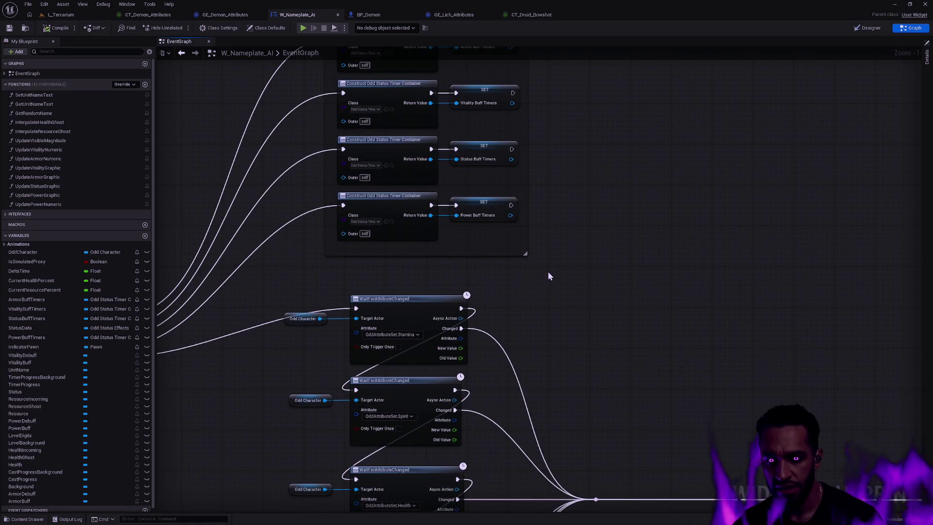
{"action": "scroll", "coordinate": [547, 271], "scroll_direction": "down", "scroll_amount": 3}
{"action": "left_click_drag", "start_coordinate": [445, 118], "coordinate": [432, 44]}
- Duplicate the Stamina and Spirit listeners with their getters and place the copies above the originals
{"action": "mouse_move", "coordinate": [511, 285]}
{"action": "left_mouse_down"}
{"action": "mouse_move", "coordinate": [502, 316]}
{"action": "mouse_move", "coordinate": [401, 394]}
{"action": "left_mouse_up"}
{"action": "key", "text": "ctrl+d"}
{"action": "mouse_move", "coordinate": [504, 340]}
{"action": "left_mouse_down"}
{"action": "mouse_move", "coordinate": [491, 242]}
{"action": "mouse_move", "coordinate": [462, 241]}
{"action": "left_mouse_up"}
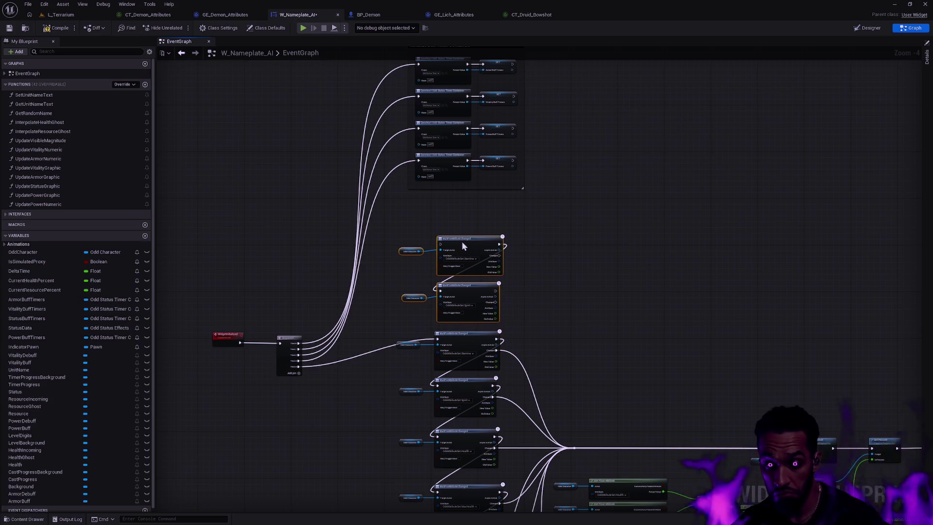
{"action": "scroll", "coordinate": [540, 304], "scroll_direction": "up", "scroll_amount": 2}
{"action": "scroll", "coordinate": [623, 245], "scroll_direction": "up", "scroll_amount": 2}
- Chain the copied listeners through their Changed pins and feed Sequence Then 4 into the top one
{"action": "left_click_drag", "start_coordinate": [441, 315], "coordinate": [434, 302]}
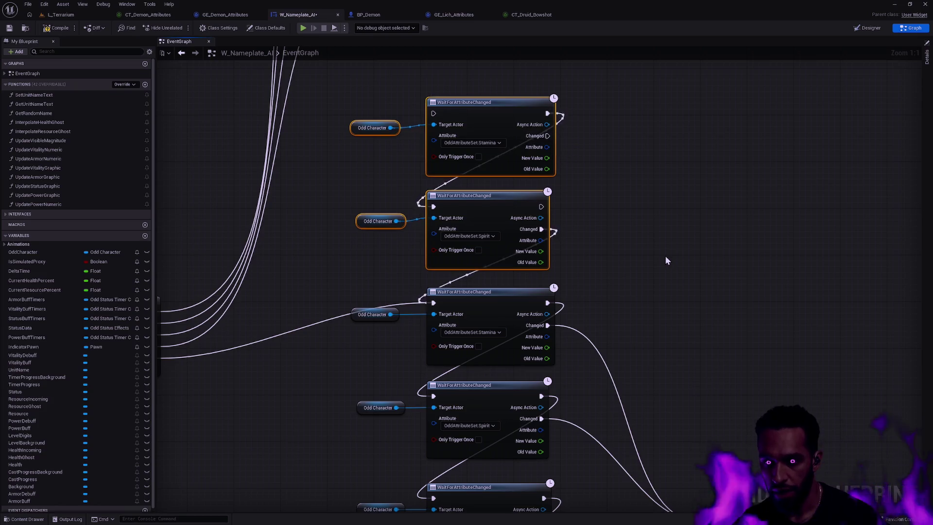
{"action": "mouse_move", "coordinate": [425, 98]}
{"action": "left_mouse_down"}
{"action": "mouse_move", "coordinate": [557, 297]}
{"action": "mouse_move", "coordinate": [593, 393]}
{"action": "left_mouse_up"}
{"action": "mouse_move", "coordinate": [453, 82]}
{"action": "left_mouse_down"}
{"action": "mouse_move", "coordinate": [615, 383]}
{"action": "mouse_move", "coordinate": [614, 466]}
{"action": "left_mouse_up"}
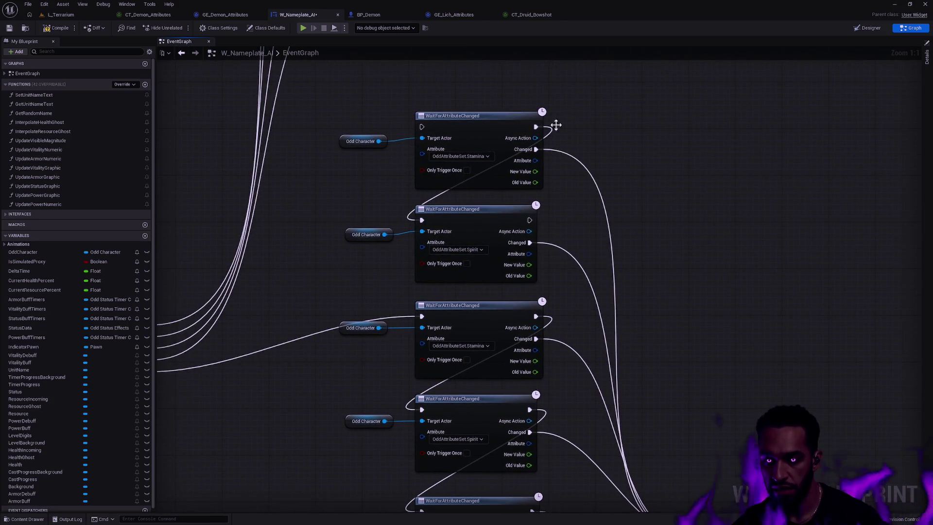
{"action": "mouse_move", "coordinate": [529, 221]}
{"action": "left_mouse_down"}
{"action": "mouse_move", "coordinate": [422, 323]}
{"action": "mouse_move", "coordinate": [451, 278]}
{"action": "mouse_move", "coordinate": [486, 275]}
{"action": "left_mouse_up"}
{"action": "left_click_drag", "start_coordinate": [306, 369], "coordinate": [585, 124]}
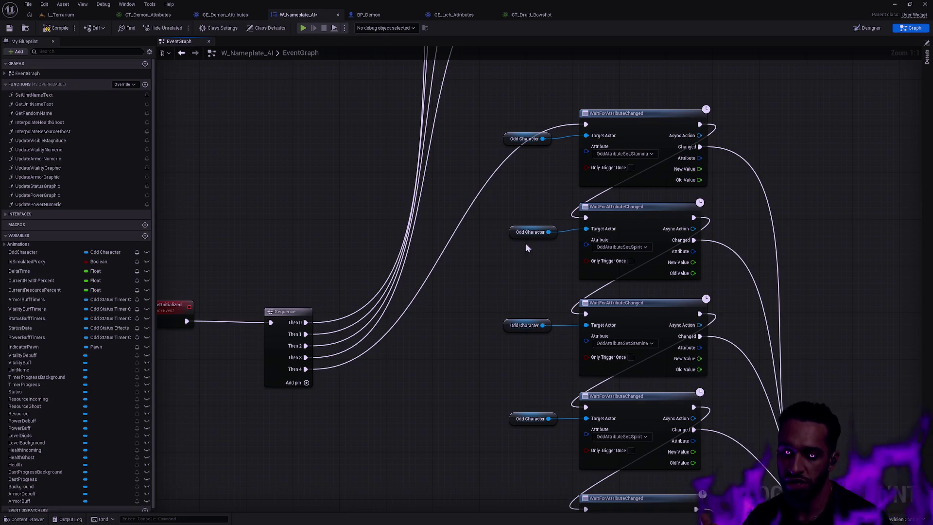
{"action": "key", "text": "ctrl+space"}
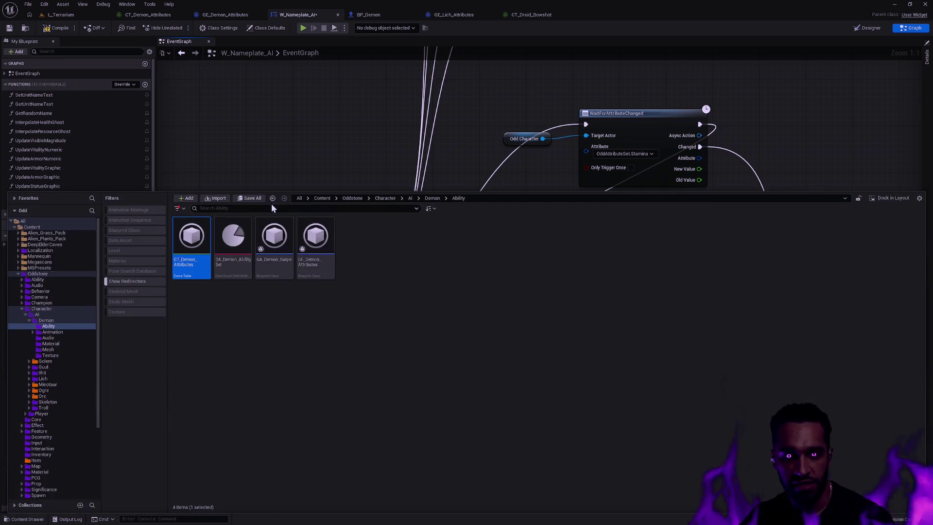
- Clear the content drawer's search text and close the drawer
{"action": "type", "text": "Noise"}
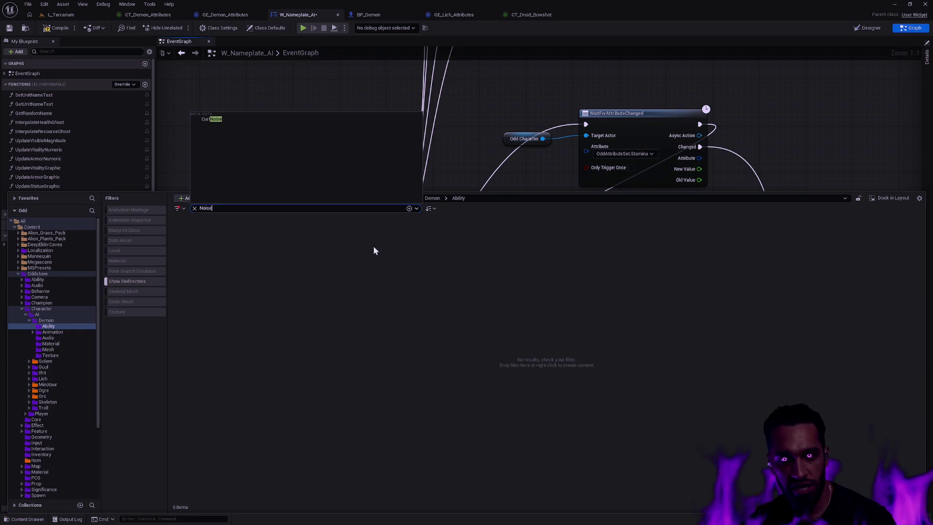
{"action": "left_click", "coordinate": [374, 247]}
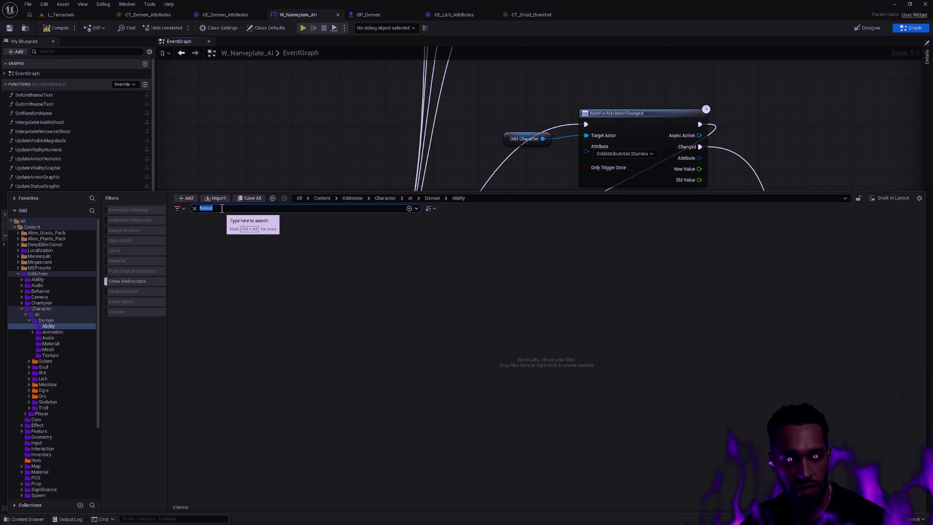
{"action": "key", "text": "BackSpace"}
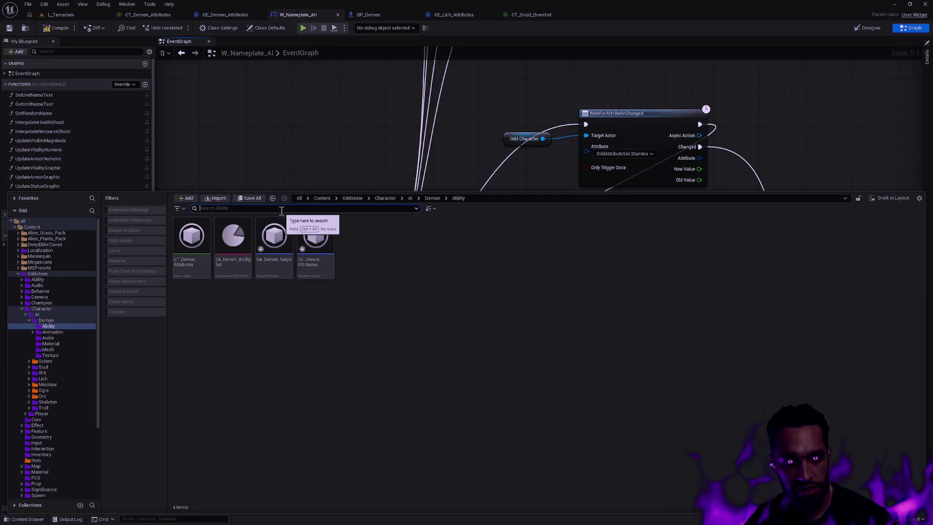
{"action": "left_click", "coordinate": [299, 144]}
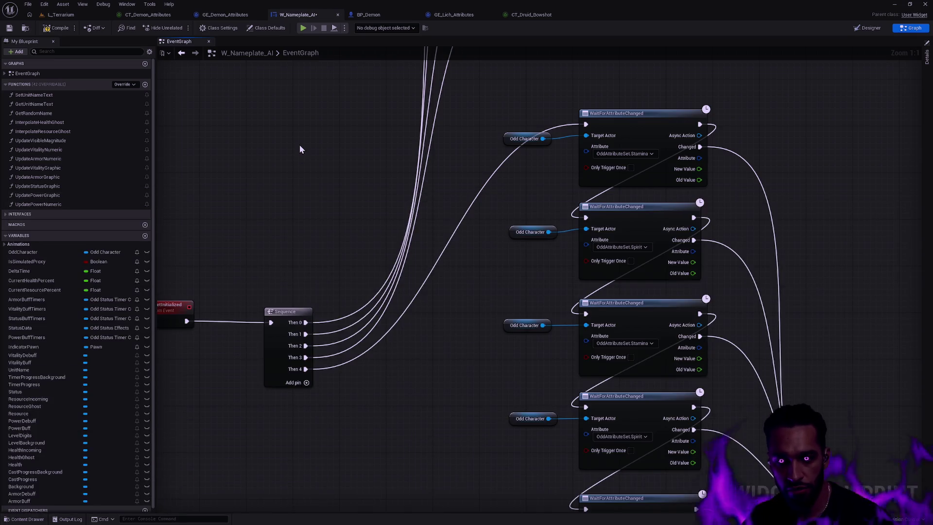
- Search assets for 'Noise Texture' and browse the displacement and pattern noise thumbnails
{"action": "key", "text": "ctrl+p"}
{"action": "type", "text": "Noise"}
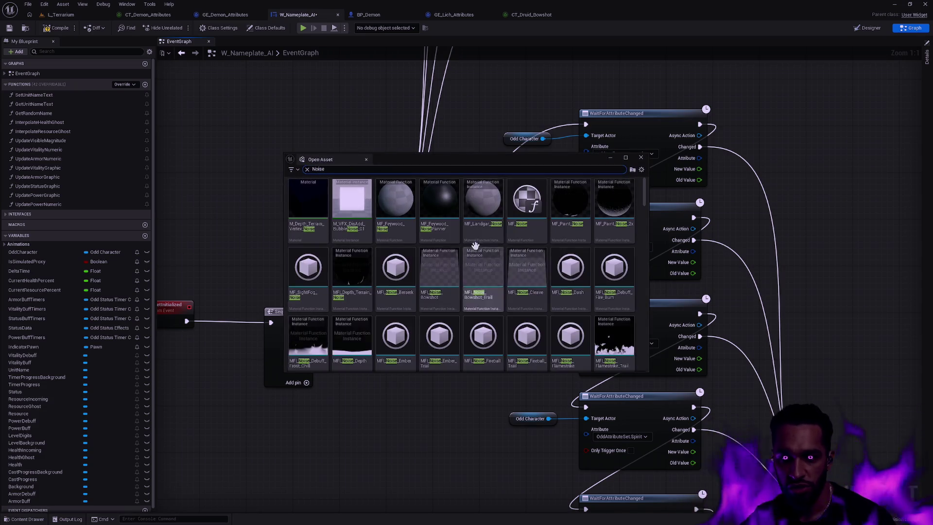
{"action": "type", "text": " Texture"}
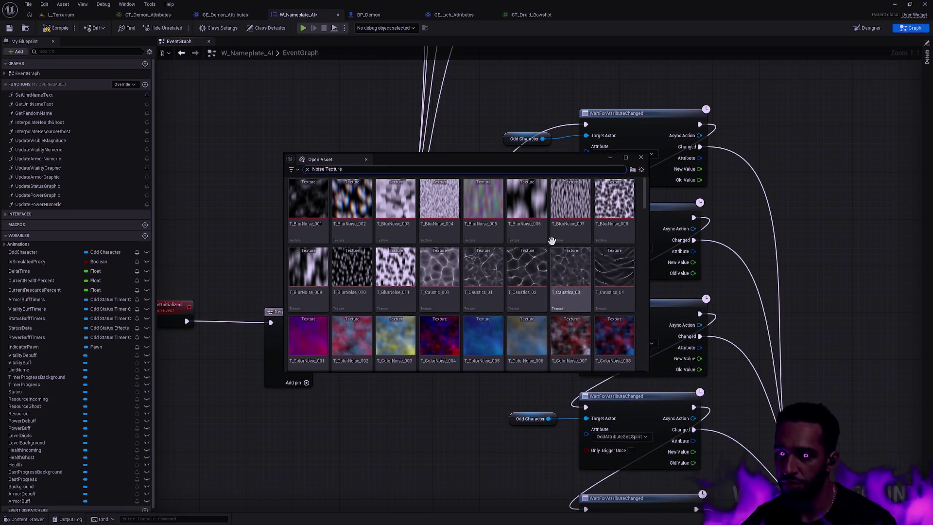
{"action": "scroll", "coordinate": [555, 262], "scroll_direction": "up", "scroll_amount": 3}
{"action": "scroll", "coordinate": [555, 261], "scroll_direction": "up", "scroll_amount": 1}
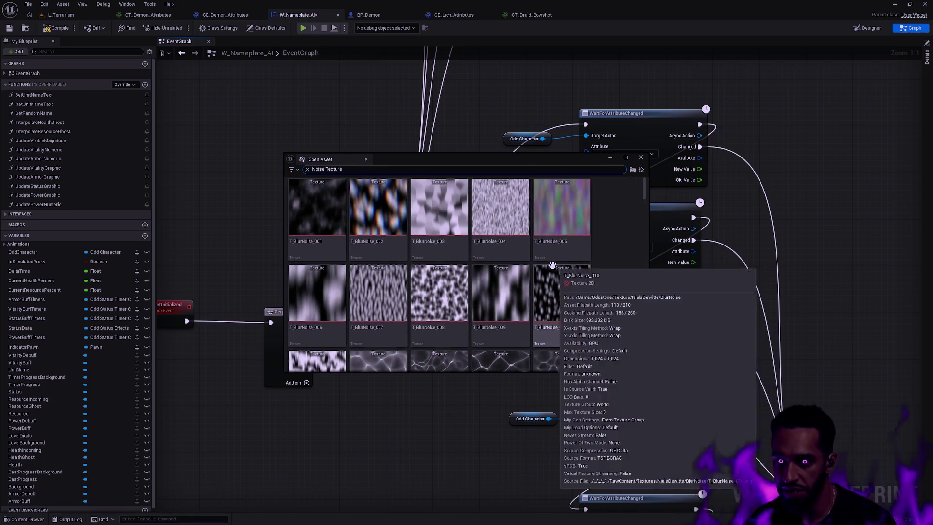
{"action": "scroll", "coordinate": [563, 268], "scroll_direction": "down", "scroll_amount": 3}
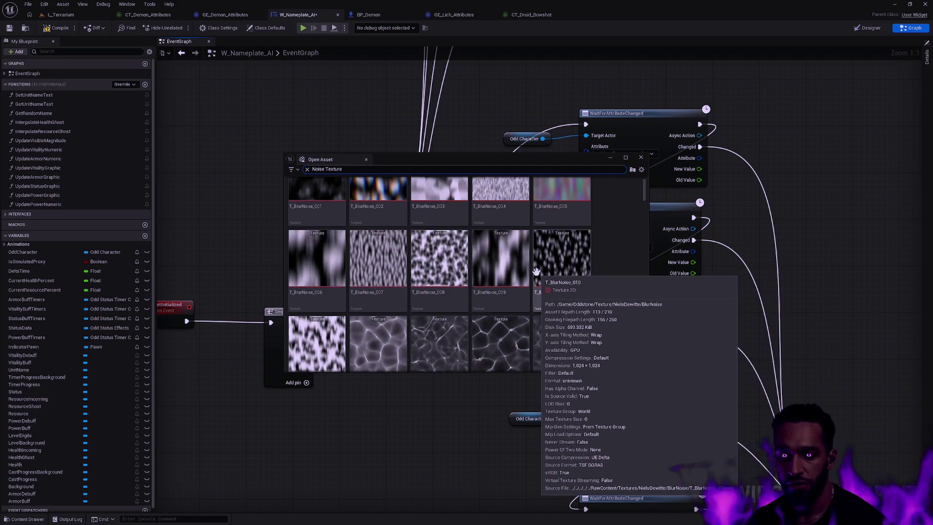
{"action": "scroll", "coordinate": [431, 249], "scroll_direction": "down", "scroll_amount": 1}
{"action": "scroll", "coordinate": [382, 247], "scroll_direction": "down", "scroll_amount": 1}
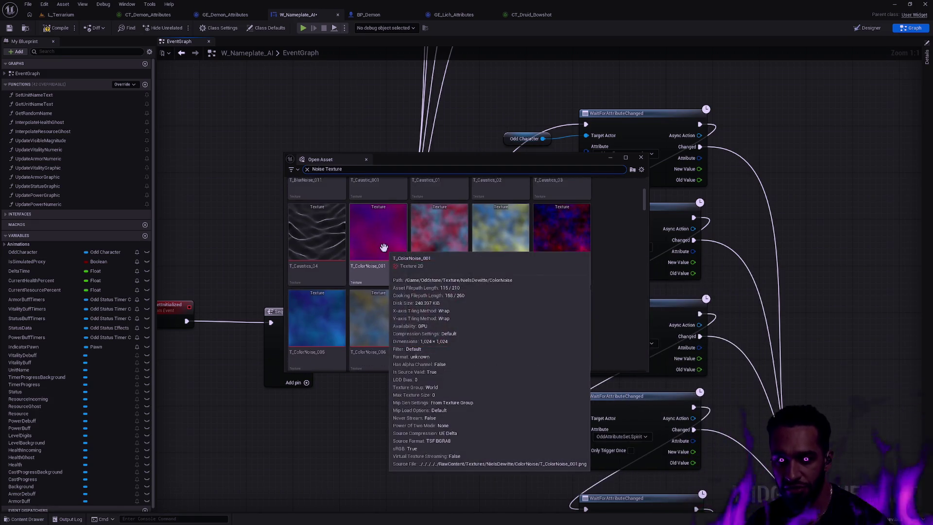
{"action": "scroll", "coordinate": [383, 247], "scroll_direction": "up", "scroll_amount": 3}
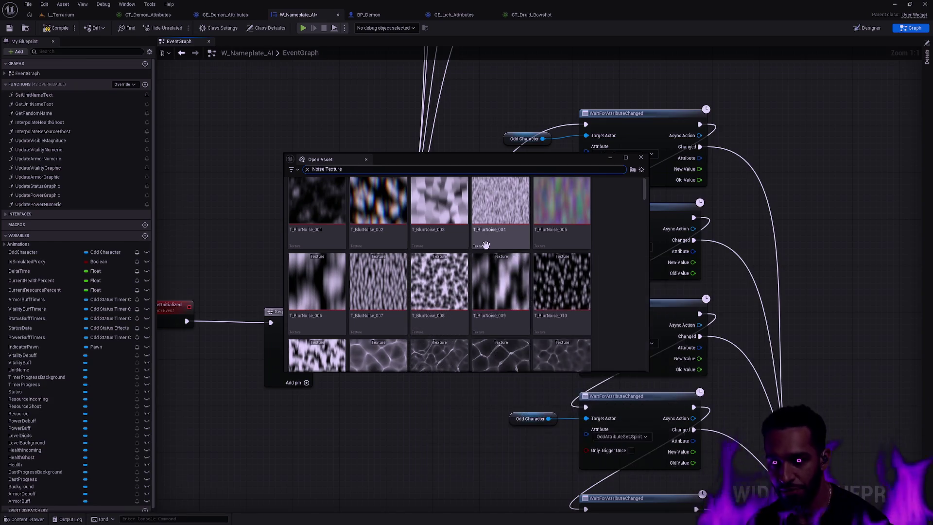
{"action": "scroll", "coordinate": [500, 262], "scroll_direction": "down", "scroll_amount": 1}
{"action": "scroll", "coordinate": [475, 288], "scroll_direction": "down", "scroll_amount": 1}
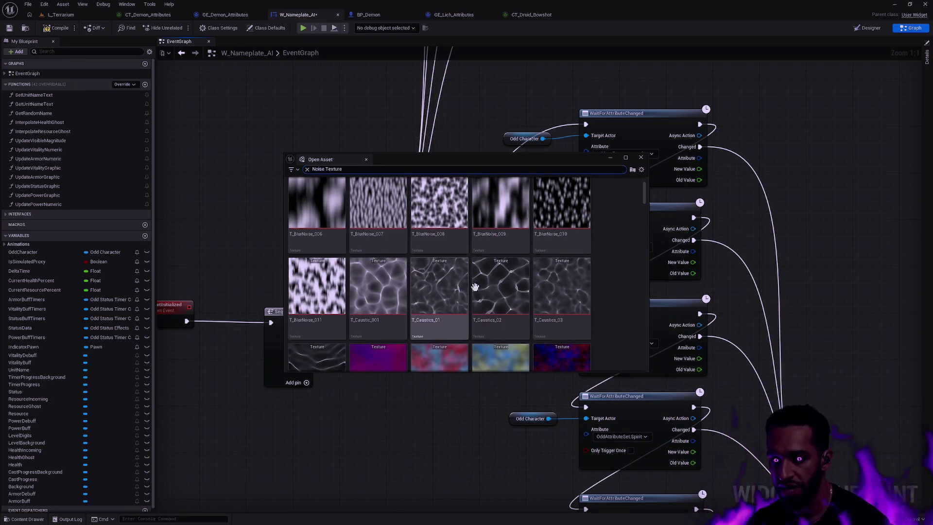
{"action": "scroll", "coordinate": [461, 294], "scroll_direction": "up", "scroll_amount": 1}
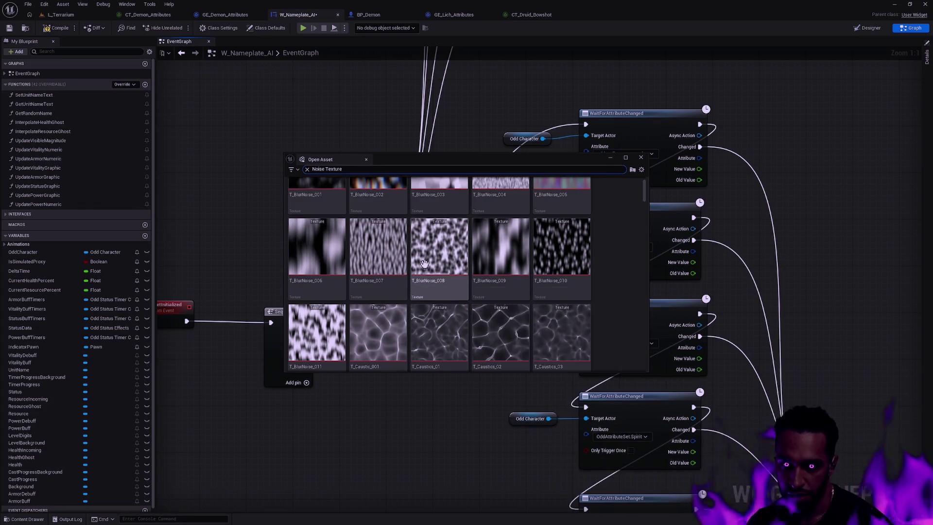
{"action": "scroll", "coordinate": [425, 264], "scroll_direction": "down", "scroll_amount": 10}
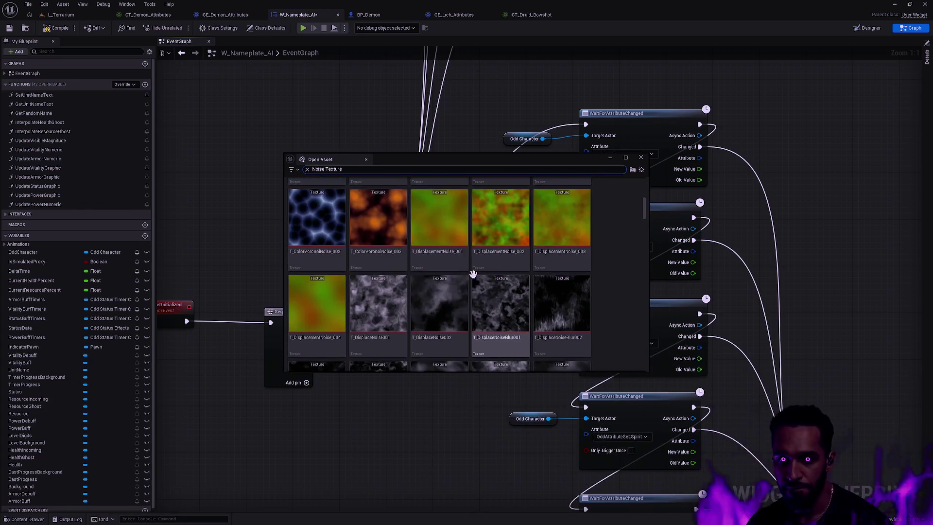
{"action": "scroll", "coordinate": [556, 293], "scroll_direction": "down", "scroll_amount": 2}
{"action": "scroll", "coordinate": [505, 267], "scroll_direction": "up", "scroll_amount": 1}
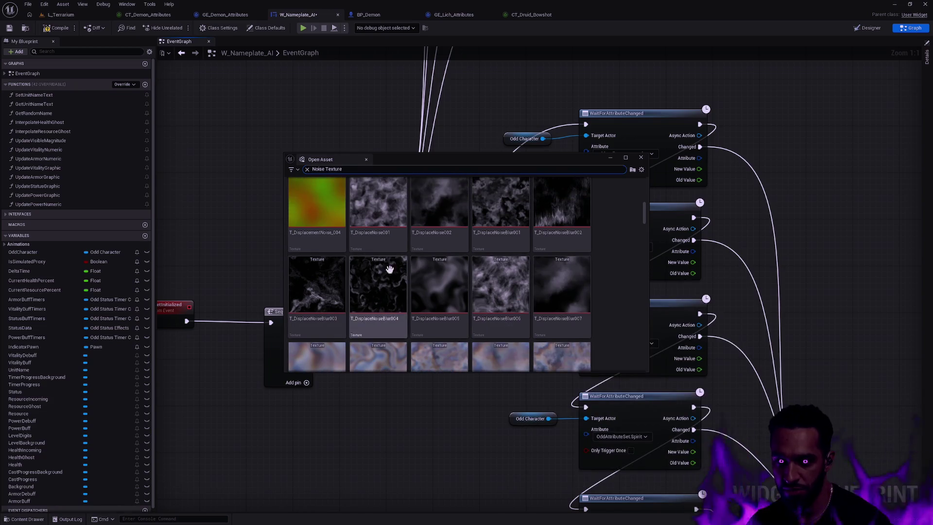
{"action": "scroll", "coordinate": [465, 272], "scroll_direction": "down", "scroll_amount": 5}
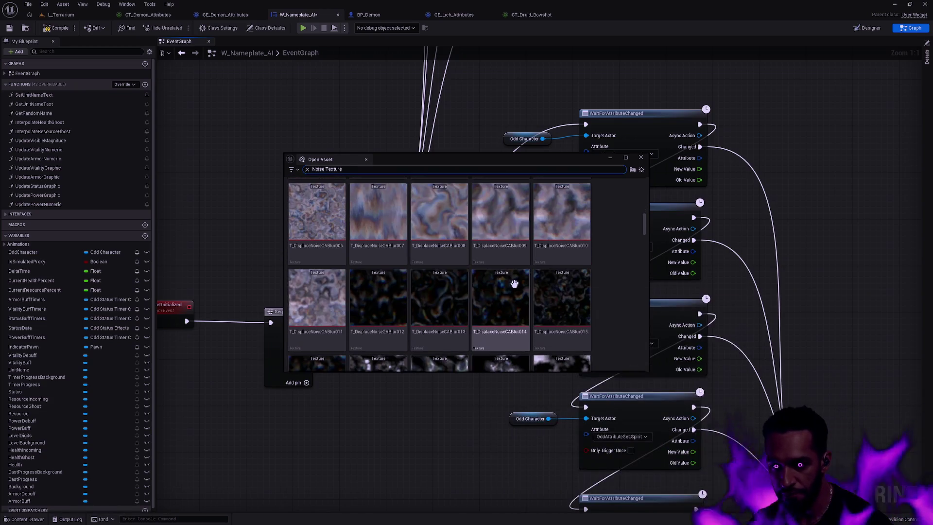
{"action": "scroll", "coordinate": [441, 264], "scroll_direction": "down", "scroll_amount": 3}
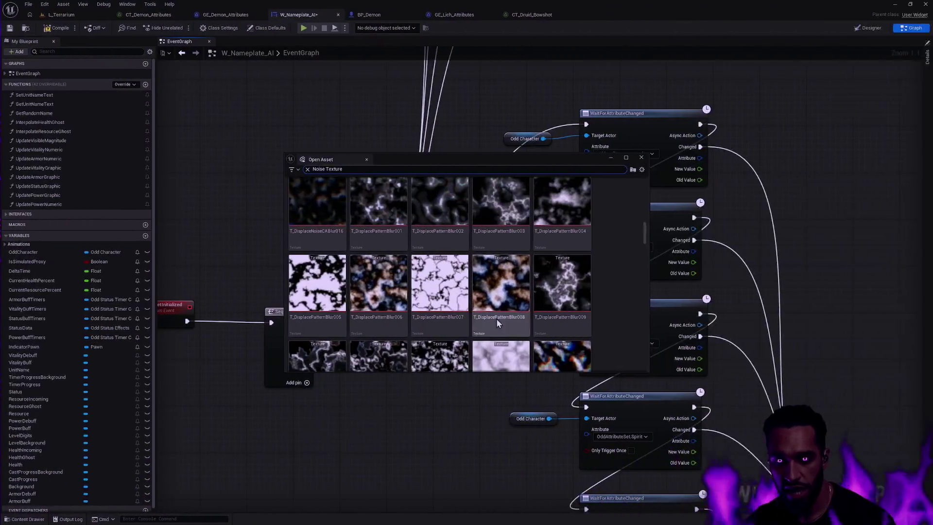
{"action": "mouse_move", "coordinate": [381, 231]}
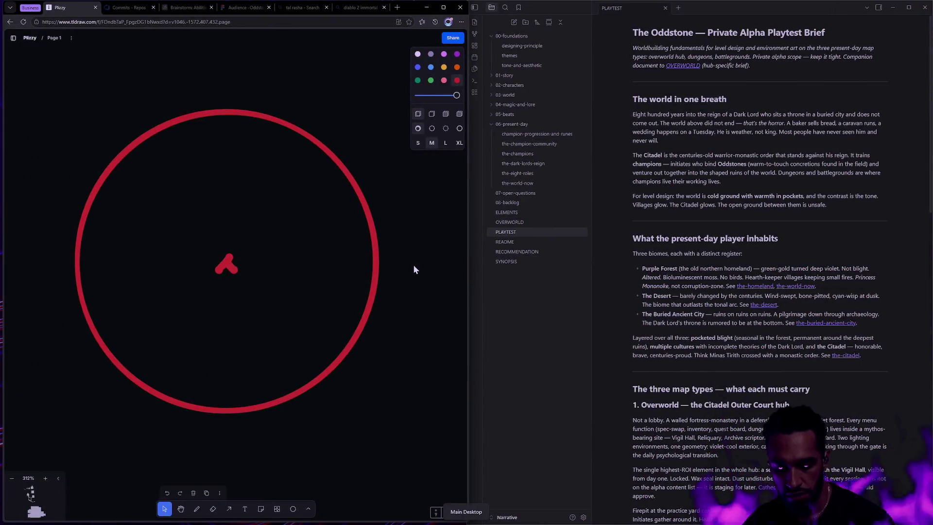
- In a new tab, search Bing for the artist's name and open their portfolio site
{"action": "key", "text": "ctrl+t"}
{"action": "type", "text": "niels dewitte"}
{"action": "key", "text": "Return"}
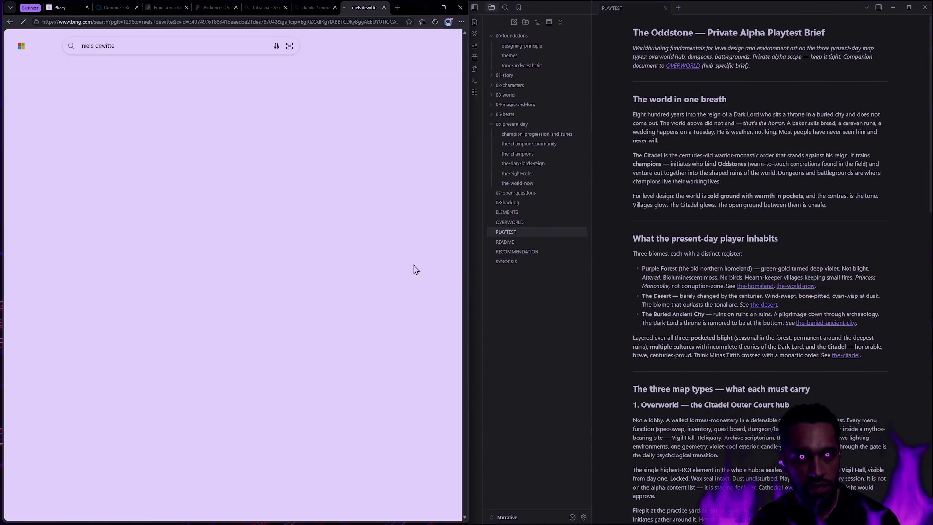
{"action": "left_click", "coordinate": [86, 121]}
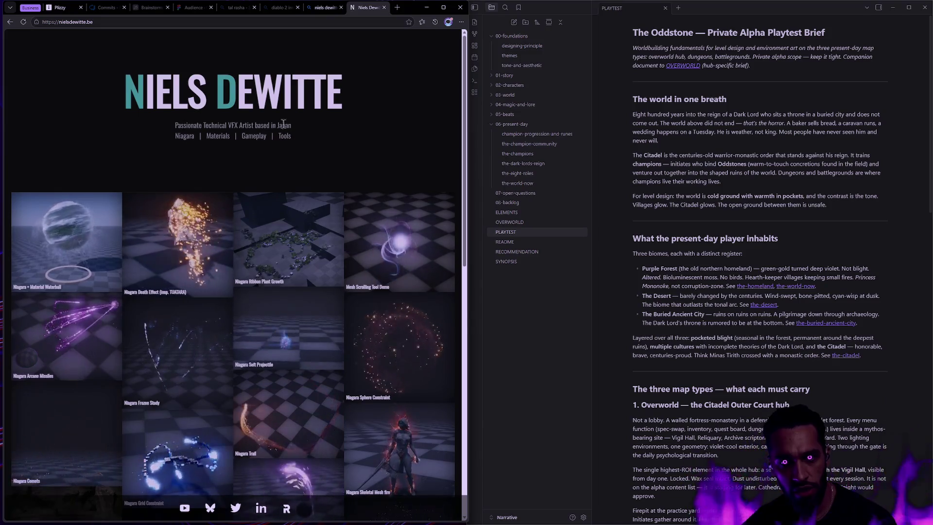
- Scroll through the portfolio and follow its footer link to the Real-Time VFX forum
{"action": "scroll", "coordinate": [267, 158], "scroll_direction": "down", "scroll_amount": 7}
{"action": "scroll", "coordinate": [268, 158], "scroll_direction": "down", "scroll_amount": 3}
{"action": "scroll", "coordinate": [268, 158], "scroll_direction": "up", "scroll_amount": 10}
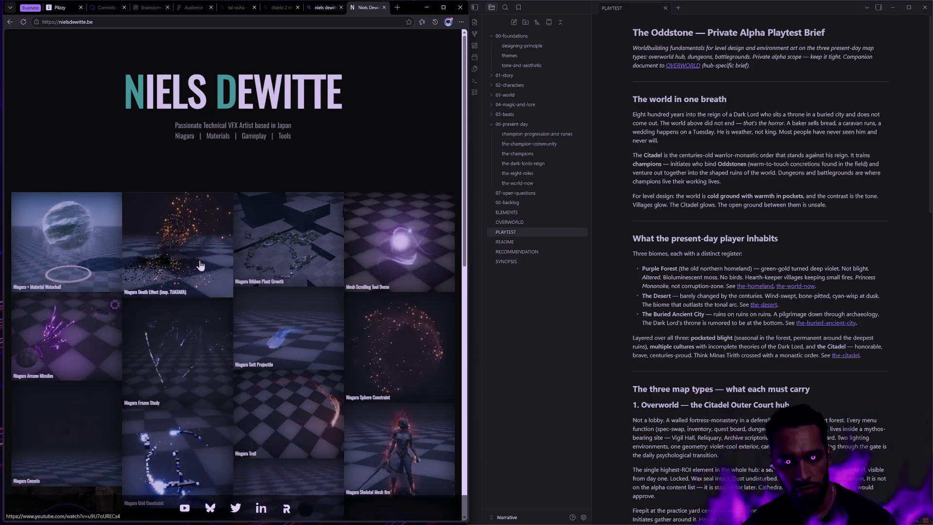
{"action": "scroll", "coordinate": [287, 254], "scroll_direction": "down", "scroll_amount": 10}
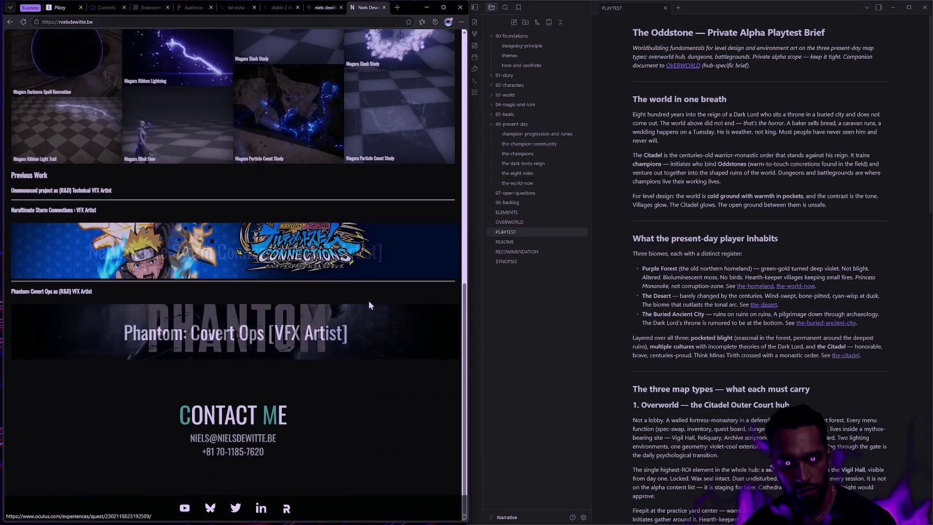
{"action": "scroll", "coordinate": [255, 269], "scroll_direction": "up", "scroll_amount": 10}
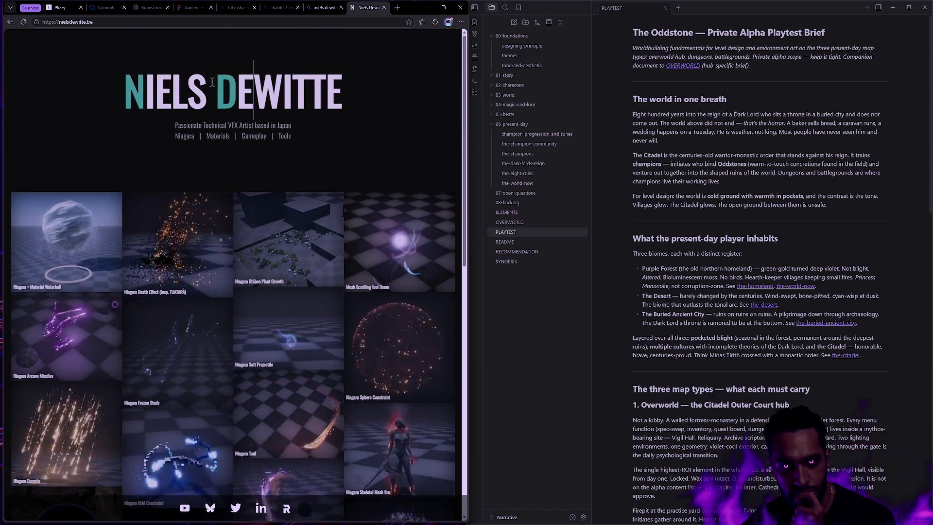
{"action": "scroll", "coordinate": [384, 253], "scroll_direction": "down", "scroll_amount": 5}
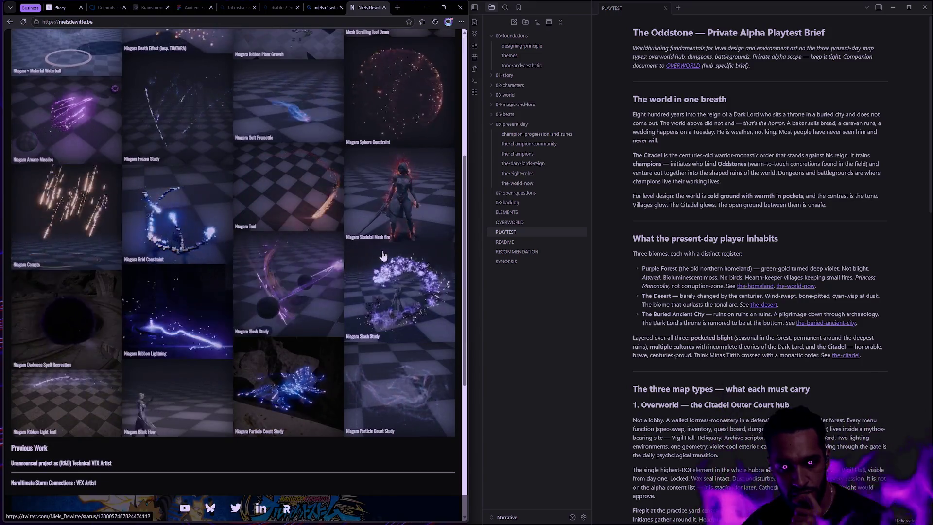
{"action": "scroll", "coordinate": [372, 254], "scroll_direction": "down", "scroll_amount": 5}
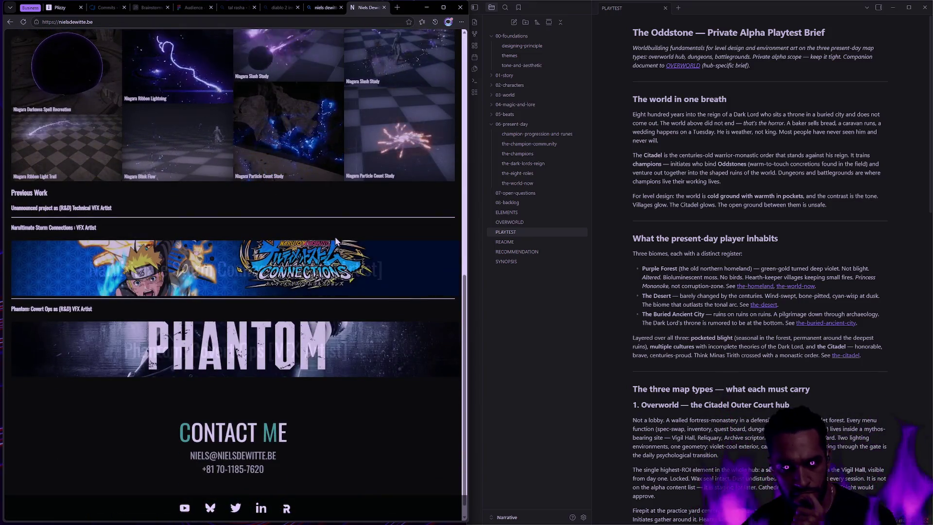
{"action": "scroll", "coordinate": [227, 215], "scroll_direction": "down", "scroll_amount": 1}
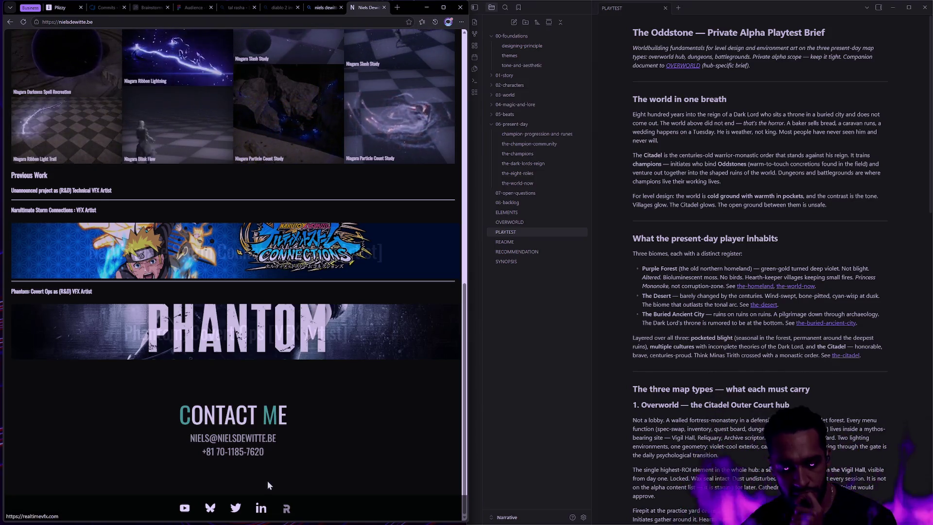
{"action": "left_click", "coordinate": [291, 507]}
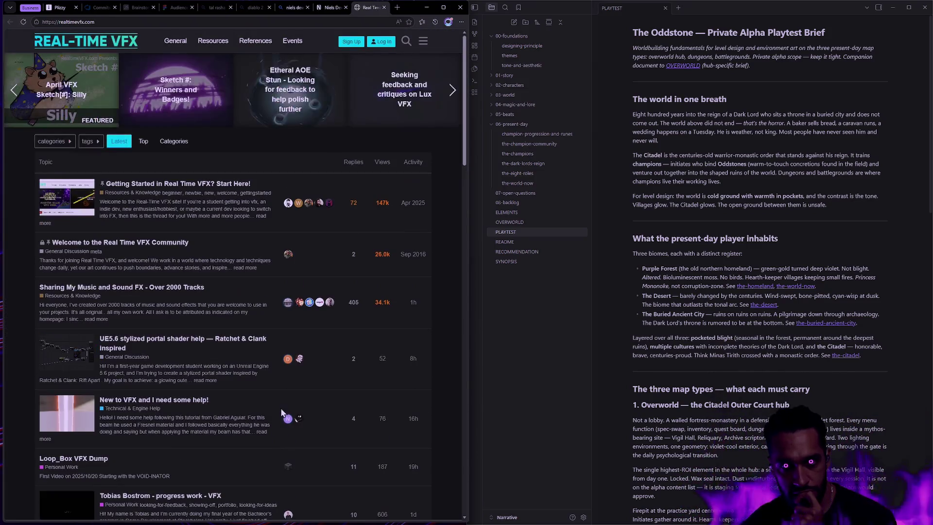
- Visit the forum's Resources & Knowledge category, then web-search the artist's name with 'noise tex'
{"action": "left_click", "coordinate": [216, 40]}
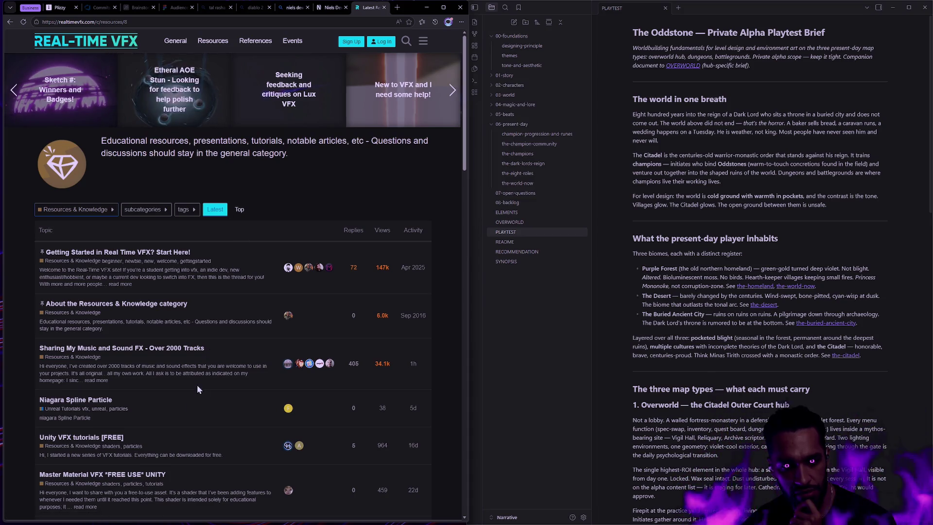
{"action": "scroll", "coordinate": [197, 384], "scroll_direction": "down", "scroll_amount": 5}
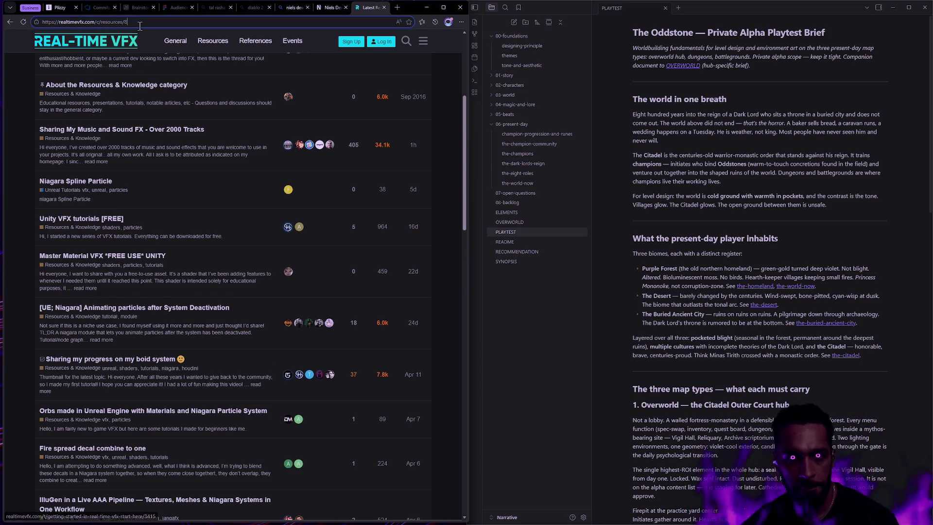
{"action": "type", "text": "niels dewitte "}
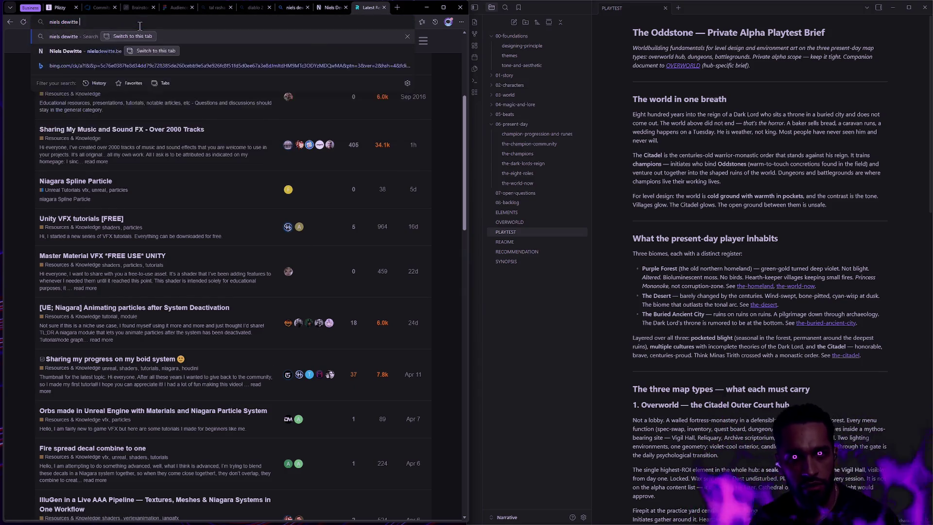
{"action": "type", "text": "tex"}
{"action": "key", "text": "BackSpace"}
{"action": "key", "text": "BackSpace"}
{"action": "key", "text": "BackSpace"}
{"action": "type", "text": "noise tex"}
{"action": "key", "text": "Return"}
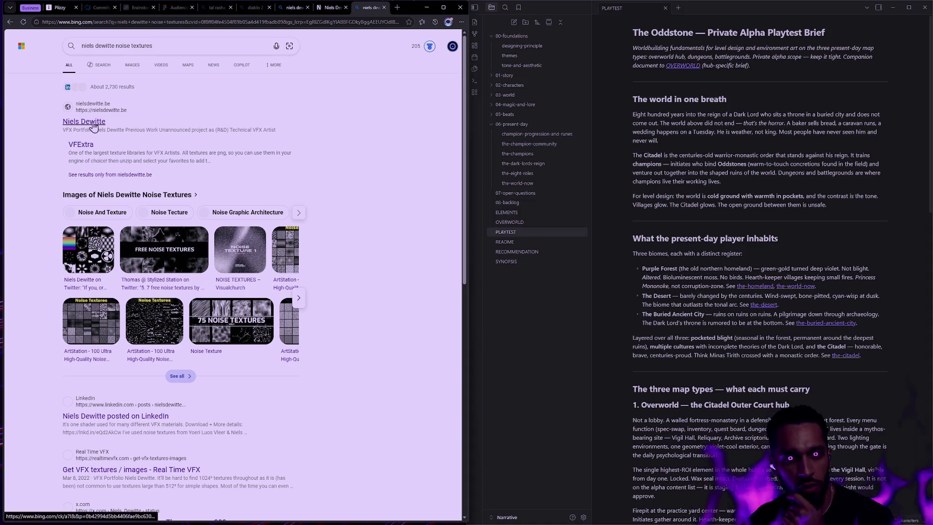
- Open the VFExtra resources page from the results and jump to its Textures section
{"action": "left_click", "coordinate": [97, 125]}
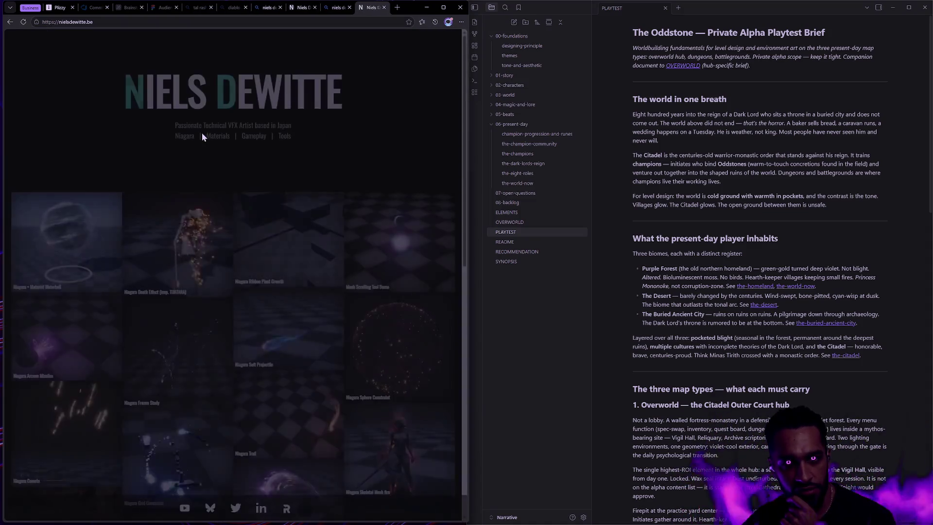
{"action": "key", "text": "alt+Left"}
{"action": "left_click", "coordinate": [82, 145]}
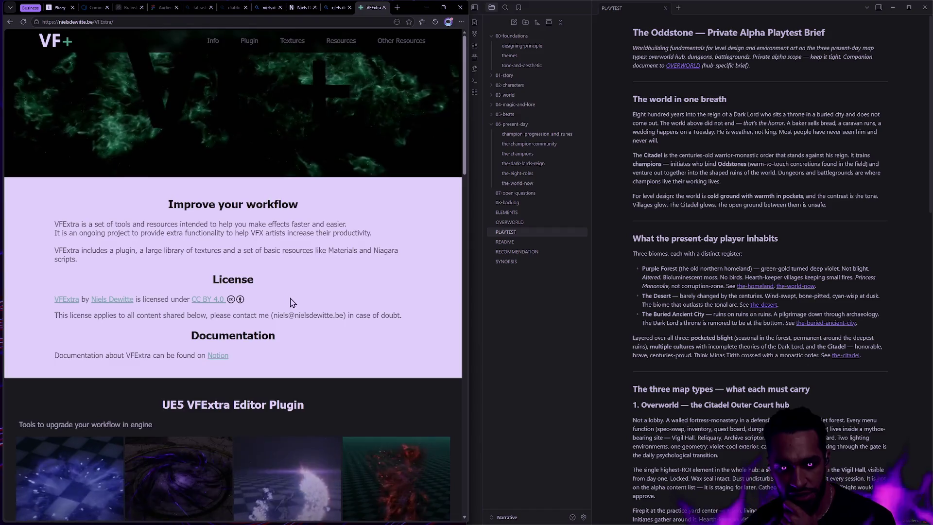
{"action": "scroll", "coordinate": [340, 233], "scroll_direction": "down", "scroll_amount": 5}
{"action": "scroll", "coordinate": [366, 225], "scroll_direction": "up", "scroll_amount": 5}
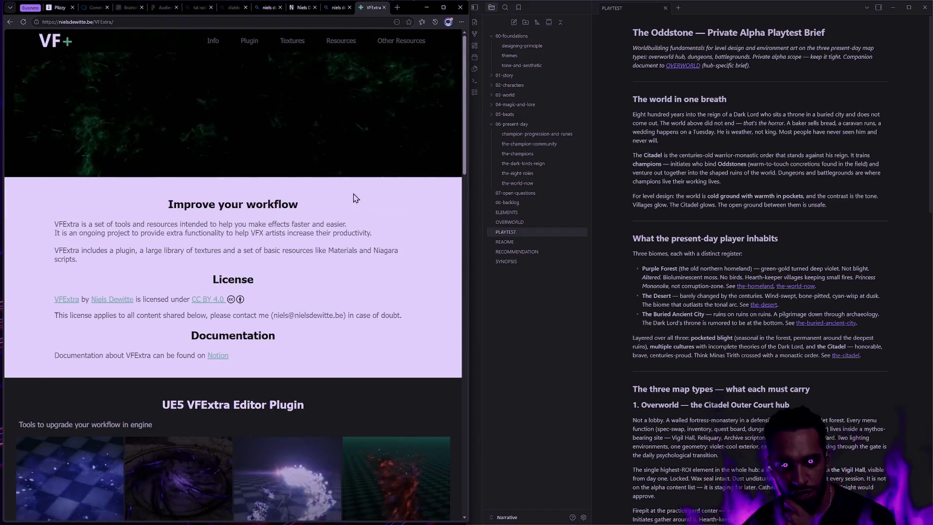
{"action": "left_click", "coordinate": [298, 43]}
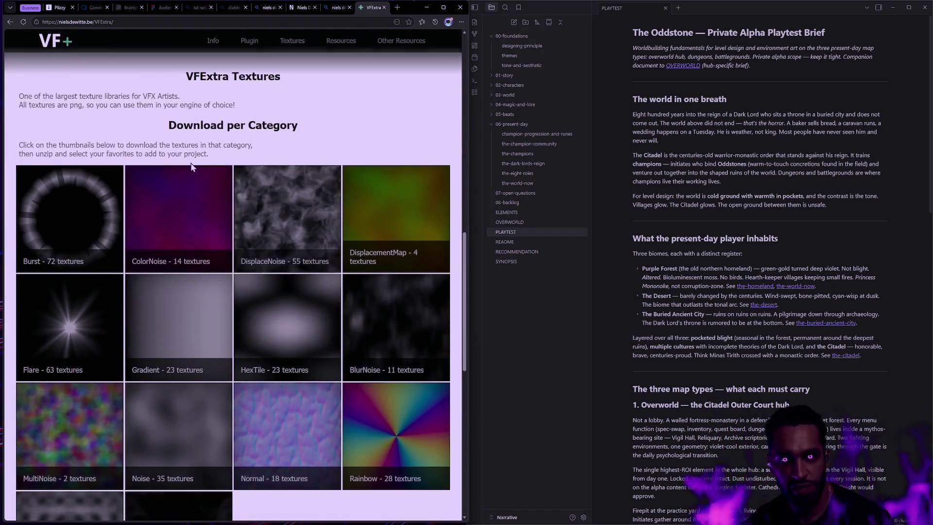
{"action": "left_click", "coordinate": [133, 23]}
{"action": "key", "text": "alt+Tab"}
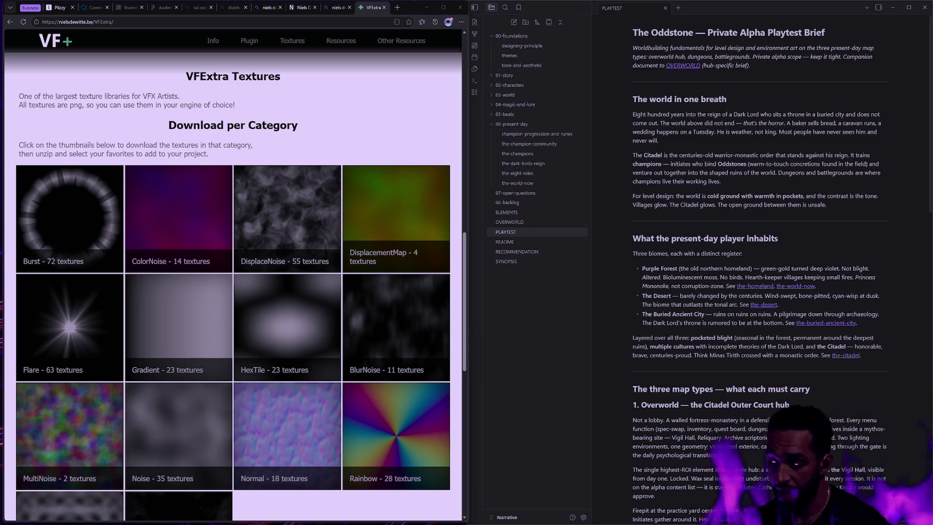
- Select the VFExtra page address and scroll through the texture library
{"action": "left_click", "coordinate": [171, 22]}
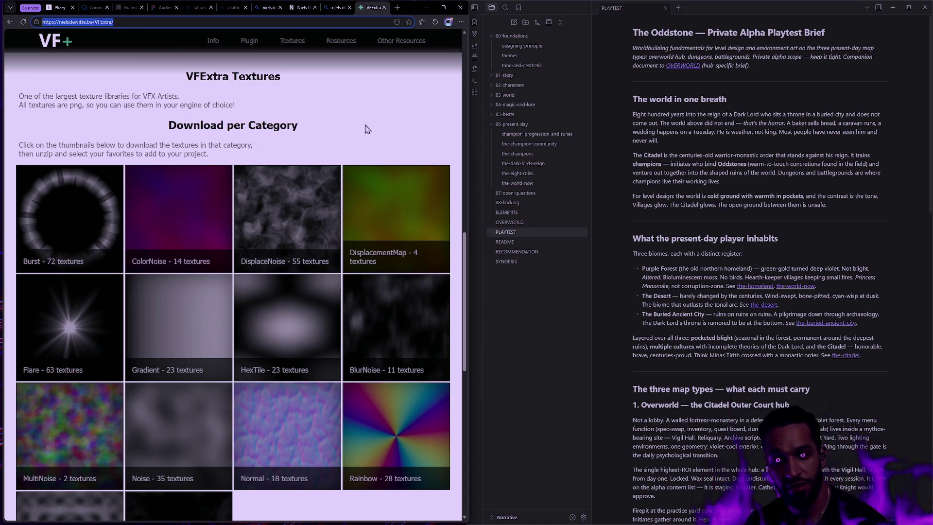
{"action": "scroll", "coordinate": [367, 188], "scroll_direction": "down", "scroll_amount": 4}
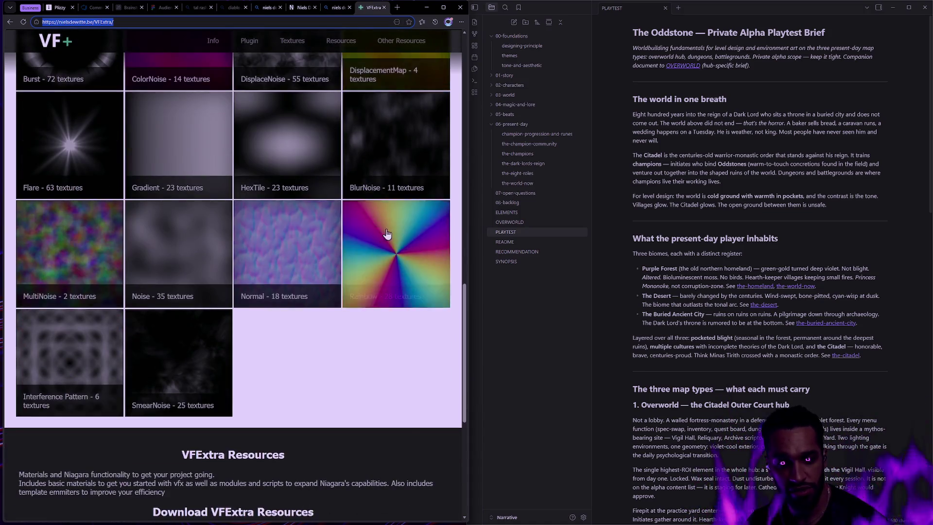
{"action": "scroll", "coordinate": [387, 234], "scroll_direction": "up", "scroll_amount": 4}
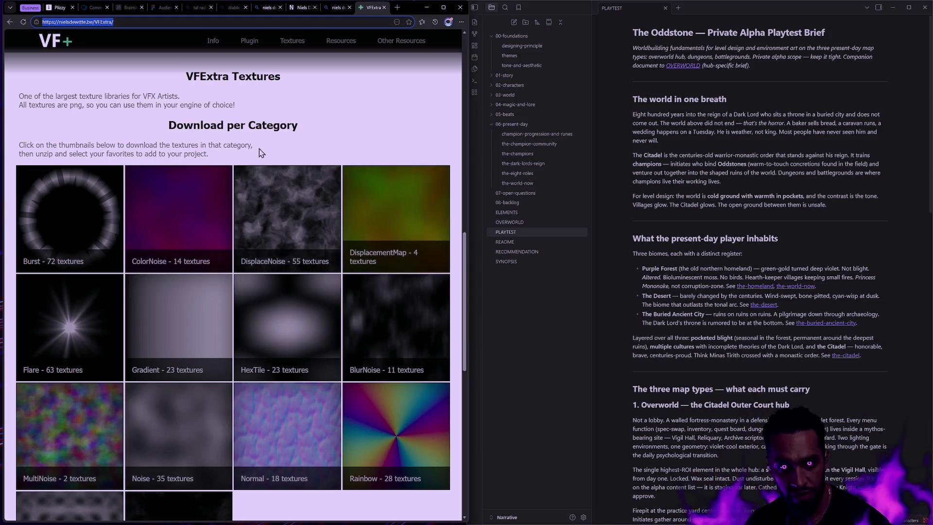
{"action": "scroll", "coordinate": [194, 131], "scroll_direction": "down", "scroll_amount": 3}
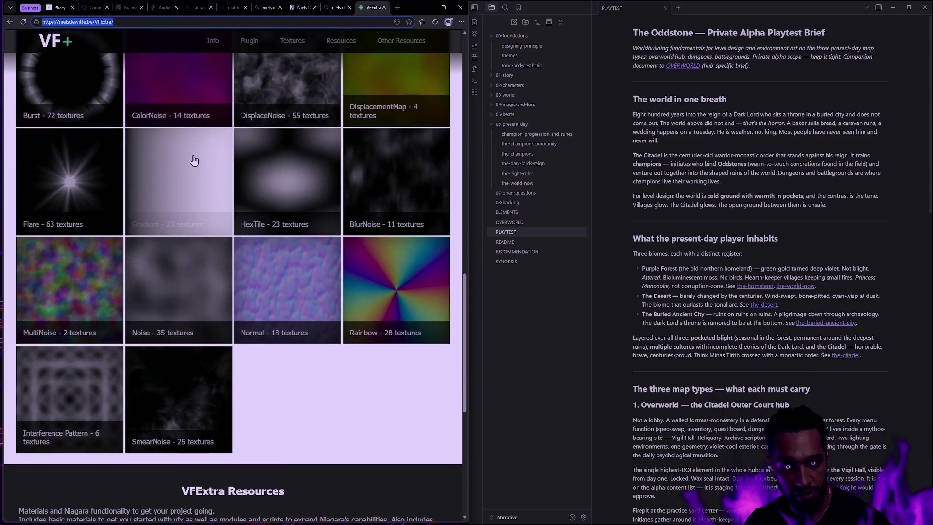
{"action": "scroll", "coordinate": [327, 386], "scroll_direction": "up", "scroll_amount": 1}
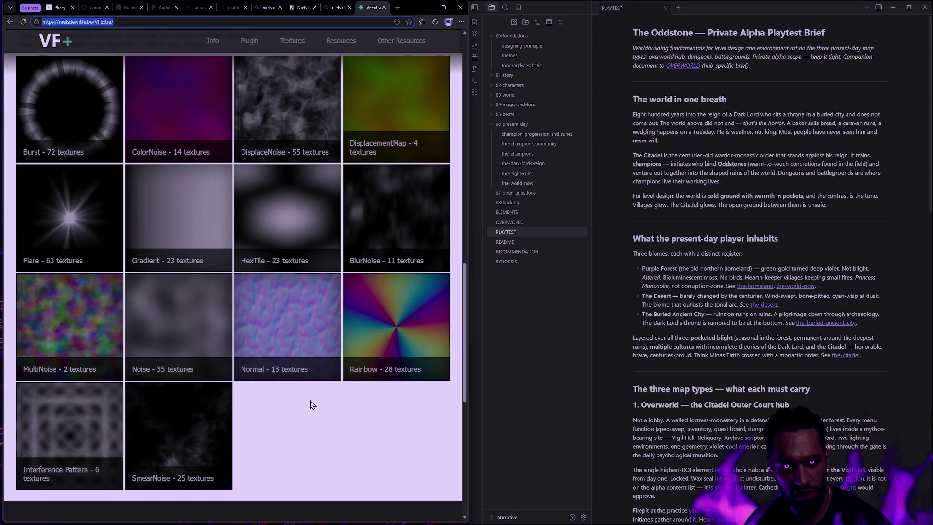
{"action": "scroll", "coordinate": [312, 405], "scroll_direction": "up", "scroll_amount": 2}
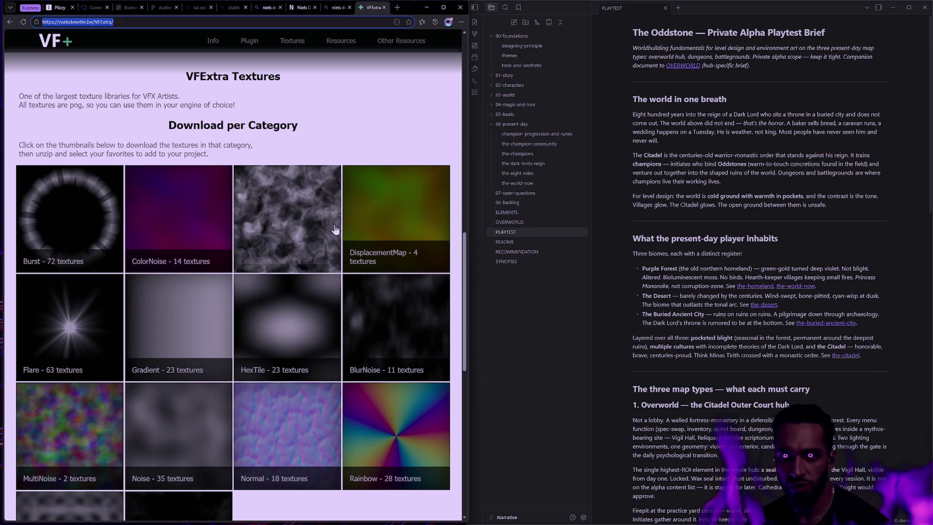
- Close the VFExtra and noise-texture search tabs and switch to the terminal desktop
{"action": "left_click", "coordinate": [384, 7]}
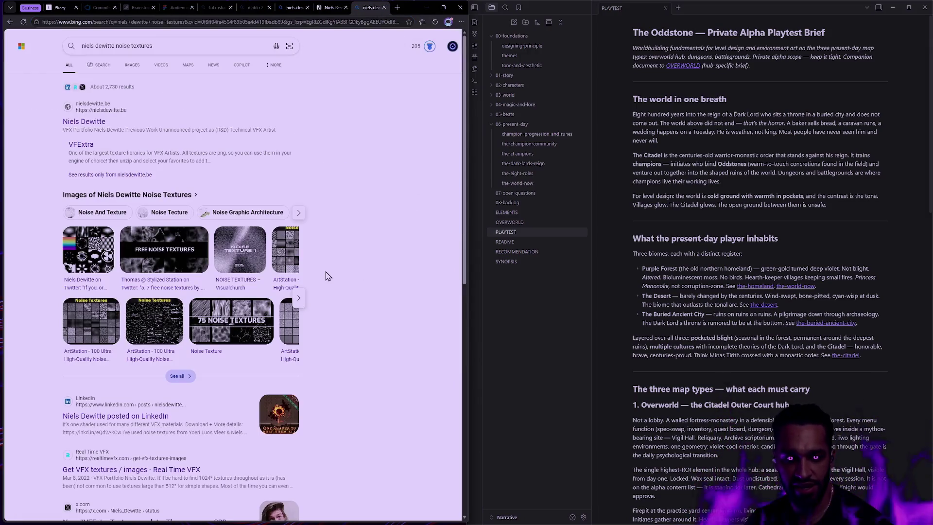
{"action": "left_click", "coordinate": [385, 7]}
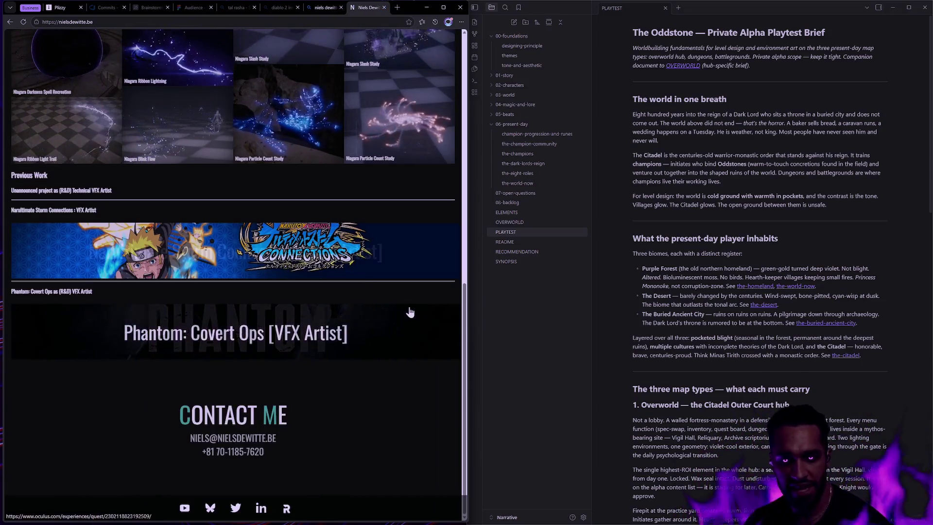
{"action": "key", "text": "ctrl+super+Right"}
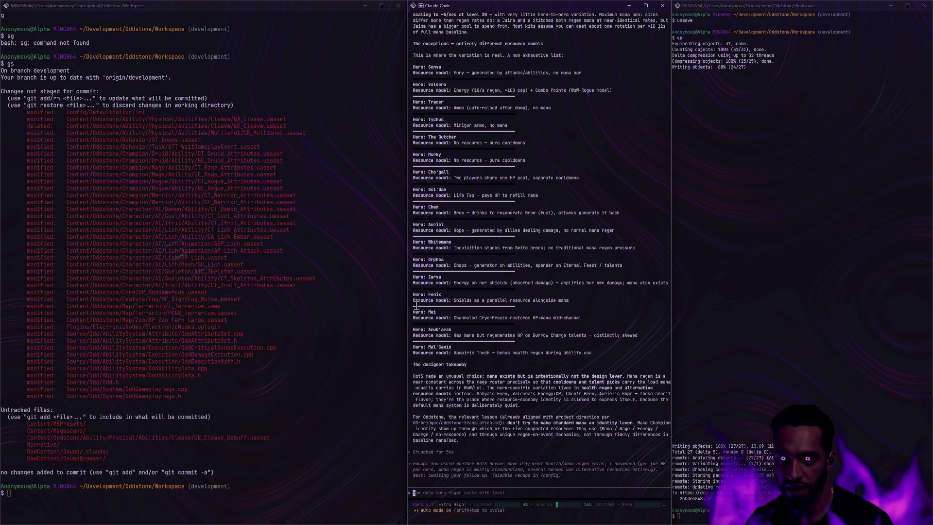
- Switch desktops back to Unreal Engine, where the Noise Texture asset search is showing
{"action": "key", "text": "ctrl+super+Right"}
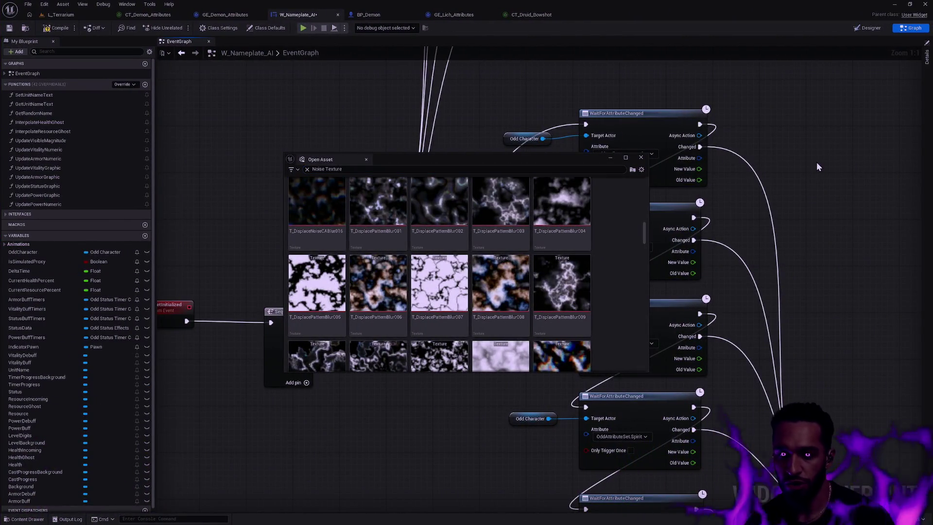
- Dismiss the asset search and open MF_Noise from the Material > Function folder in the content drawer
{"action": "key", "text": "Escape"}
{"action": "key", "text": "ctrl+space"}
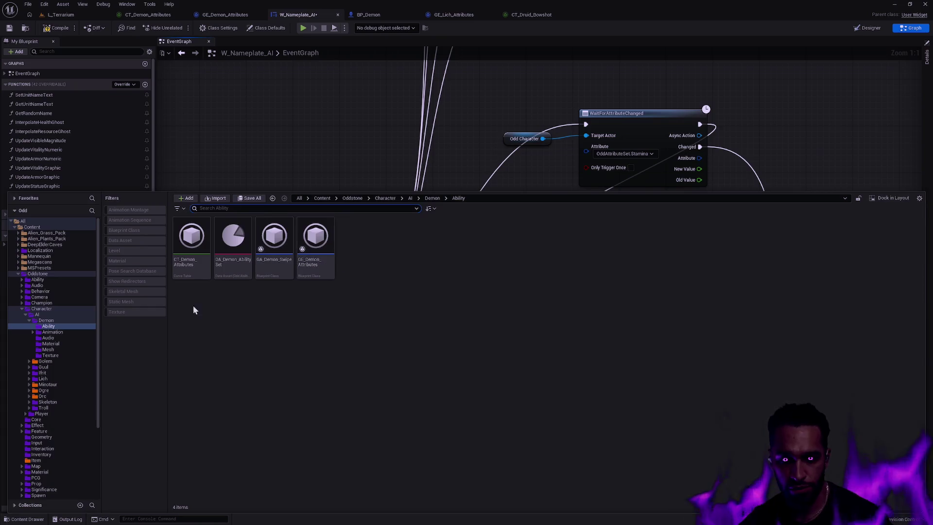
{"action": "scroll", "coordinate": [58, 379], "scroll_direction": "down", "scroll_amount": 3}
{"action": "left_click", "coordinate": [47, 402]}
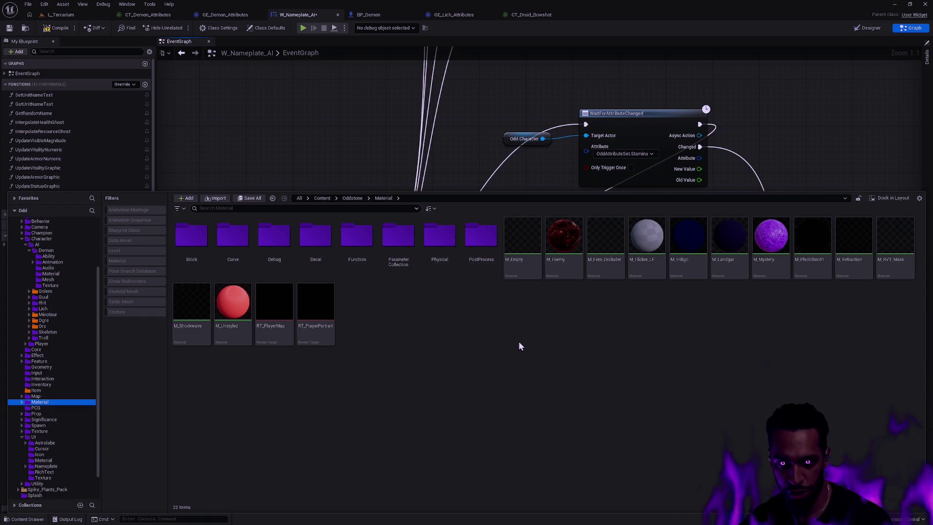
{"action": "double_click", "coordinate": [351, 243]}
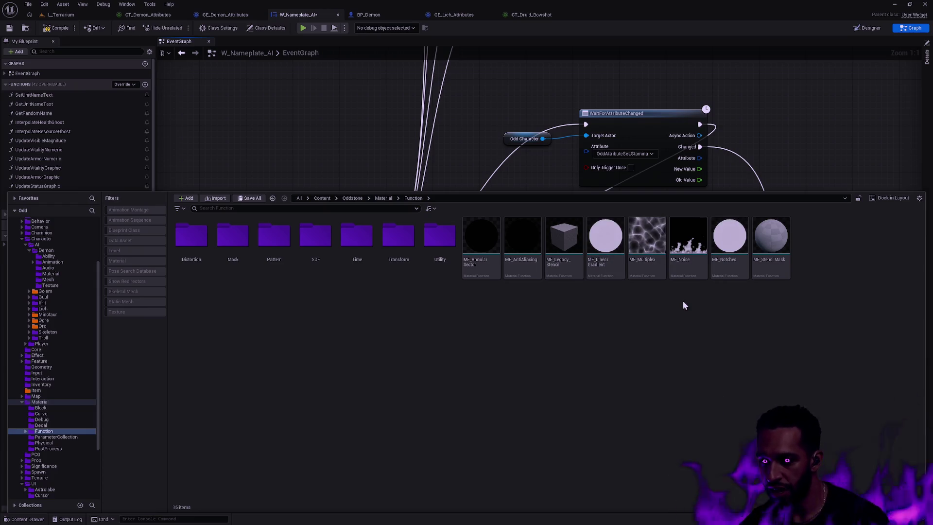
{"action": "mouse_move", "coordinate": [691, 273]}
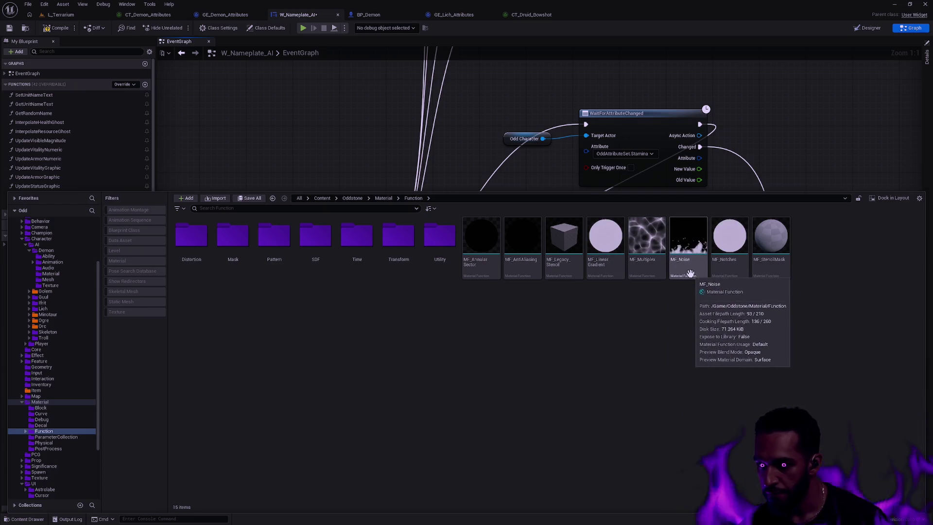
{"action": "scroll", "coordinate": [718, 292], "scroll_direction": "up", "scroll_amount": 3, "text": "ctrl"}
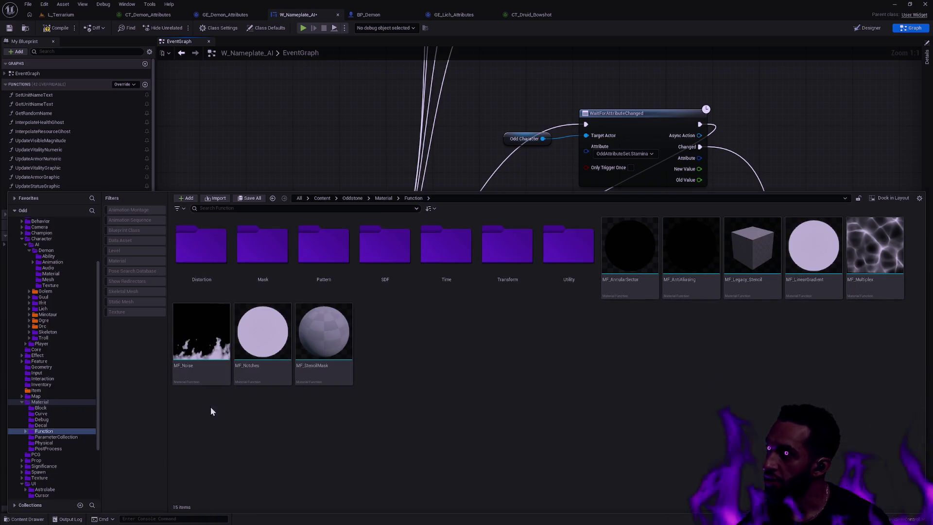
{"action": "mouse_move", "coordinate": [210, 375]}
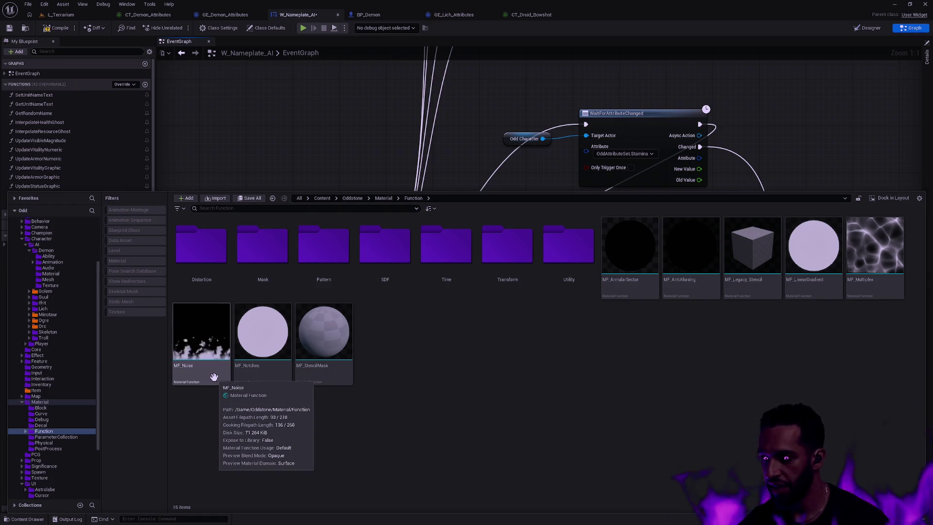
{"action": "mouse_move", "coordinate": [874, 291]}
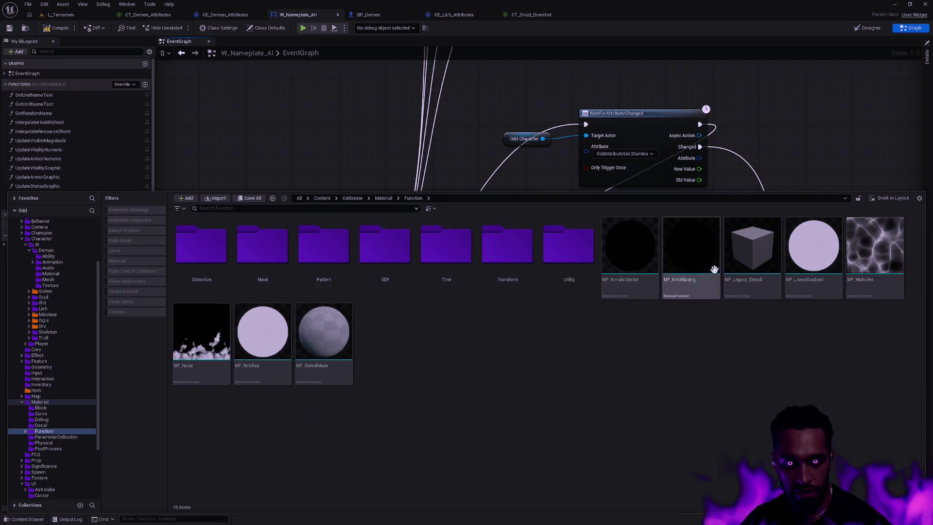
{"action": "double_click", "coordinate": [202, 335]}
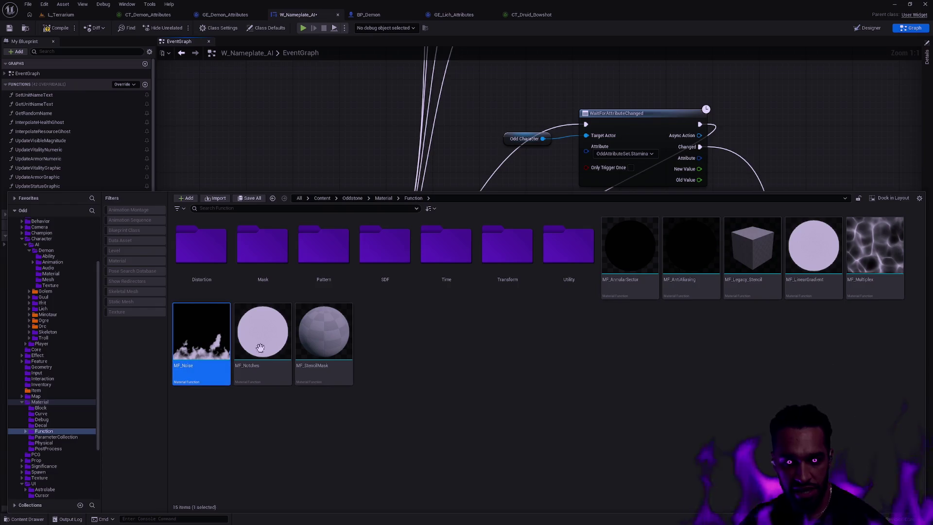
- Switch the preview mesh to a plane and survey the Parallax Multiply, Scaled UVs and Add nodes
{"action": "scroll", "coordinate": [452, 139], "scroll_direction": "down", "scroll_amount": 2}
{"action": "left_click_drag", "start_coordinate": [452, 139], "coordinate": [802, 141]}
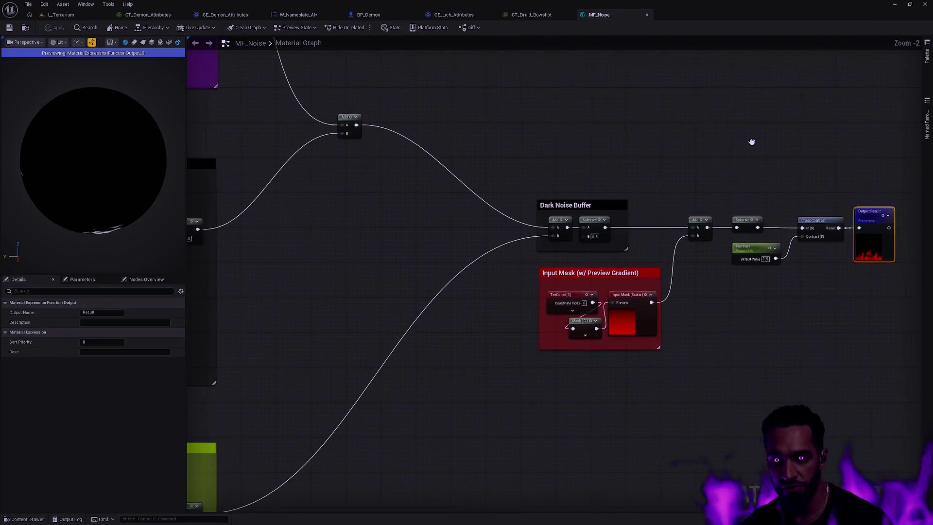
{"action": "left_click", "coordinate": [143, 42]}
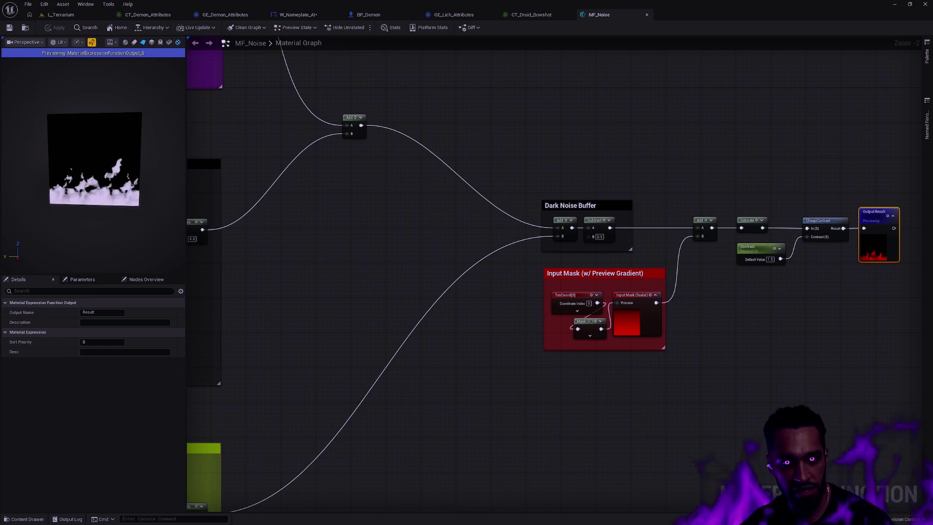
{"action": "scroll", "coordinate": [636, 267], "scroll_direction": "down", "scroll_amount": 1}
{"action": "left_click_drag", "start_coordinate": [636, 267], "coordinate": [575, 219]}
{"action": "scroll", "coordinate": [576, 219], "scroll_direction": "down", "scroll_amount": 4}
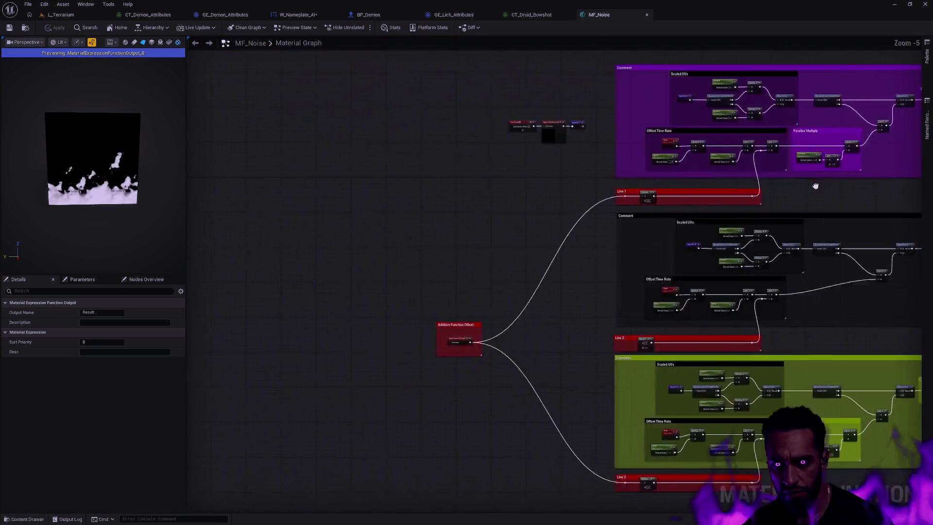
{"action": "scroll", "coordinate": [401, 355], "scroll_direction": "up", "scroll_amount": 2}
{"action": "scroll", "coordinate": [402, 355], "scroll_direction": "down", "scroll_amount": 2}
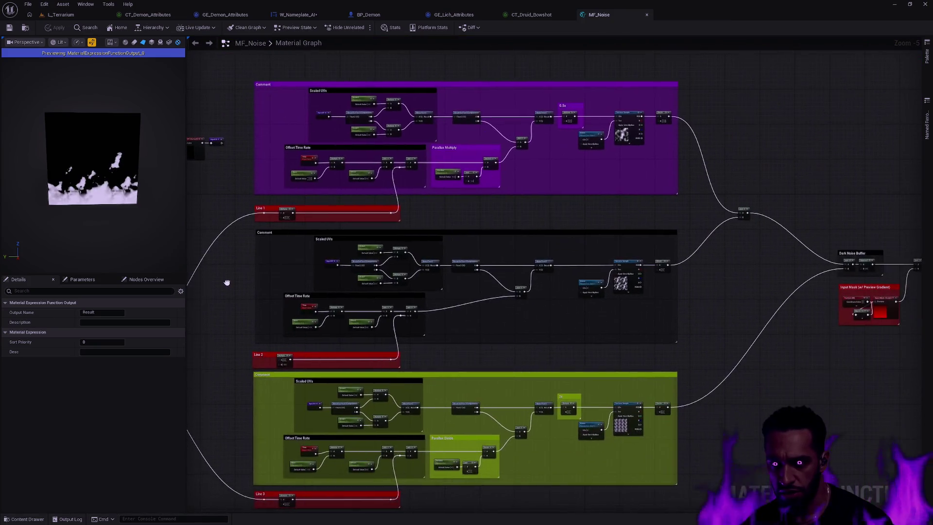
{"action": "scroll", "coordinate": [400, 337], "scroll_direction": "up", "scroll_amount": 5}
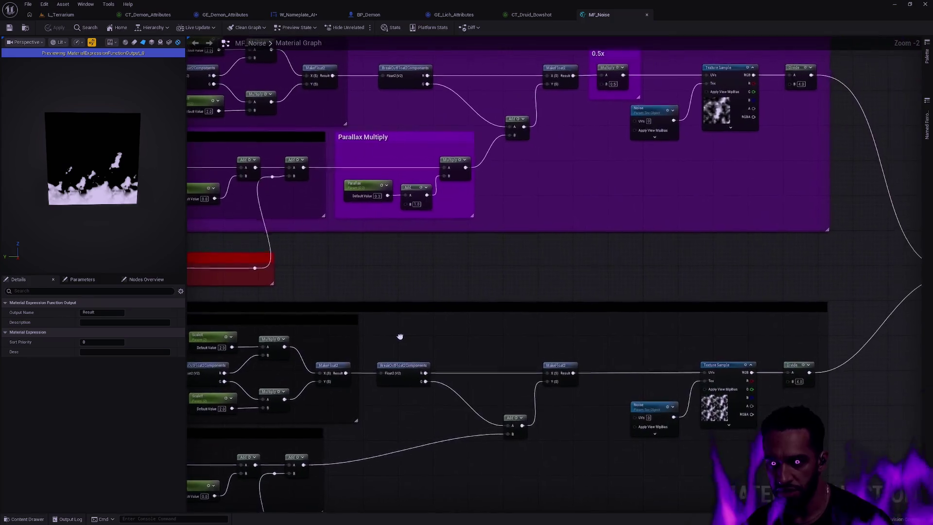
{"action": "left_click_drag", "start_coordinate": [400, 336], "coordinate": [187, 336]}
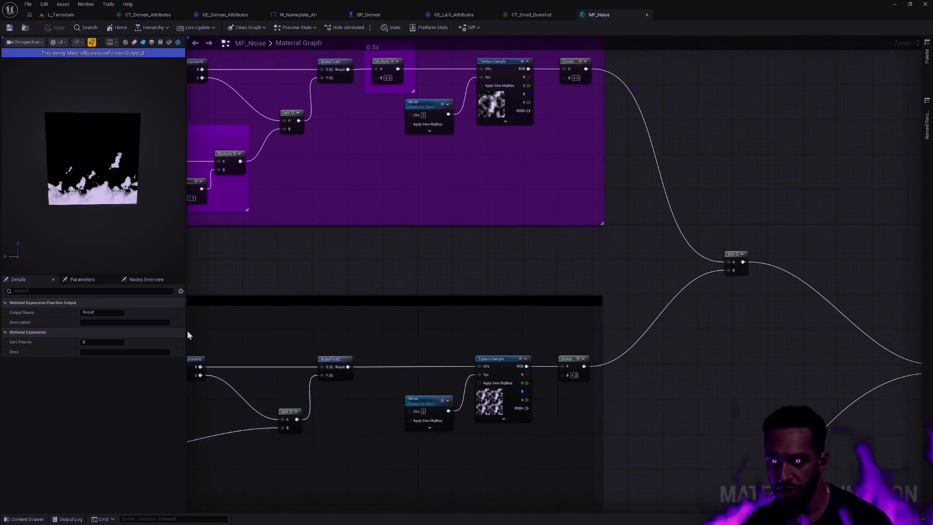
{"action": "scroll", "coordinate": [607, 293], "scroll_direction": "down", "scroll_amount": 2}
{"action": "mouse_move", "coordinate": [577, 290]}
{"action": "left_mouse_down"}
{"action": "mouse_move", "coordinate": [598, 144]}
{"action": "mouse_move", "coordinate": [611, 169]}
{"action": "left_mouse_up"}
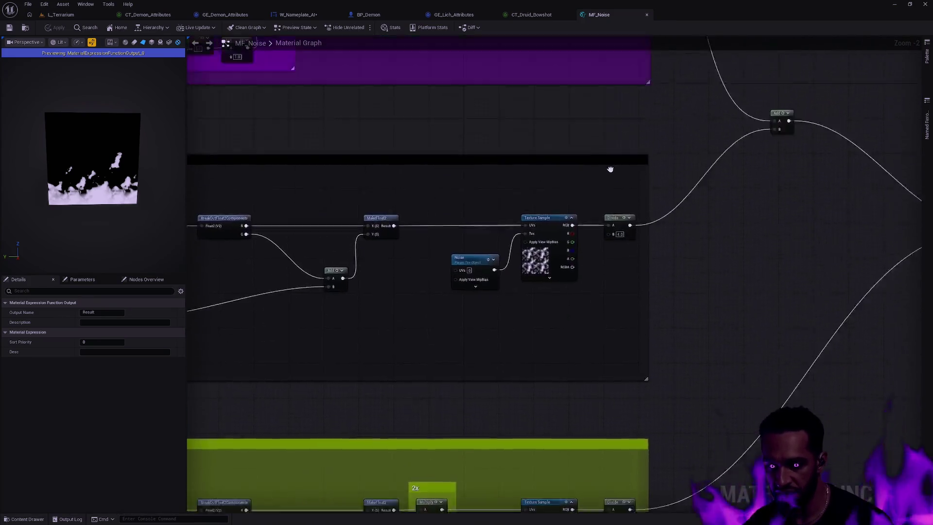
{"action": "scroll", "coordinate": [565, 163], "scroll_direction": "up", "scroll_amount": 2}
- Preview the top layer's Texture Sample output and show the material function's own properties
{"action": "left_click", "coordinate": [481, 133]}
{"action": "key", "text": "space"}
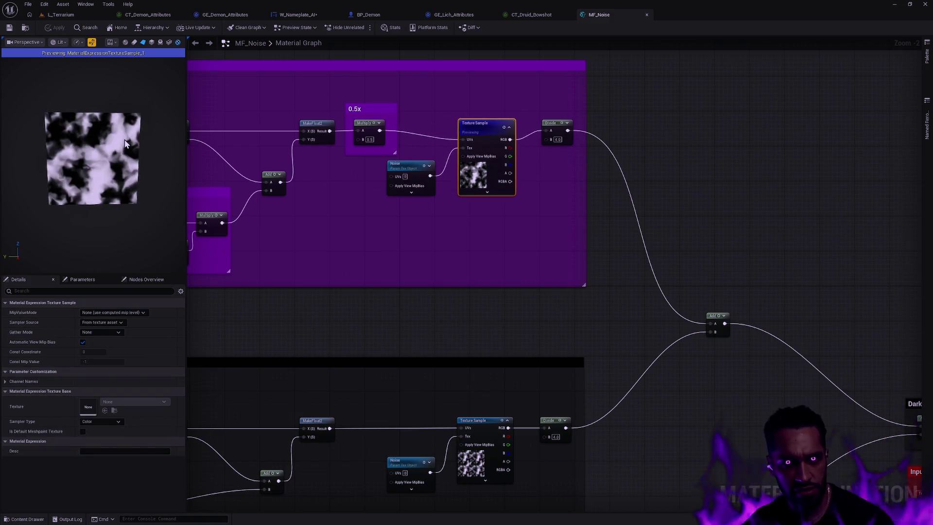
{"action": "scroll", "coordinate": [134, 159], "scroll_direction": "up", "scroll_amount": 3}
{"action": "scroll", "coordinate": [133, 160], "scroll_direction": "down", "scroll_amount": 4}
{"action": "scroll", "coordinate": [134, 162], "scroll_direction": "up", "scroll_amount": 2}
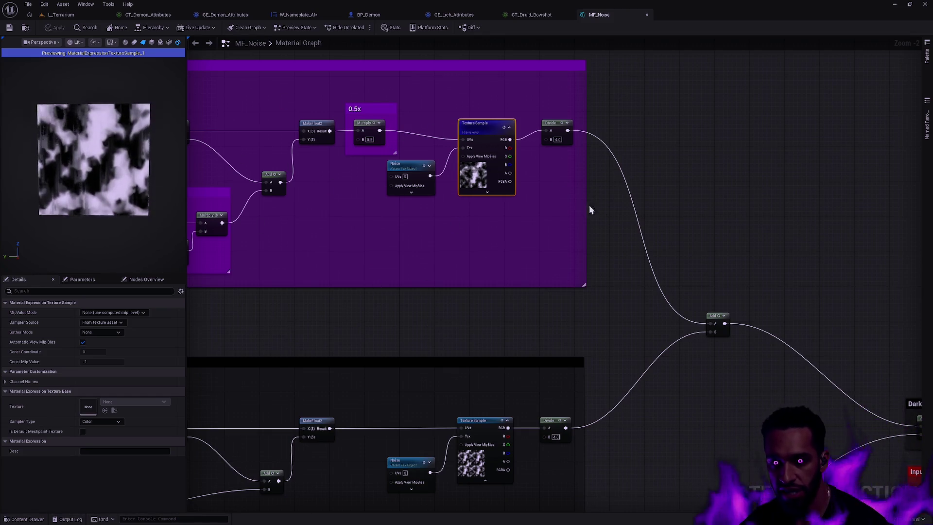
{"action": "left_click_drag", "start_coordinate": [609, 193], "coordinate": [857, 211]}
{"action": "left_click", "coordinate": [557, 323]}
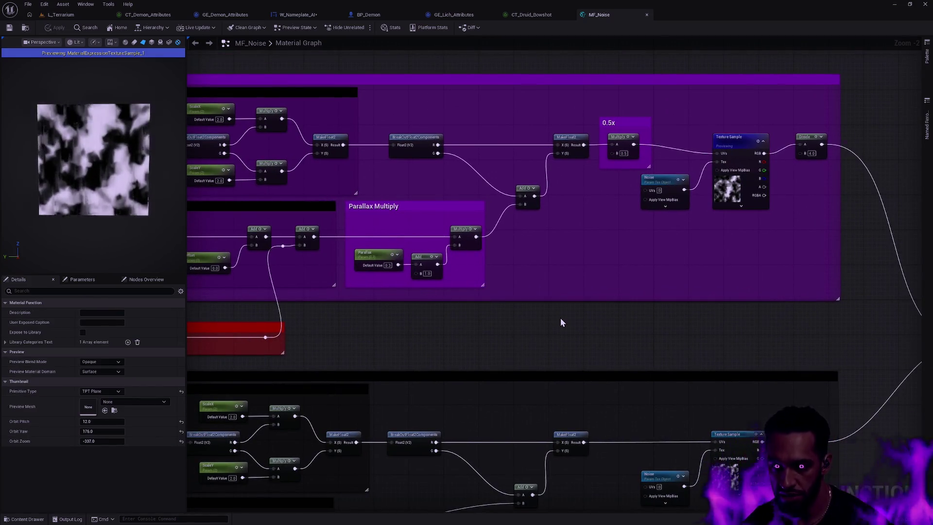
- Pan over the purple layer's Noise, Texture Sample, Scaled UVs and Parallax Multiply nodes
{"action": "left_click_drag", "start_coordinate": [561, 318], "coordinate": [597, 310]}
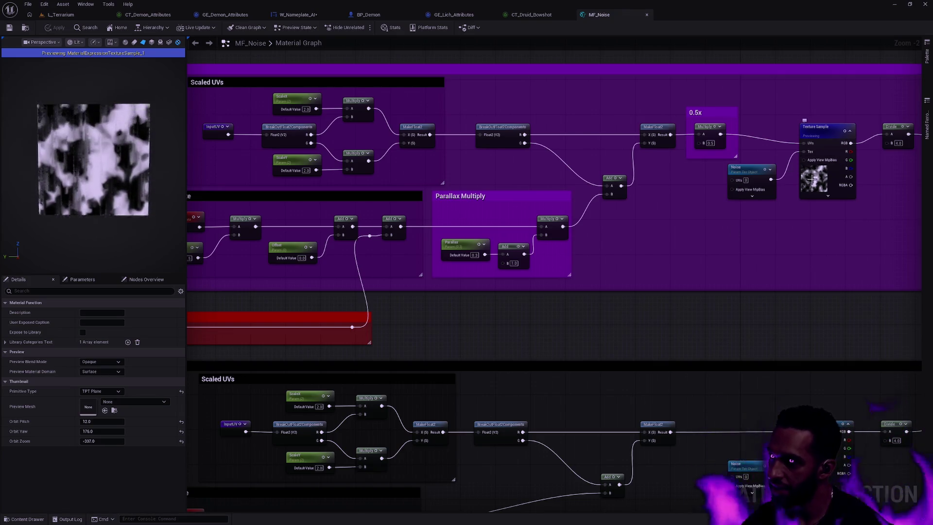
{"action": "mouse_move", "coordinate": [820, 173]}
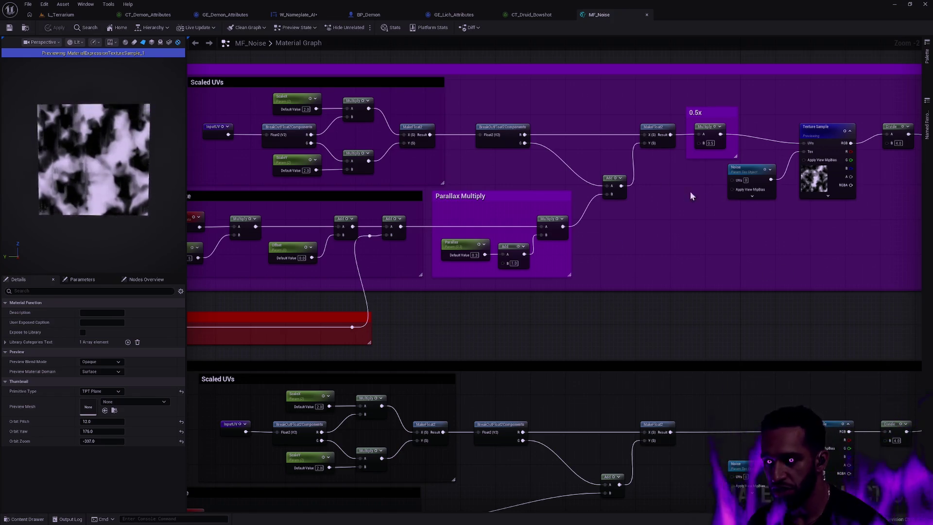
{"action": "scroll", "coordinate": [614, 322], "scroll_direction": "down", "scroll_amount": 2}
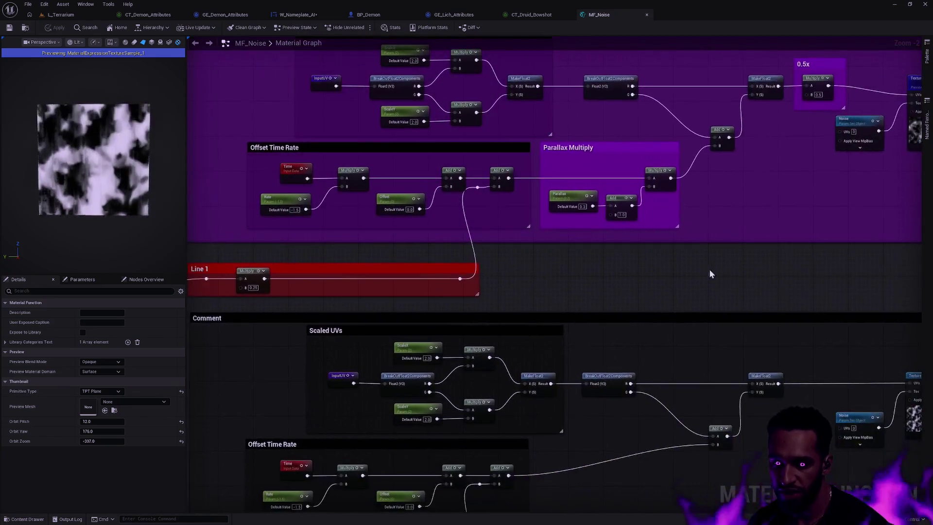
{"action": "scroll", "coordinate": [696, 265], "scroll_direction": "down", "scroll_amount": 3}
{"action": "scroll", "coordinate": [760, 275], "scroll_direction": "up", "scroll_amount": 7}
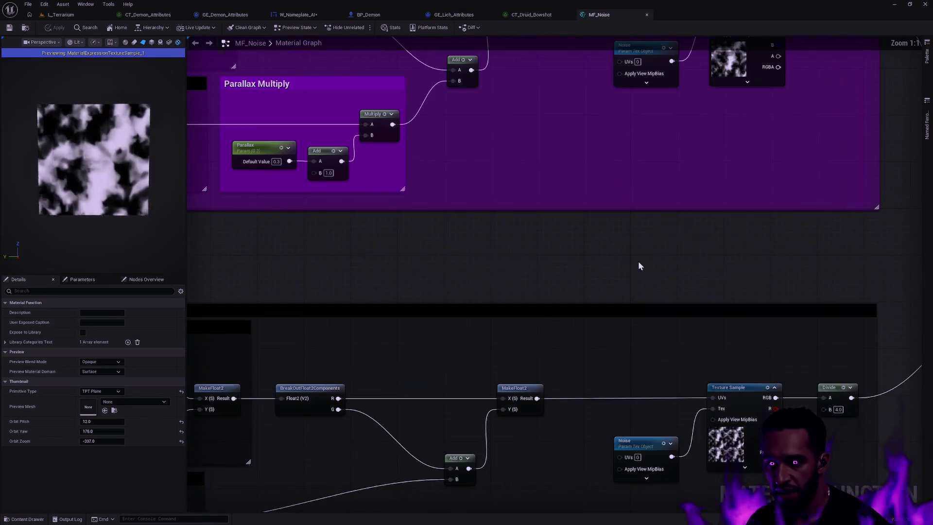
{"action": "left_click_drag", "start_coordinate": [612, 236], "coordinate": [510, 401]}
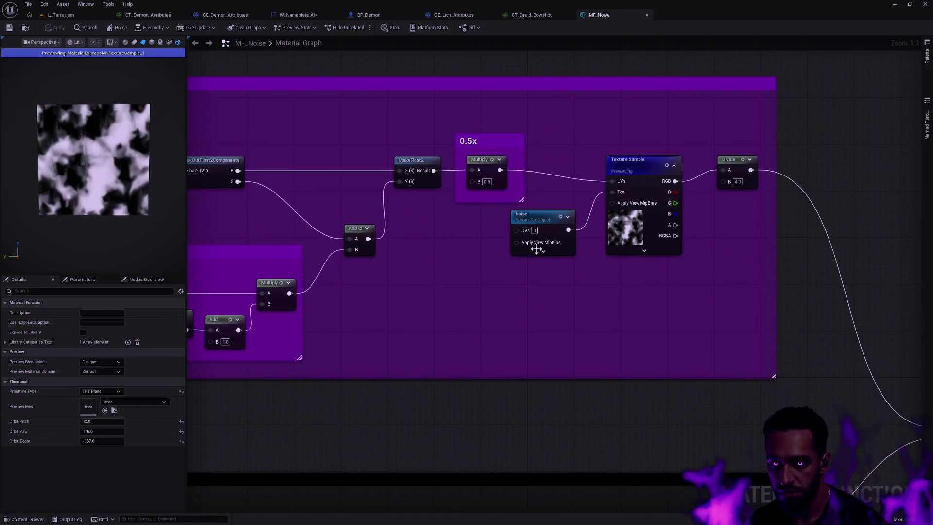
{"action": "mouse_move", "coordinate": [505, 221]}
{"action": "left_mouse_down"}
{"action": "mouse_move", "coordinate": [658, 293]}
{"action": "mouse_move", "coordinate": [510, 208]}
{"action": "mouse_move", "coordinate": [721, 131]}
{"action": "mouse_move", "coordinate": [702, 161]}
{"action": "mouse_move", "coordinate": [635, 74]}
{"action": "left_mouse_up"}
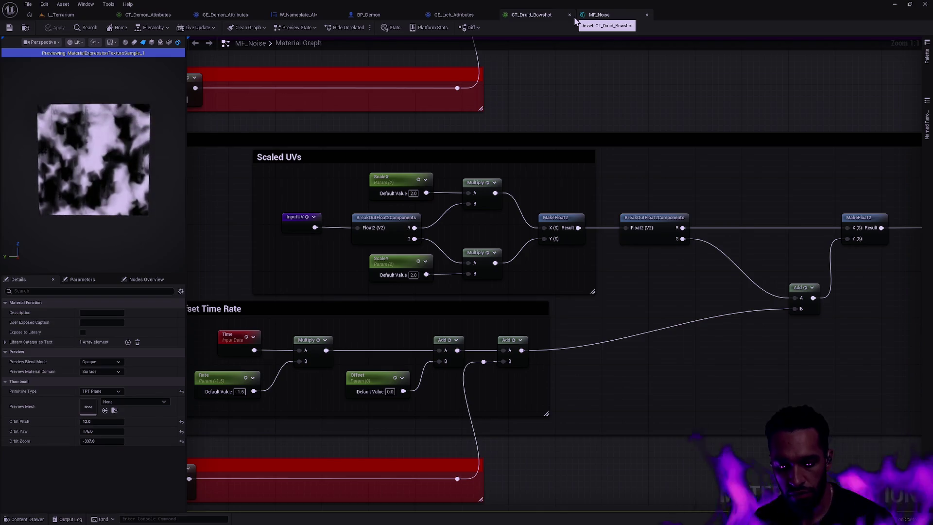
- Find BP_OddGameMode via a 'gamemode' asset search, show its EventGraph, then switch to Rider
{"action": "key", "text": "ctrl+p"}
{"action": "type", "text": "gamemode"}
{"action": "double_click", "coordinate": [317, 209]}
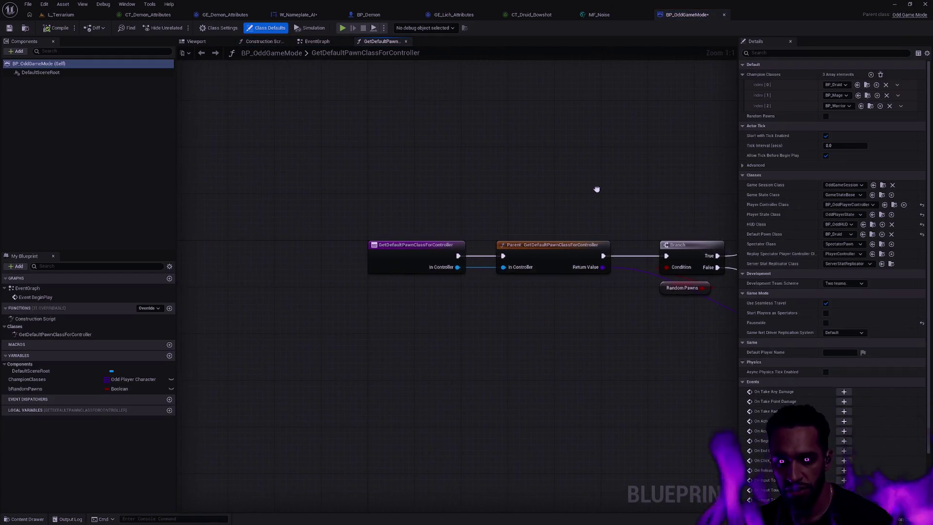
{"action": "left_click", "coordinate": [316, 42]}
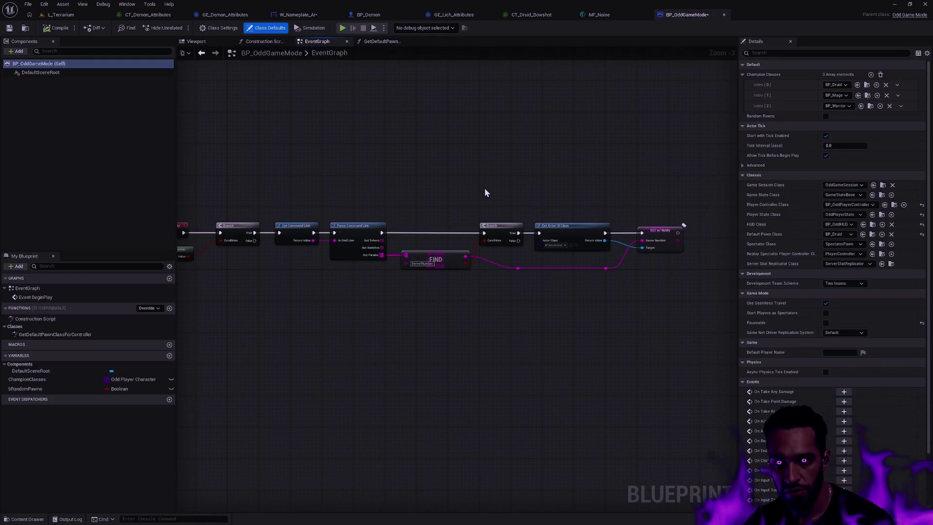
{"action": "key", "text": "alt+Tab"}
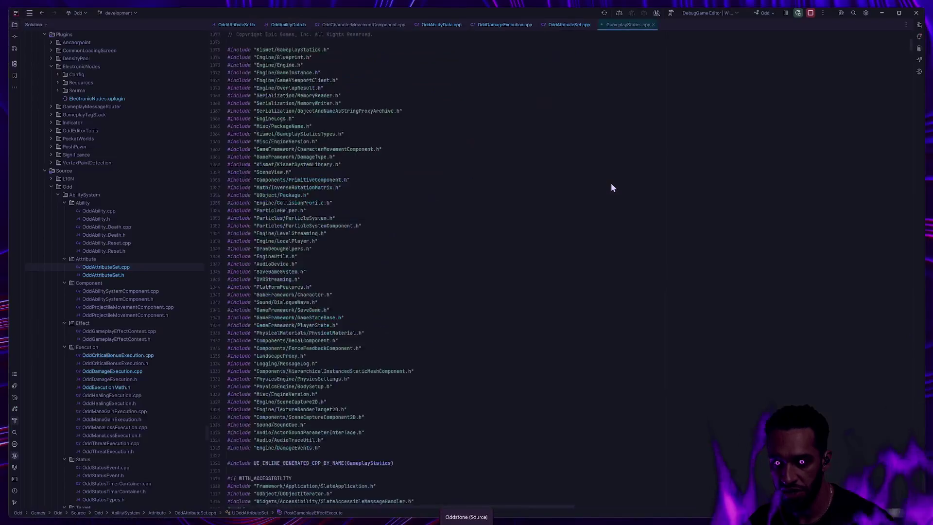
- Inspect GetActorOfClass in GameplayStatics.cpp, then jump to its UFUNCTION declaration in GameplayStatics.h
{"action": "scroll", "coordinate": [311, 270], "scroll_direction": "up", "scroll_amount": 3, "text": "ctrl"}
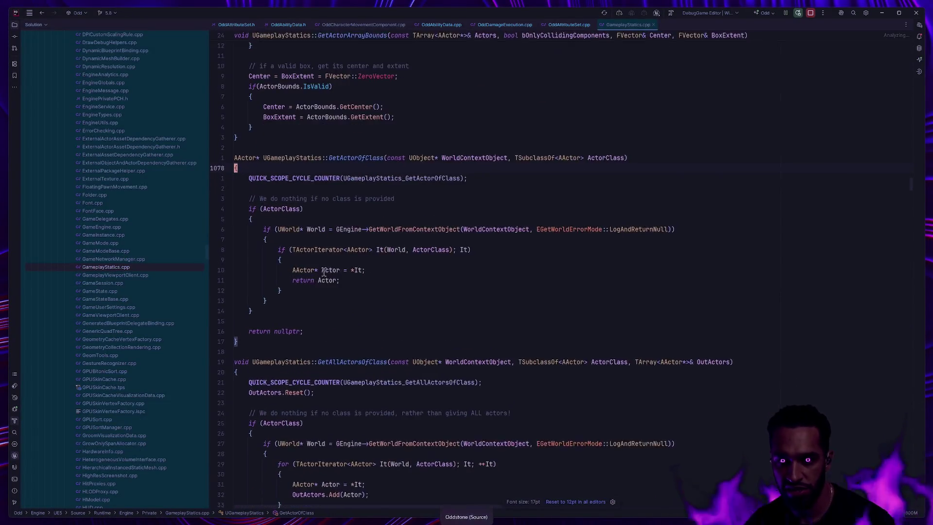
{"action": "key", "text": "ctrl+w"}
{"action": "key", "text": "ctrl+w"}
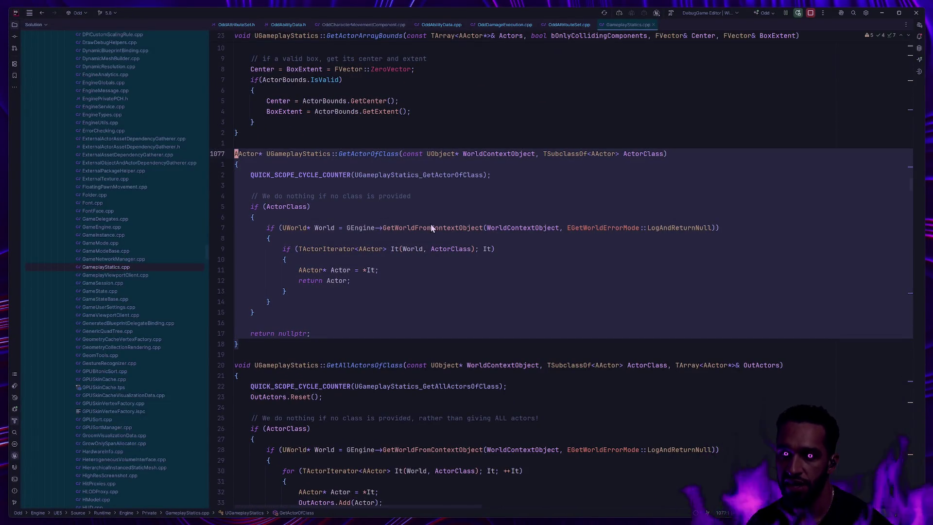
{"action": "mouse_move", "coordinate": [431, 225]}
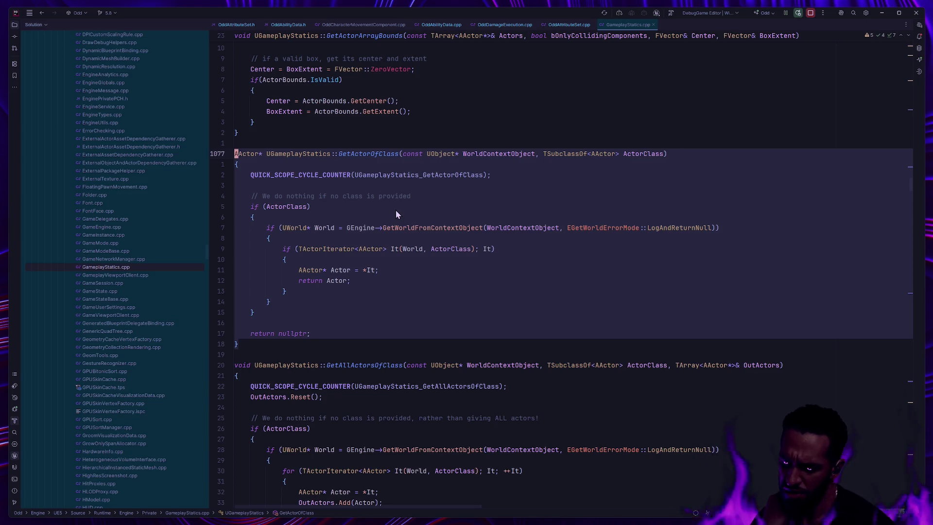
{"action": "left_click", "coordinate": [369, 184]}
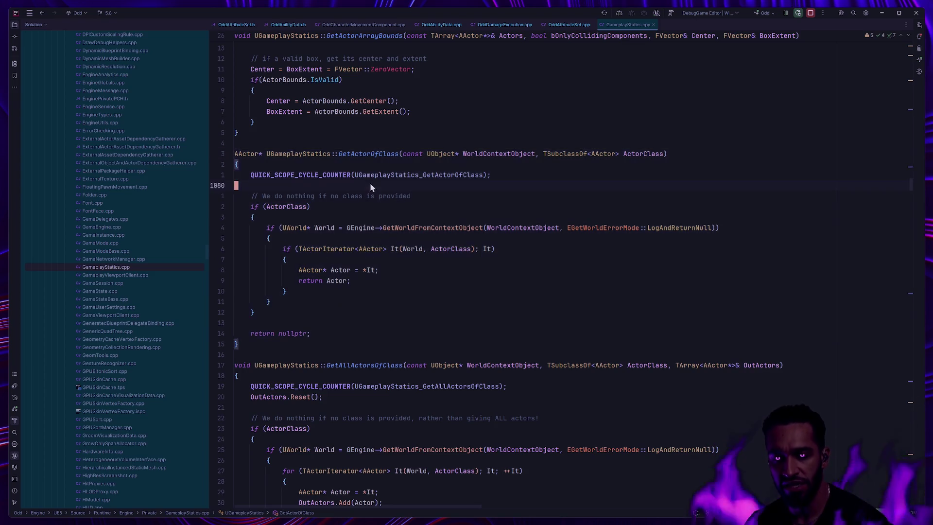
{"action": "left_click", "coordinate": [392, 342]}
{"action": "left_click", "coordinate": [221, 156]}
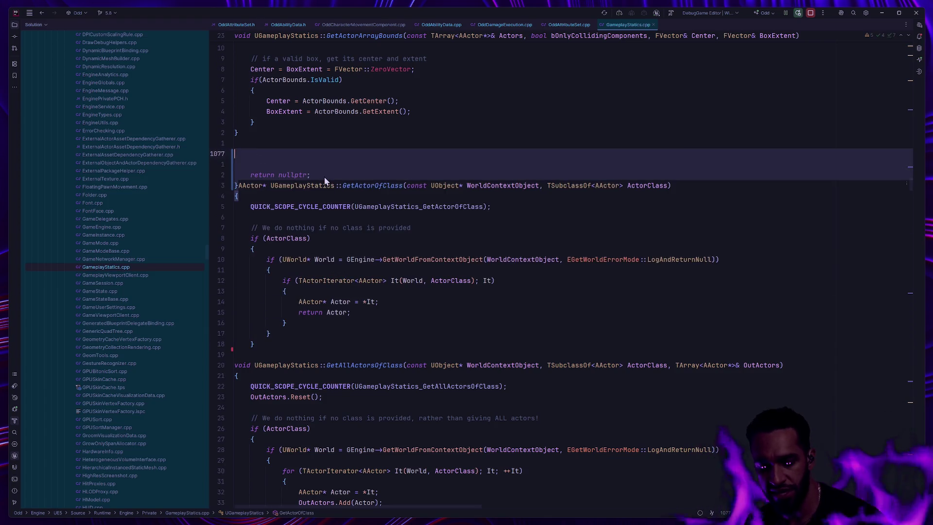
{"action": "key", "text": "alt+shift+Down"}
{"action": "key", "text": "alt+shift+Down"}
{"action": "key", "text": "alt+shift+Down"}
{"action": "left_click", "coordinate": [324, 175]}
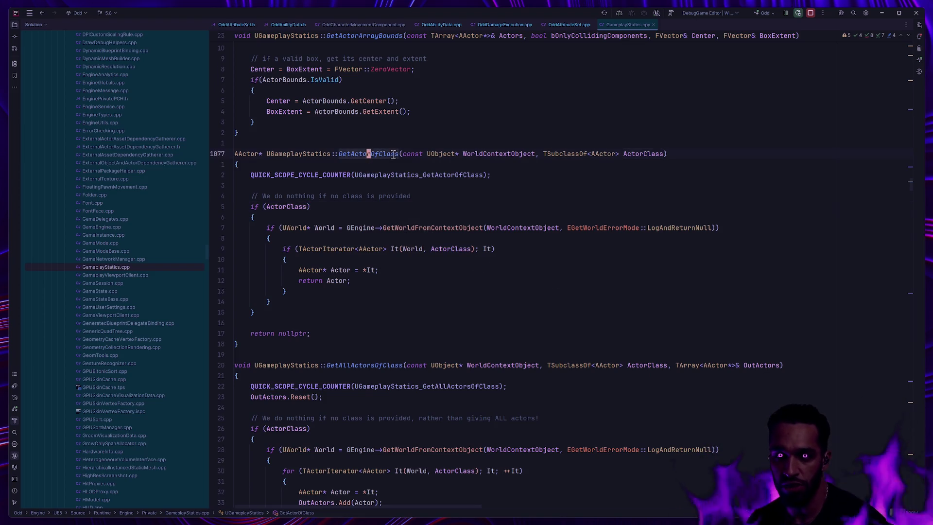
{"action": "left_click", "coordinate": [368, 153], "text": "ctrl"}
{"action": "left_click", "coordinate": [271, 184]}
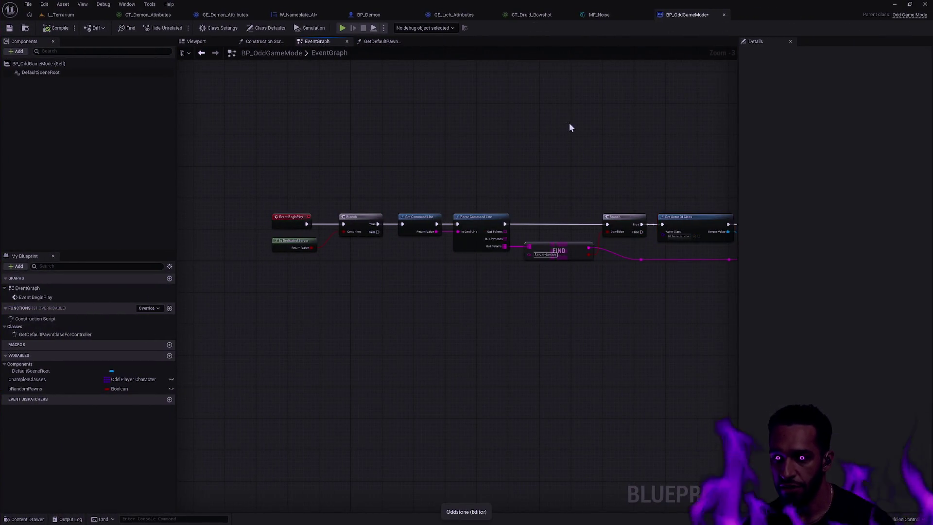
- Zoom BP_OddGameMode's EventGraph to 1:1 and pan to the Get Actor Of Class node
{"action": "scroll", "coordinate": [486, 160], "scroll_direction": "up", "scroll_amount": 4}
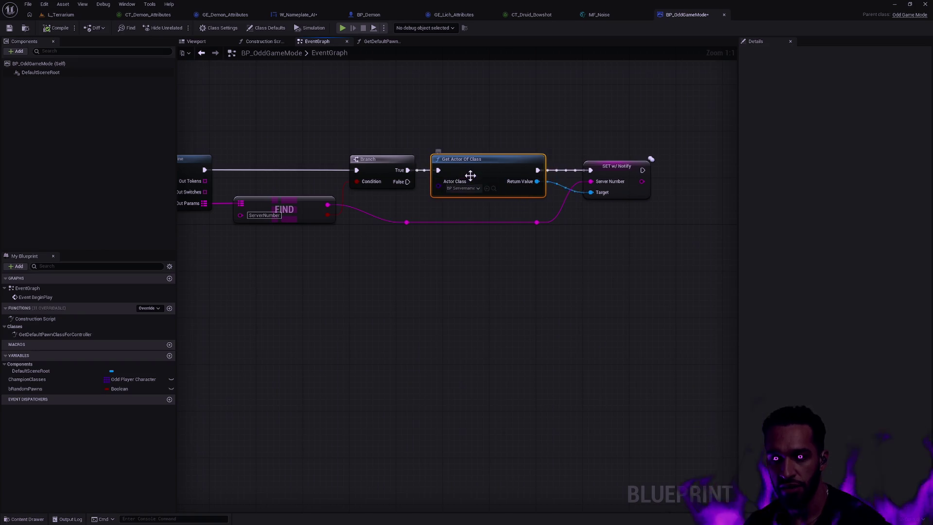
{"action": "left_click_drag", "start_coordinate": [243, 119], "coordinate": [421, 231]}
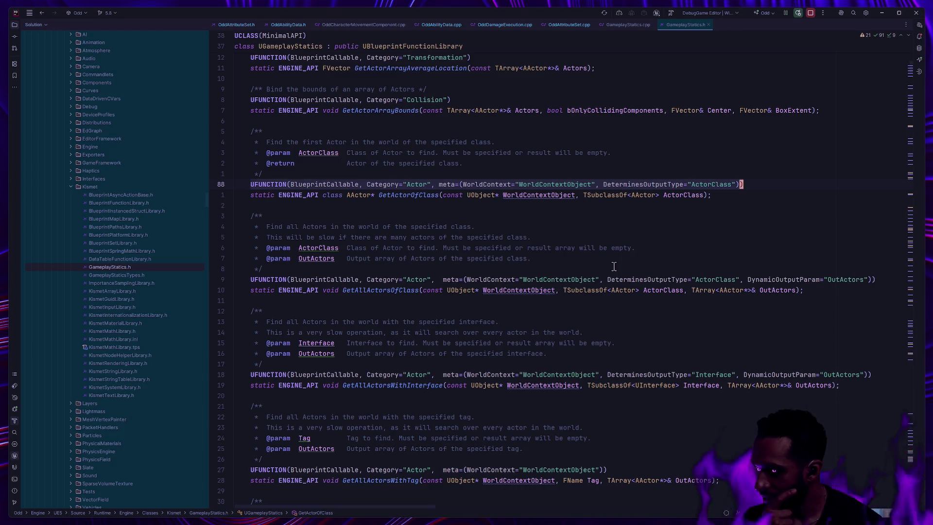
- Switch from Rider back to the Unreal Editor's BP_OddGameMode EventGraph
{"action": "key", "text": "alt+Tab"}
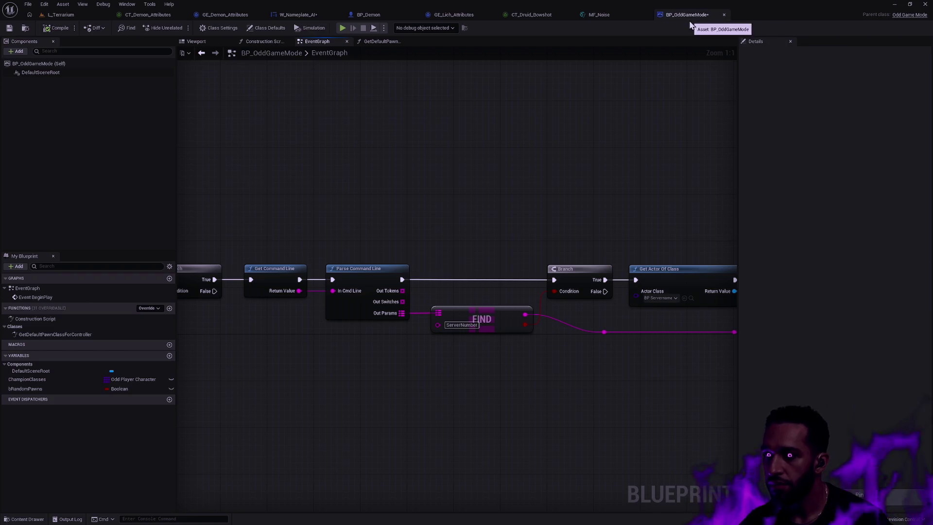
- Close BP_OddGameMode's editor and reload the asset from disk, discarding unsaved changes
{"action": "left_click", "coordinate": [22, 28]}
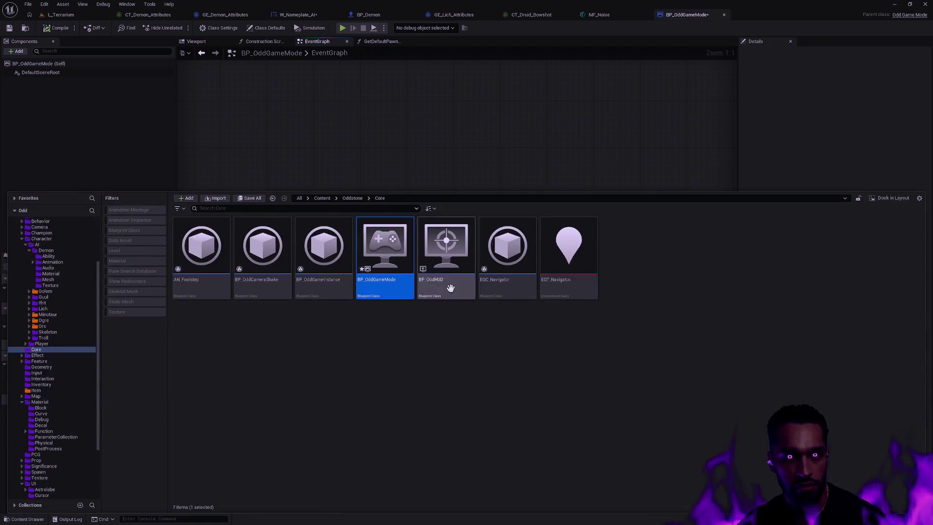
{"action": "right_click", "coordinate": [404, 282]}
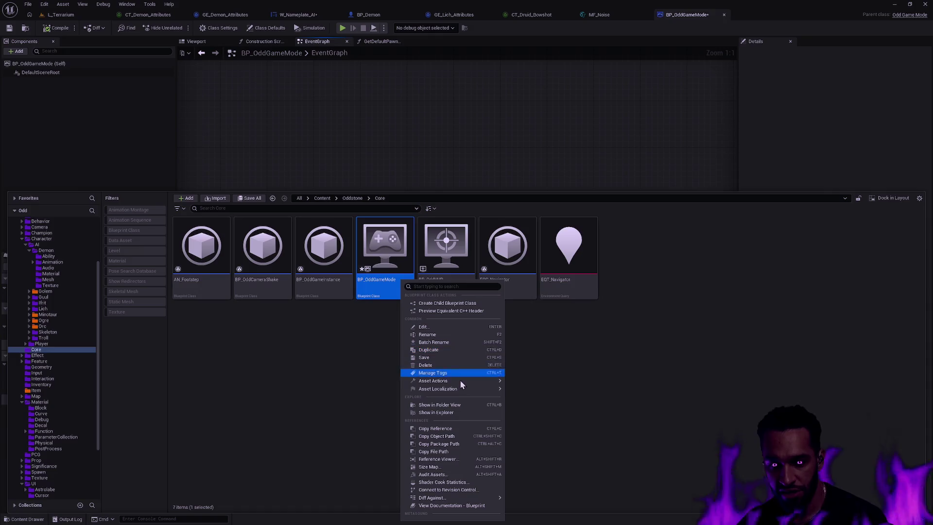
{"action": "left_click", "coordinate": [724, 16]}
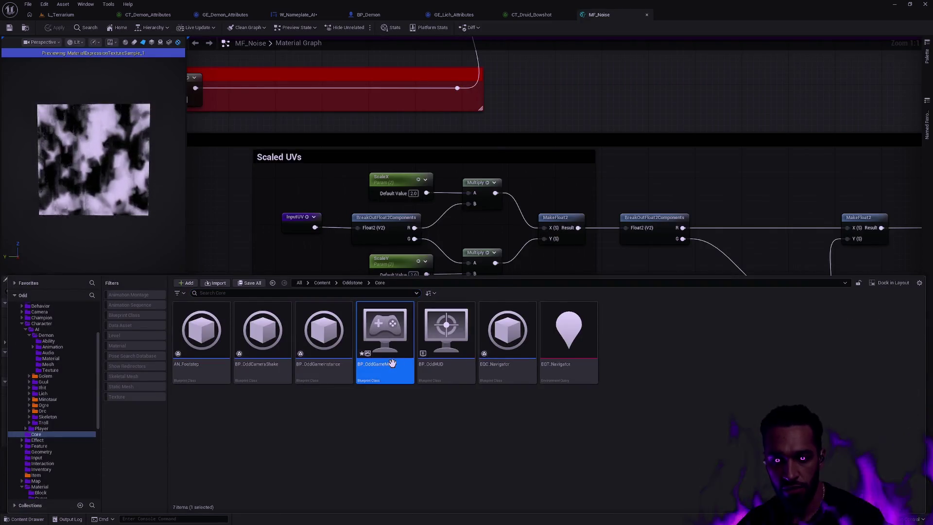
{"action": "mouse_move", "coordinate": [467, 224]}
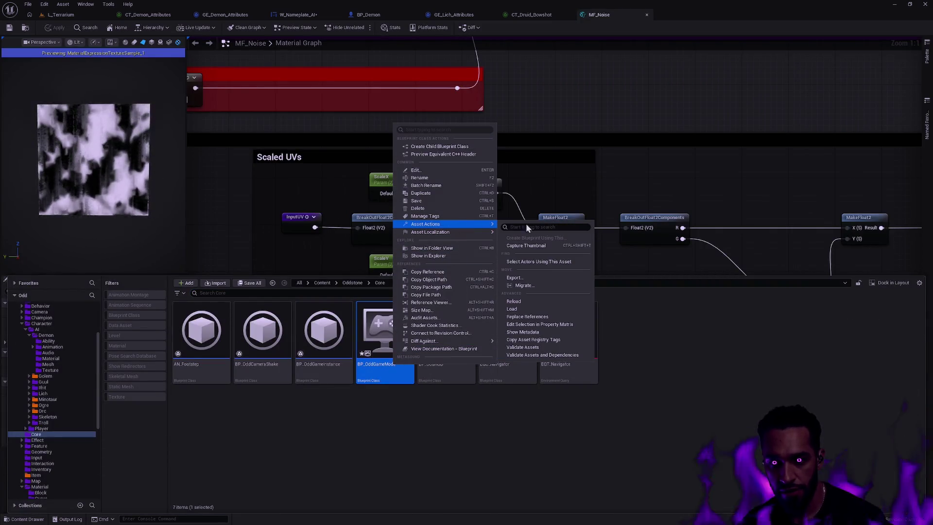
{"action": "left_click", "coordinate": [538, 302]}
{"action": "left_click", "coordinate": [539, 293]}
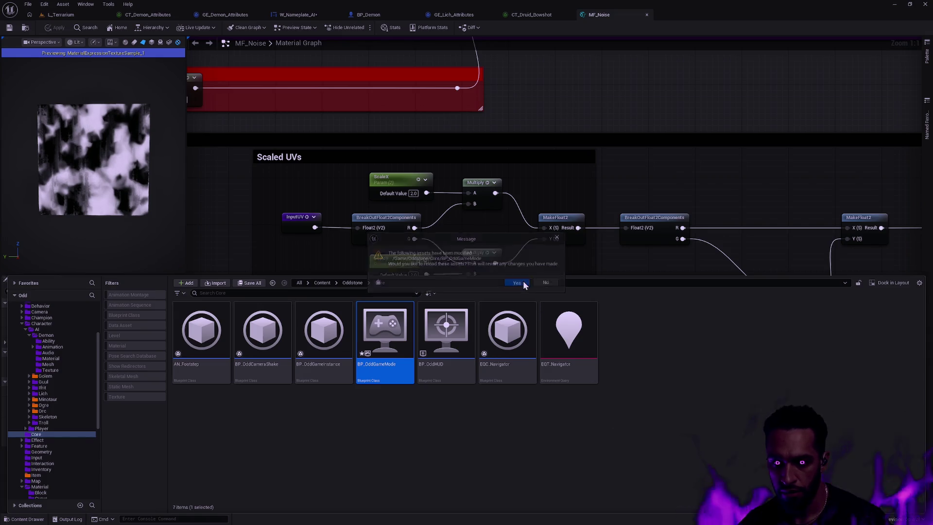
{"action": "left_click", "coordinate": [642, 127]}
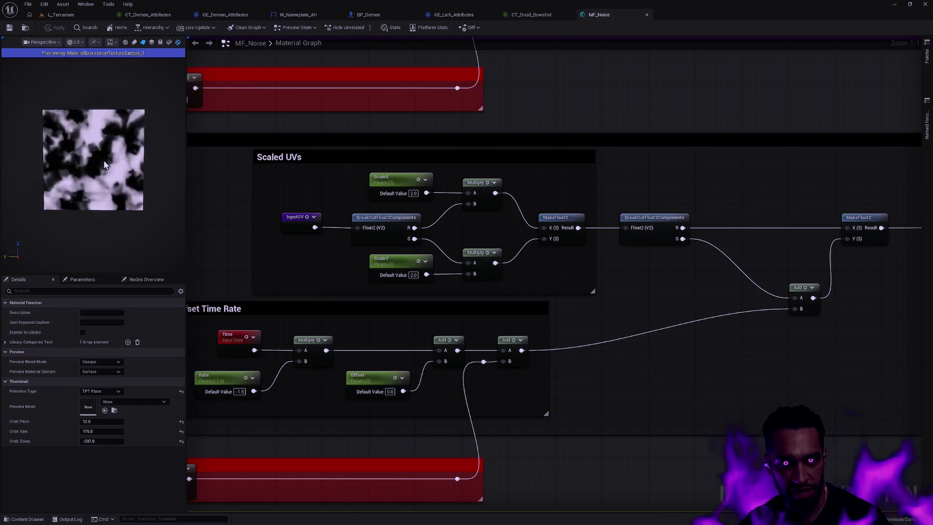
- Zoom MF_Noise out to -4, pan to Dark Noise Buffer and Input Mask, and angle the preview plane
{"action": "scroll", "coordinate": [104, 162], "scroll_direction": "up", "scroll_amount": 5}
{"action": "scroll", "coordinate": [104, 159], "scroll_direction": "down", "scroll_amount": 2}
{"action": "scroll", "coordinate": [104, 162], "scroll_direction": "down", "scroll_amount": 3}
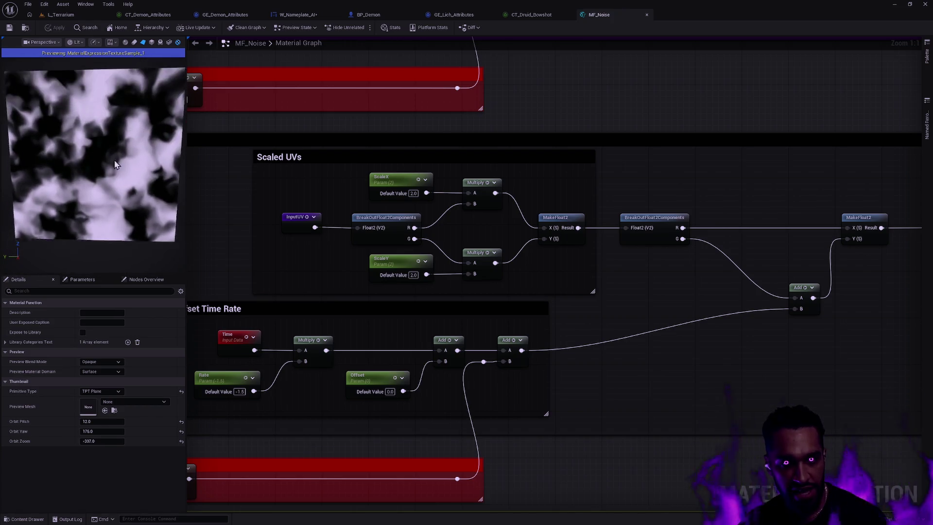
{"action": "scroll", "coordinate": [608, 143], "scroll_direction": "down", "scroll_amount": 4}
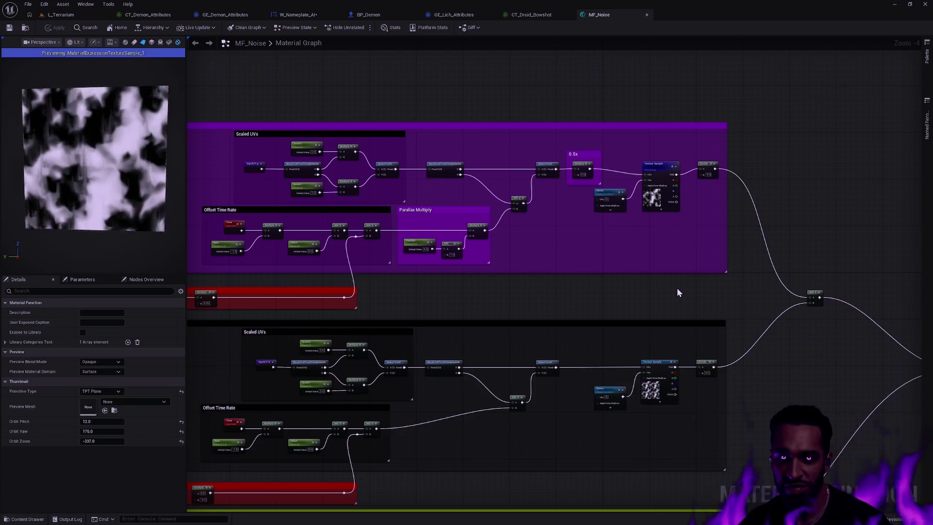
{"action": "mouse_move", "coordinate": [724, 299]}
{"action": "left_mouse_down"}
{"action": "mouse_move", "coordinate": [635, 254]}
{"action": "mouse_move", "coordinate": [550, 257]}
{"action": "left_mouse_up"}
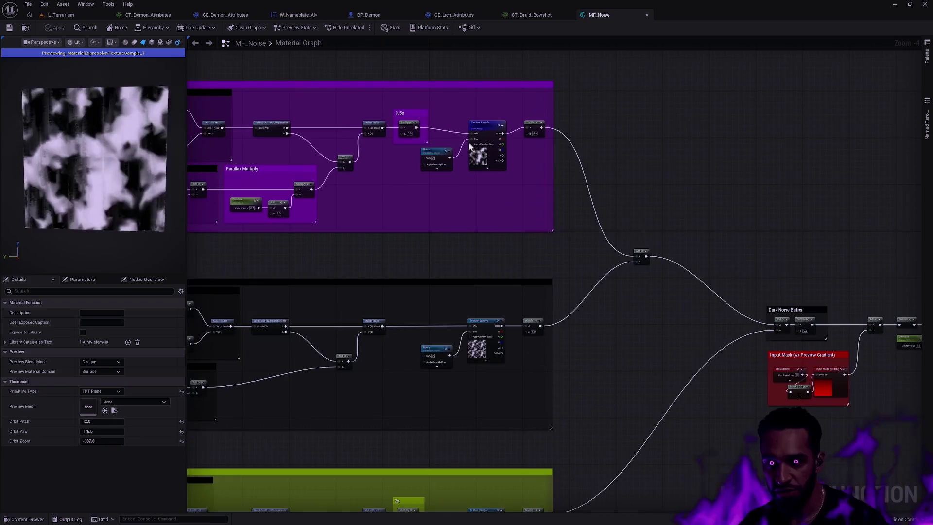
{"action": "left_click_drag", "start_coordinate": [111, 152], "coordinate": [103, 154]}
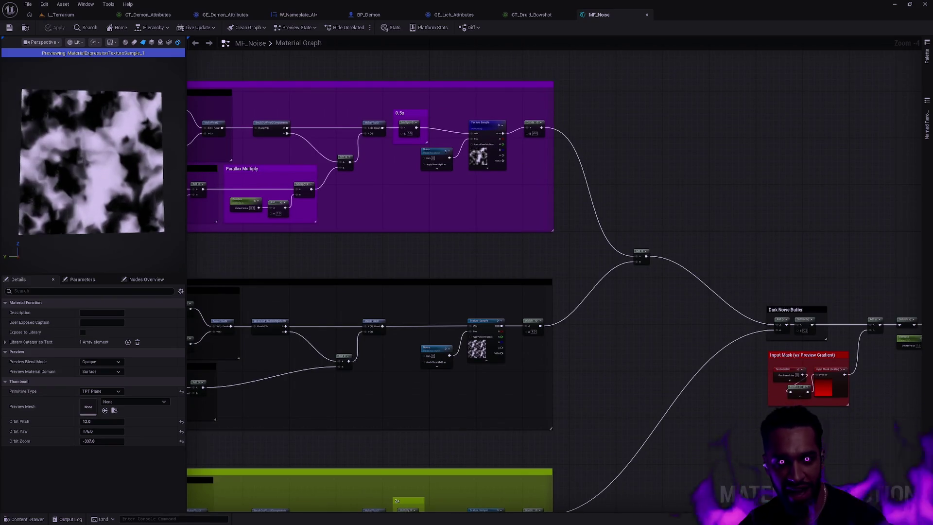
{"action": "left_click_drag", "start_coordinate": [125, 197], "coordinate": [122, 194]}
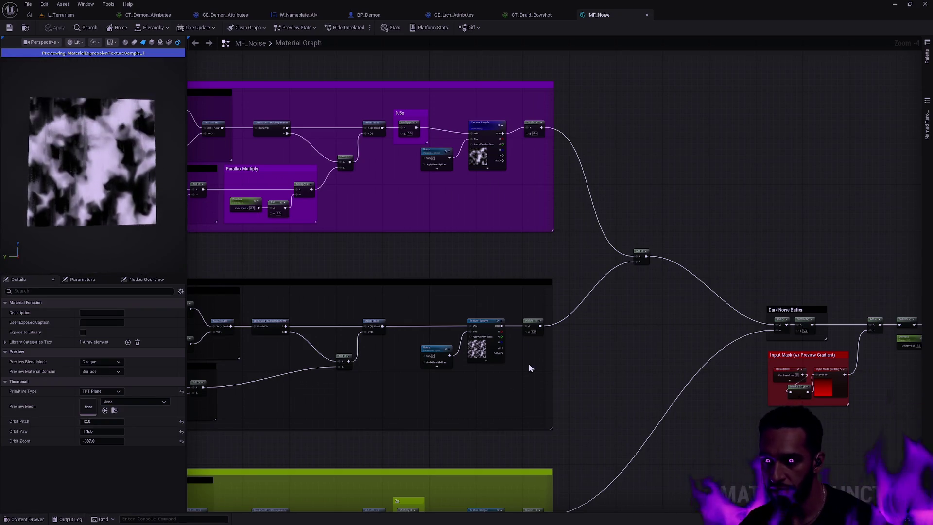
- Preview the middle, green and purple noise layers' Texture Samples one by one
{"action": "left_click", "coordinate": [492, 320]}
{"action": "key", "text": "space"}
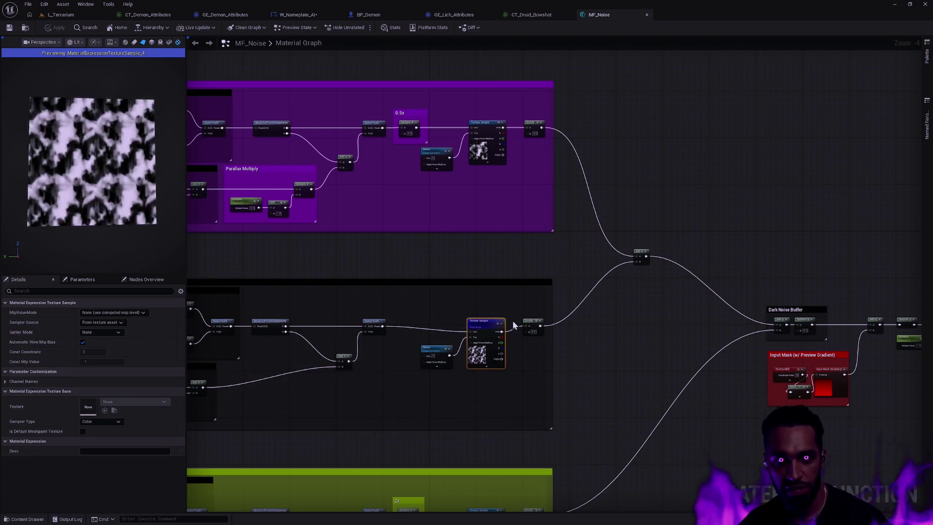
{"action": "left_click_drag", "start_coordinate": [558, 384], "coordinate": [562, 191]}
{"action": "left_click", "coordinate": [491, 321]}
{"action": "key", "text": "space"}
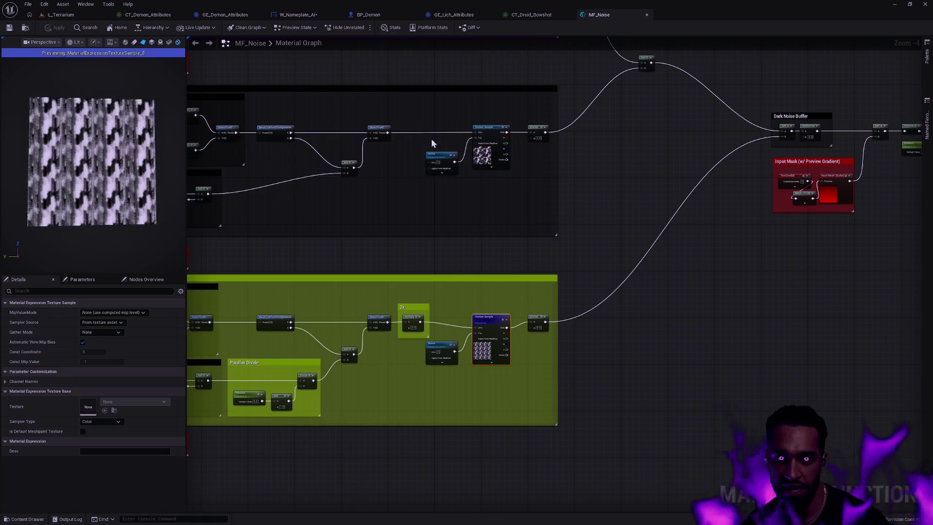
{"action": "left_click_drag", "start_coordinate": [617, 173], "coordinate": [605, 289]}
{"action": "left_click", "coordinate": [471, 244]}
{"action": "key", "text": "space"}
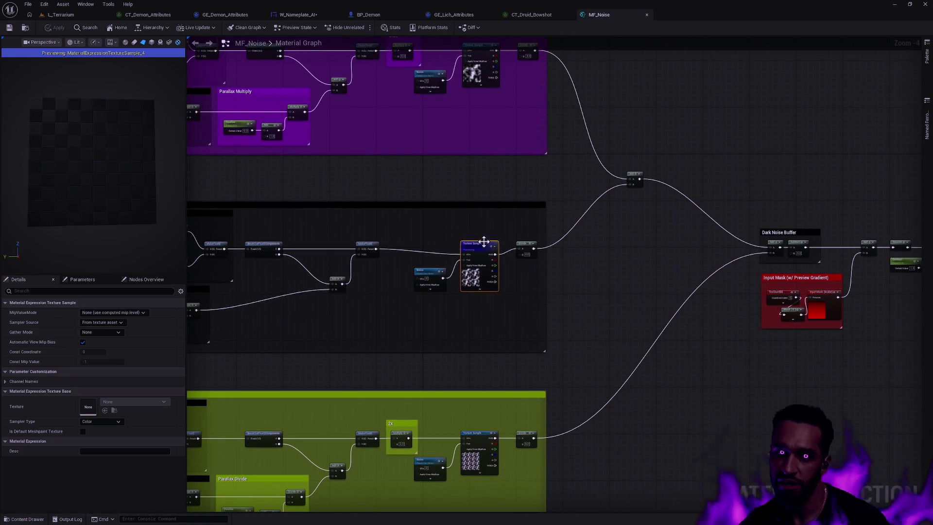
{"action": "left_click_drag", "start_coordinate": [525, 177], "coordinate": [521, 273]}
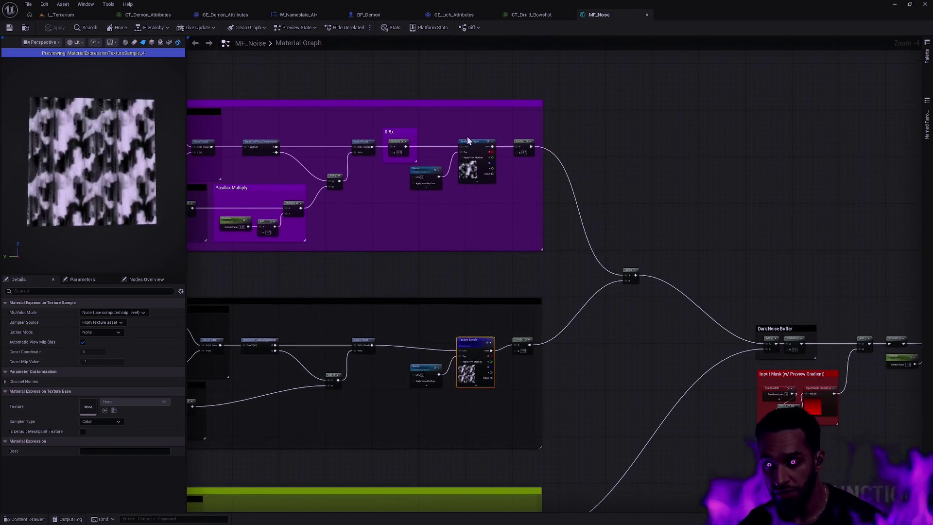
{"action": "left_click", "coordinate": [474, 144]}
{"action": "key", "text": "space"}
- Preview the Add node that blends the top two noise layers before the Dark Noise Buffer
{"action": "left_click_drag", "start_coordinate": [625, 216], "coordinate": [434, 151]}
{"action": "left_click", "coordinate": [438, 207]}
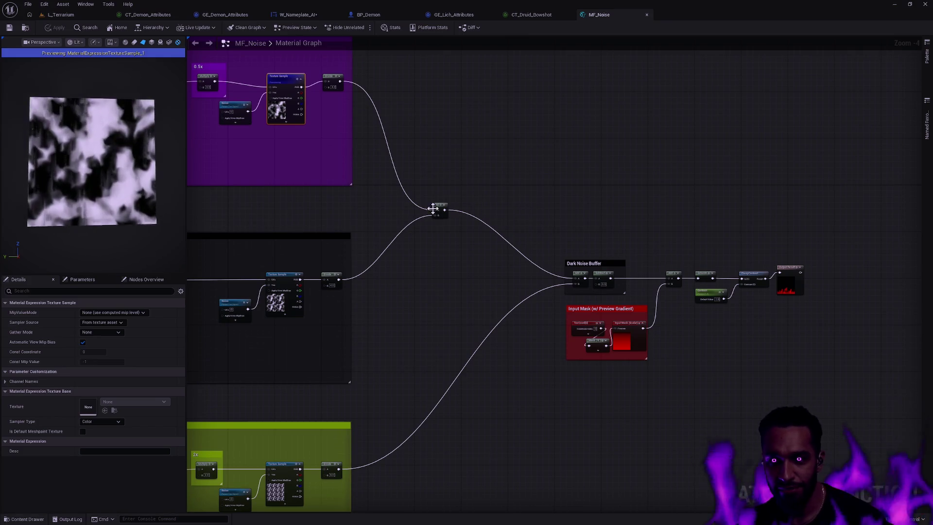
{"action": "key", "text": "space"}
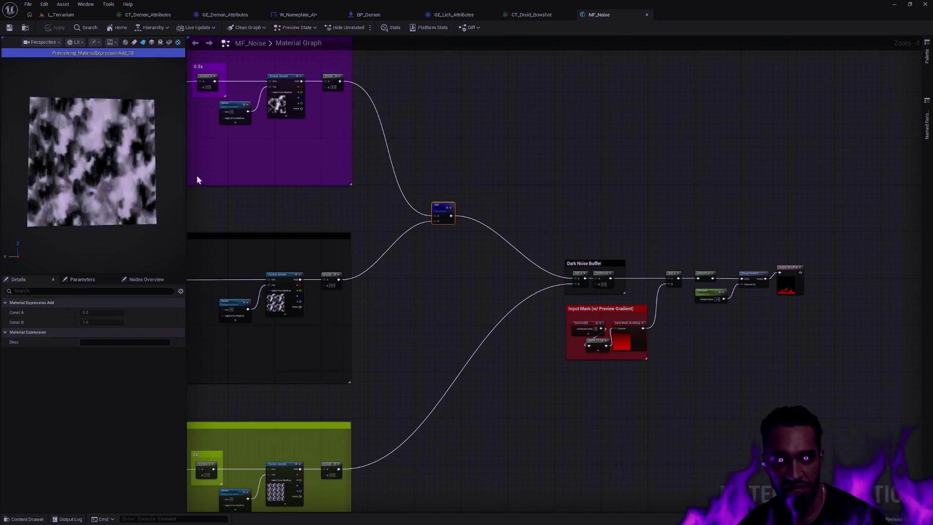
{"action": "scroll", "coordinate": [95, 172], "scroll_direction": "up", "scroll_amount": 3}
{"action": "scroll", "coordinate": [127, 183], "scroll_direction": "down", "scroll_amount": 1}
{"action": "scroll", "coordinate": [129, 180], "scroll_direction": "up", "scroll_amount": 1}
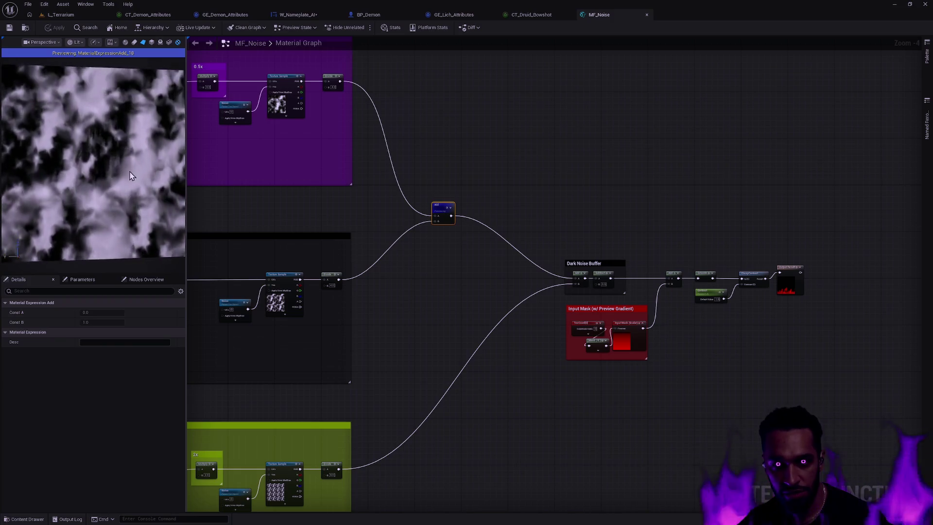